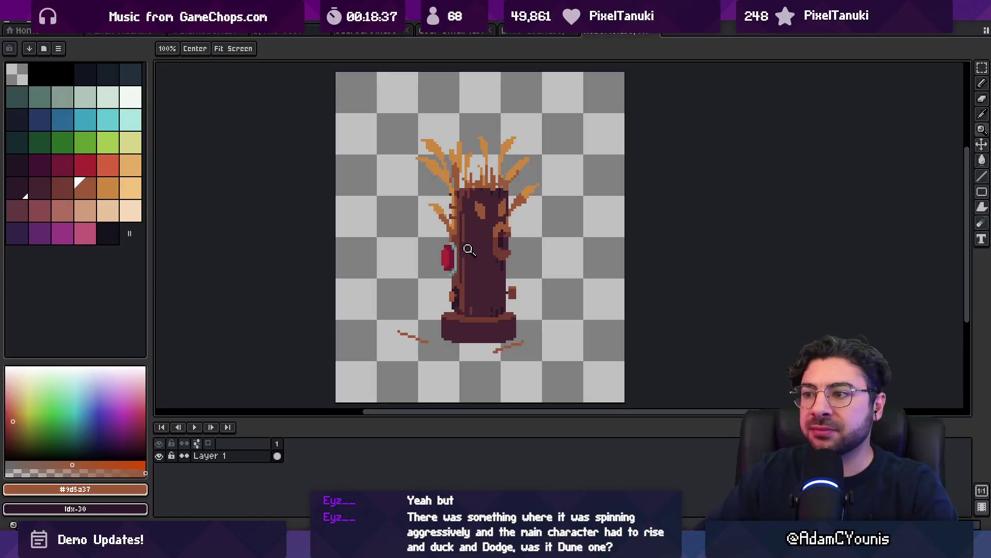
Cut the red gem off the trunk onto a new Layer 2 and hide that layer
{"action": "scroll", "coordinate": [449, 263], "scroll_direction": "up", "scroll_amount": 4}
{"action": "scroll", "coordinate": [400, 258], "scroll_direction": "up", "scroll_amount": 3}
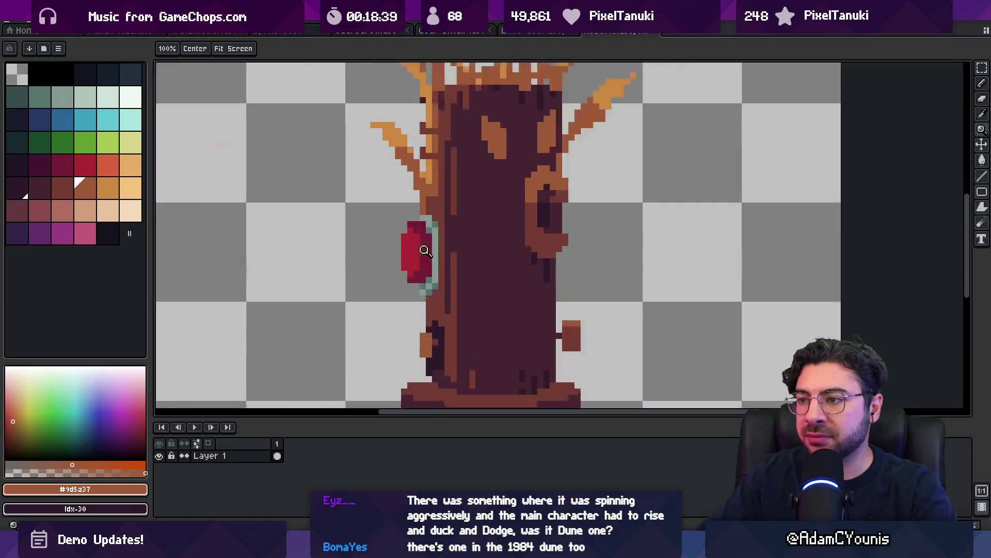
{"action": "key", "text": "m"}
{"action": "mouse_move", "coordinate": [391, 175]}
{"action": "left_mouse_down"}
{"action": "mouse_move", "coordinate": [442, 237]}
{"action": "mouse_move", "coordinate": [443, 294]}
{"action": "left_mouse_up"}
{"action": "key", "text": "ctrl+x"}
{"action": "key", "text": "ctrl+shift+n"}
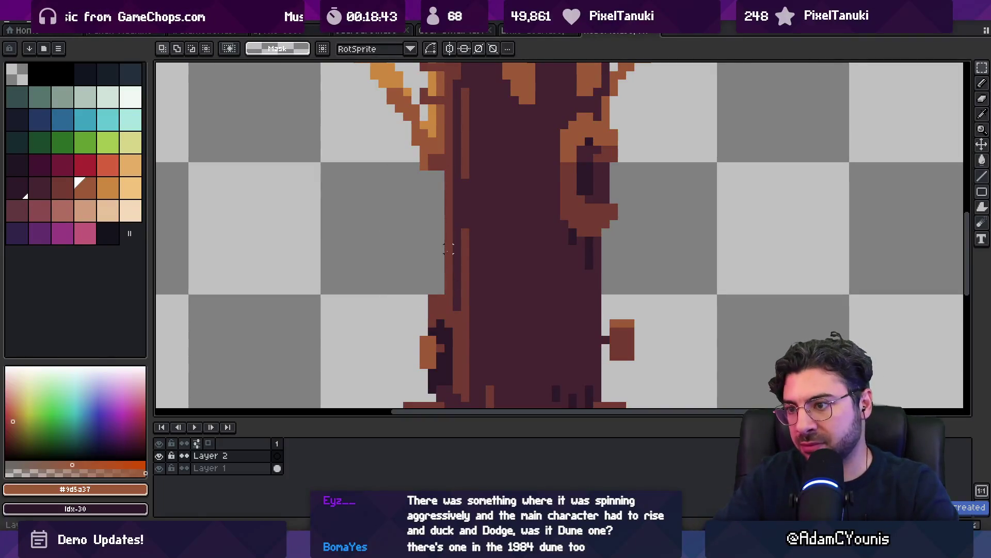
{"action": "key", "text": "ctrl+v"}
{"action": "left_click", "coordinate": [159, 456]}
{"action": "key", "text": "v"}
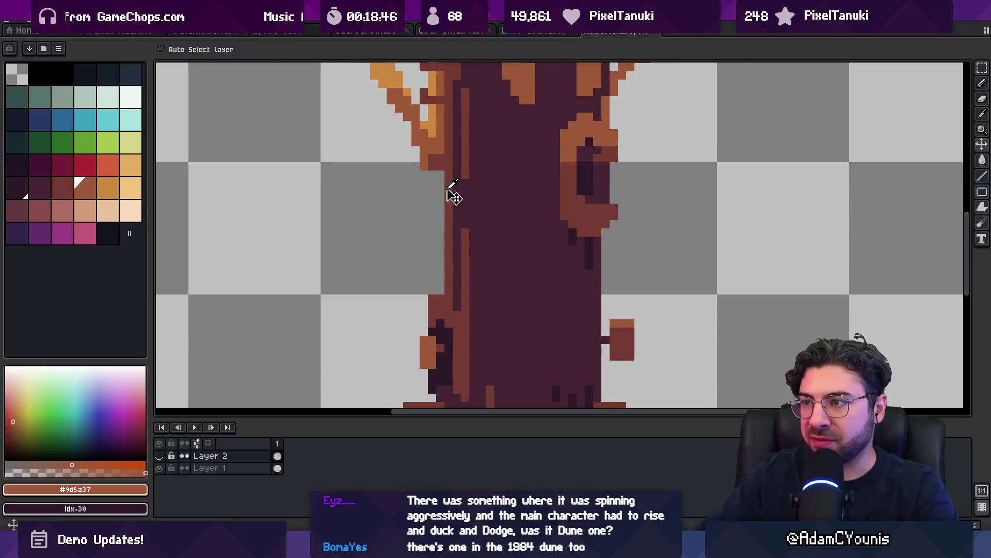
{"action": "key", "text": "m"}
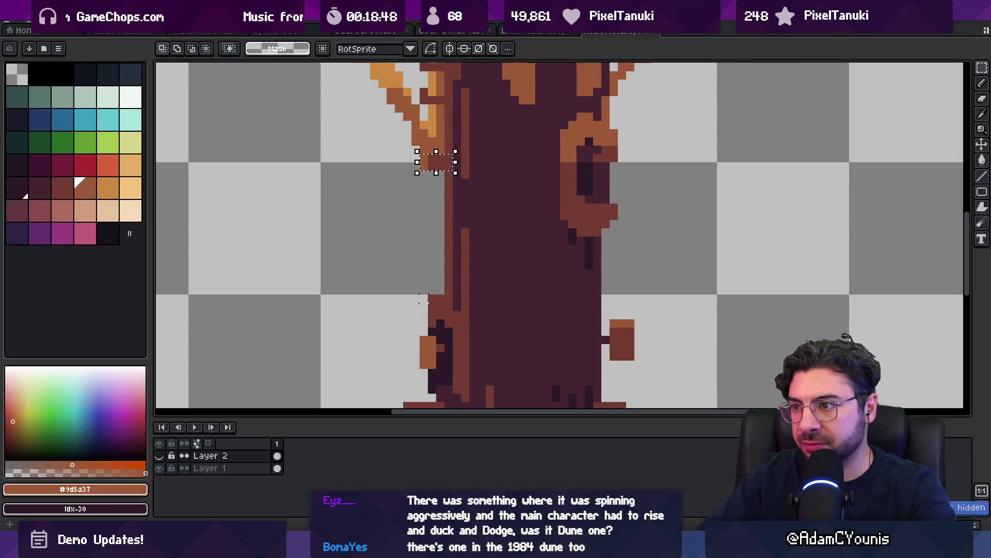
Touch up the trunk edge on Layer 1 with the pencil, then add an empty Layer 3
{"action": "left_click", "coordinate": [217, 467]}
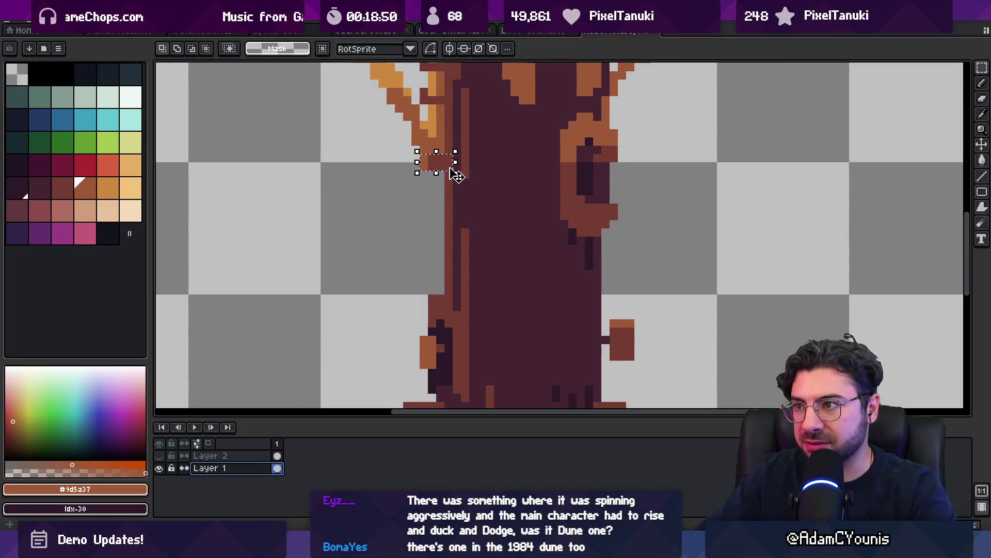
{"action": "left_click_drag", "start_coordinate": [418, 152], "coordinate": [427, 307]}
{"action": "key", "text": "b"}
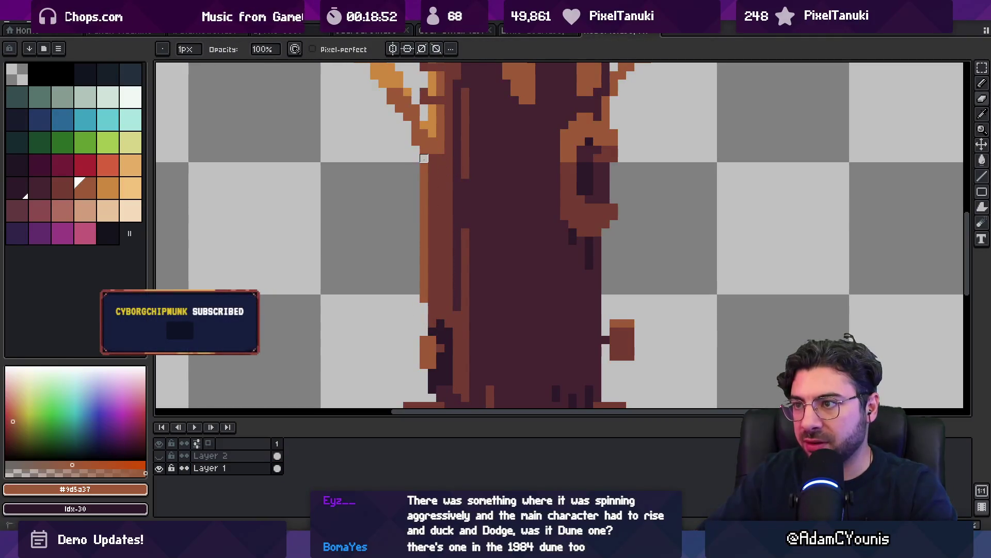
{"action": "key", "text": "z"}
{"action": "scroll", "coordinate": [408, 279], "scroll_direction": "down", "scroll_amount": 5}
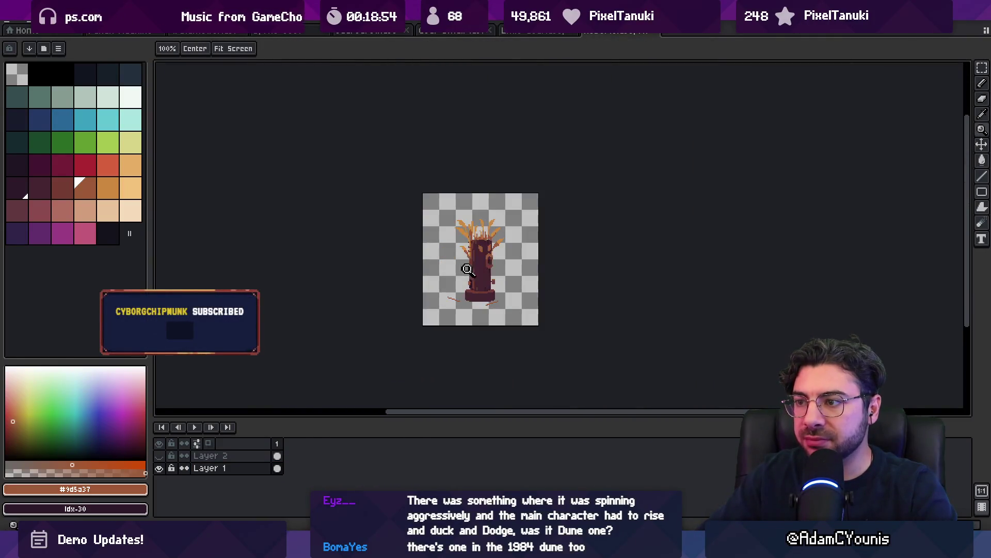
{"action": "scroll", "coordinate": [395, 266], "scroll_direction": "up", "scroll_amount": 1}
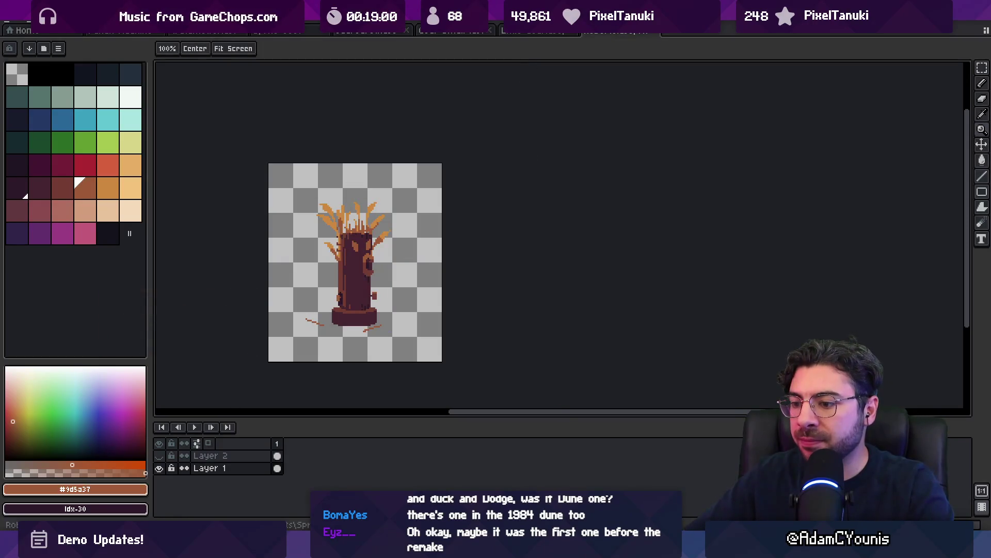
{"action": "key", "text": "alt+Tab"}
{"action": "key", "text": "alt+Tab"}
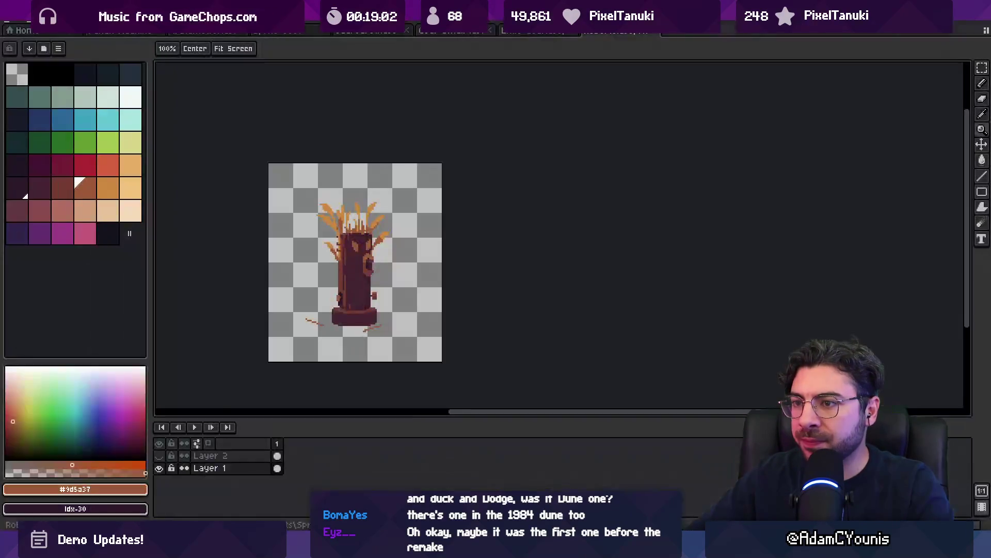
{"action": "scroll", "coordinate": [403, 302], "scroll_direction": "up", "scroll_amount": 2}
{"action": "key", "text": "shift+n"}
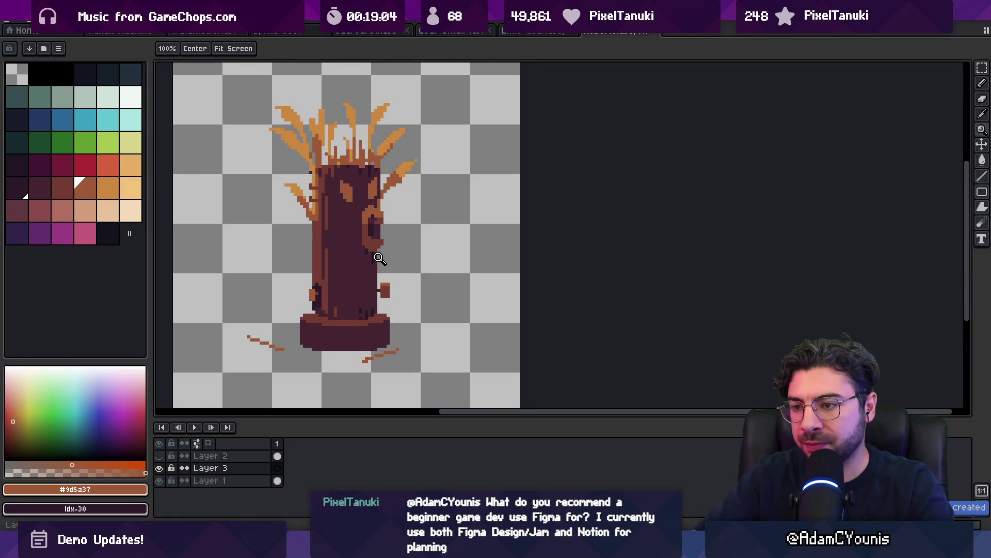
Draw a curling wood-grain swirl on the lower trunk, alternating browns #743c33 and #452531
{"action": "left_click", "coordinate": [372, 221], "text": "alt"}
{"action": "key", "text": "b"}
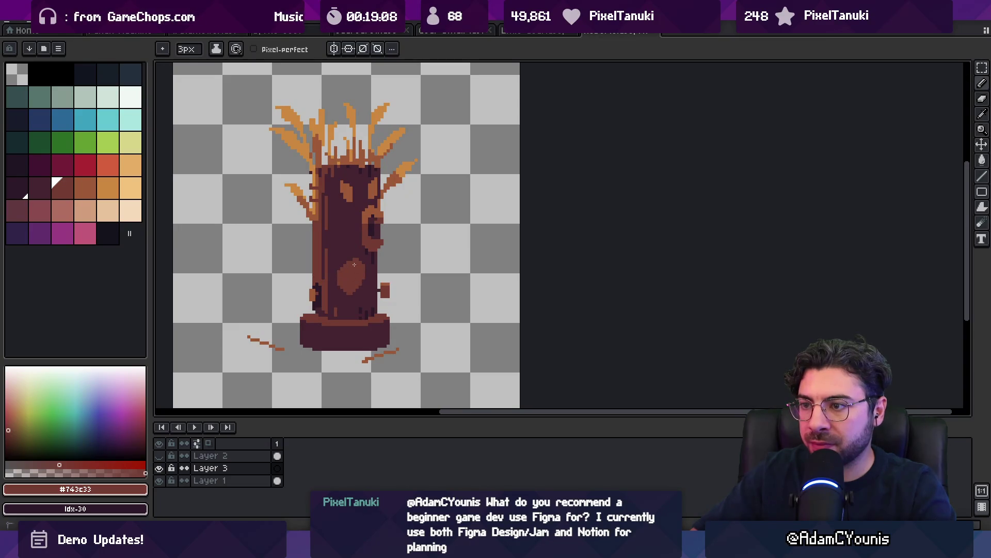
{"action": "left_click", "coordinate": [364, 292], "text": "alt"}
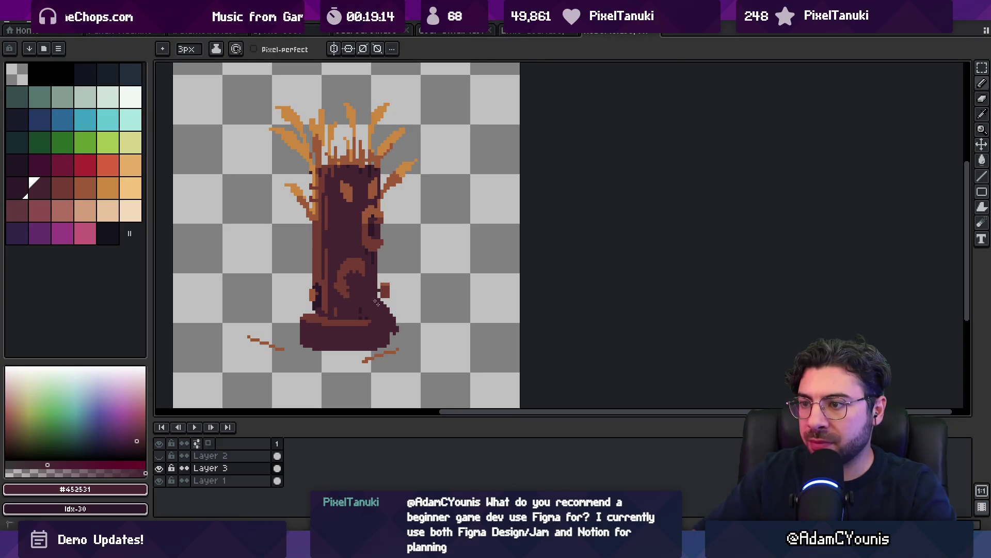
{"action": "left_click", "coordinate": [355, 295], "text": "alt"}
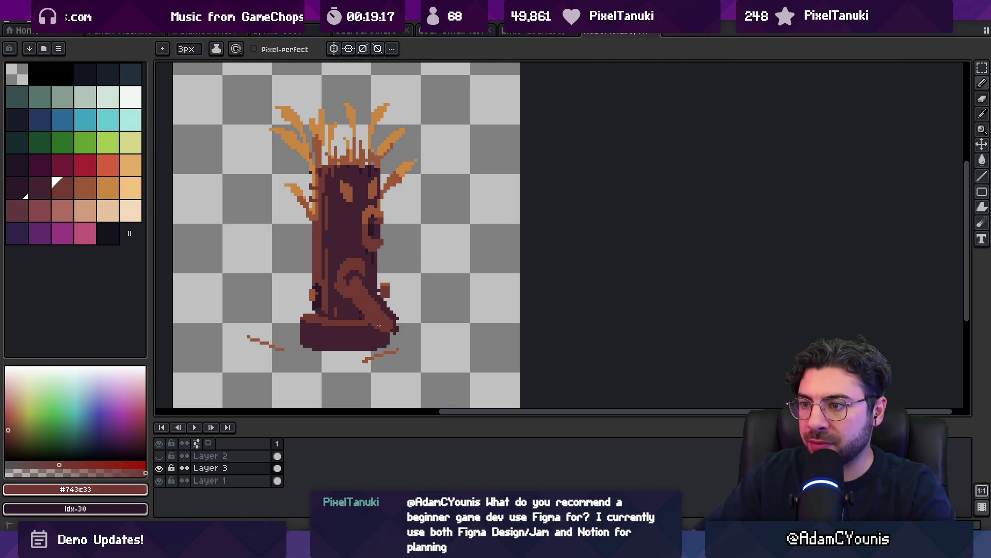
{"action": "left_click", "coordinate": [380, 288], "text": "alt"}
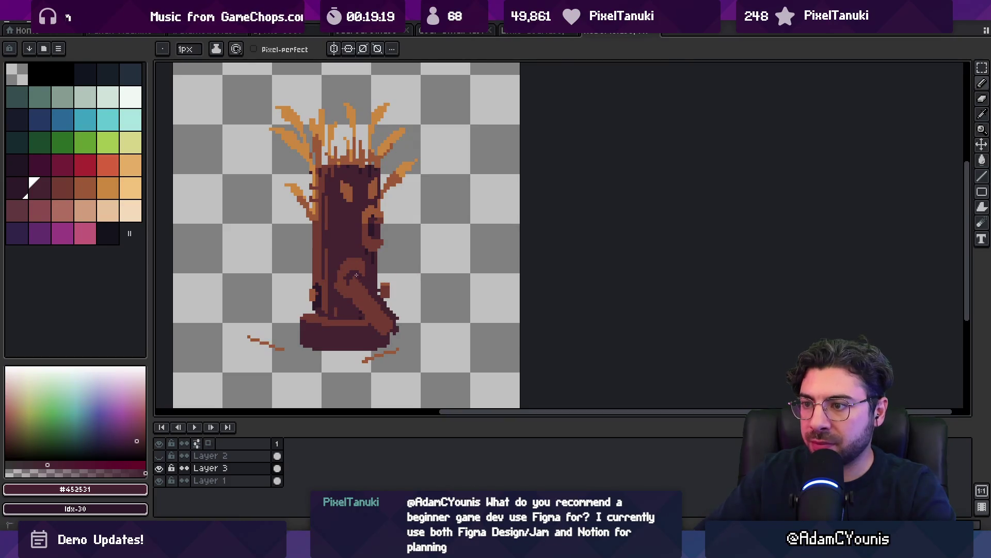
{"action": "left_click", "coordinate": [347, 290], "text": "alt"}
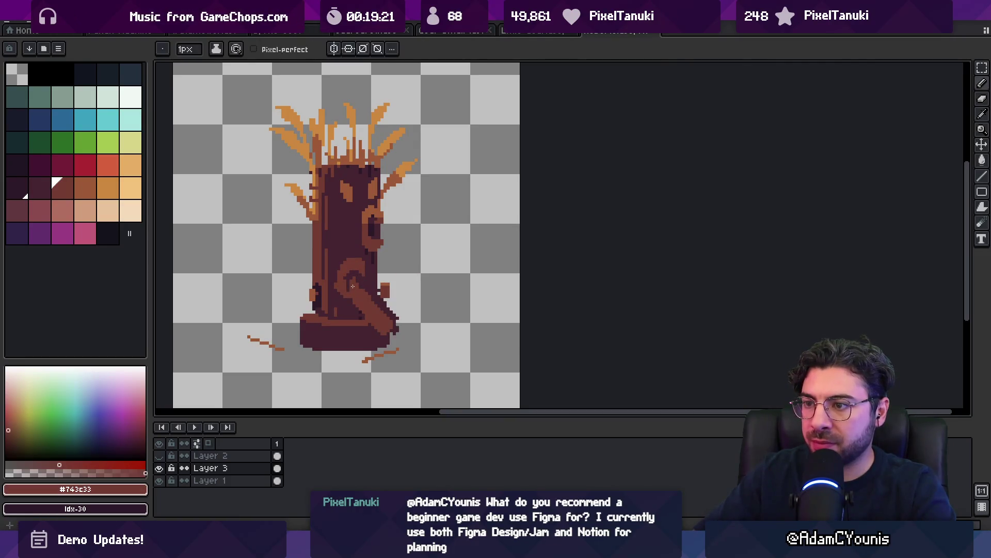
{"action": "left_click", "coordinate": [347, 284], "text": "alt"}
{"action": "left_click", "coordinate": [350, 290], "text": "alt"}
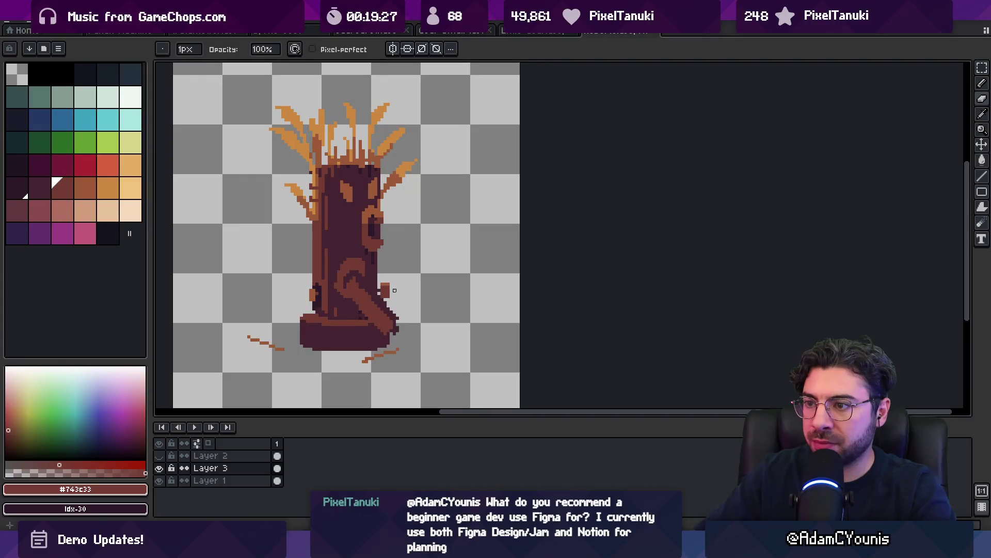
{"action": "key", "text": "z"}
{"action": "scroll", "coordinate": [392, 279], "scroll_direction": "down", "scroll_amount": 2}
{"action": "scroll", "coordinate": [405, 281], "scroll_direction": "up", "scroll_amount": 1}
Export the sprite as Roberto.png and check it updates in Unity
{"action": "key", "text": "ctrl+shift+e"}
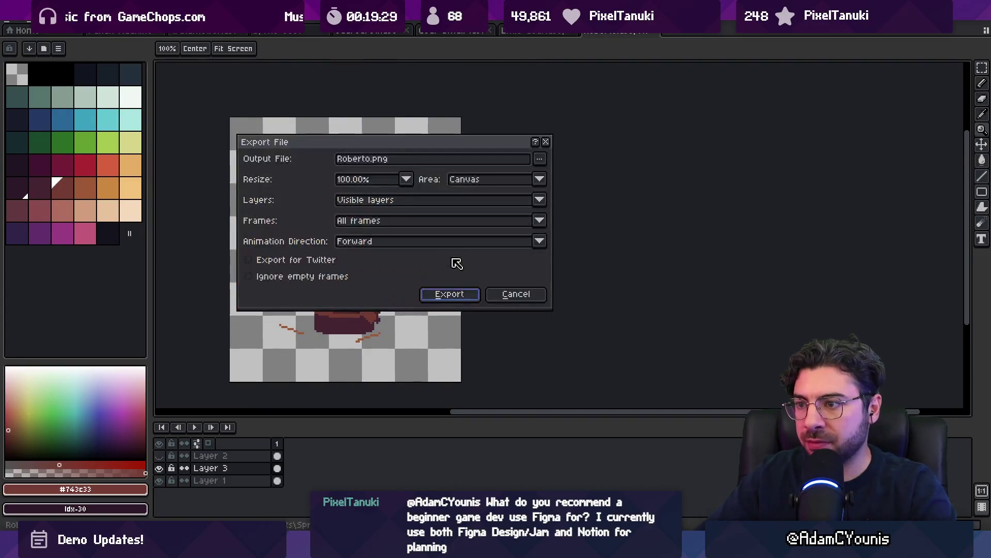
{"action": "left_click", "coordinate": [444, 295]}
{"action": "key", "text": "alt+Tab"}
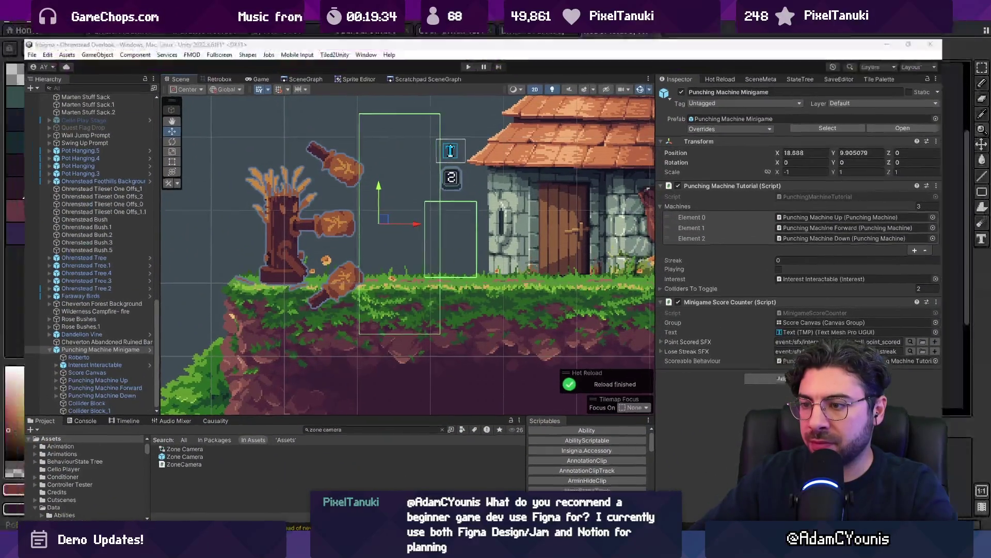
{"action": "key", "text": "alt+Tab"}
{"action": "left_click", "coordinate": [257, 479]}
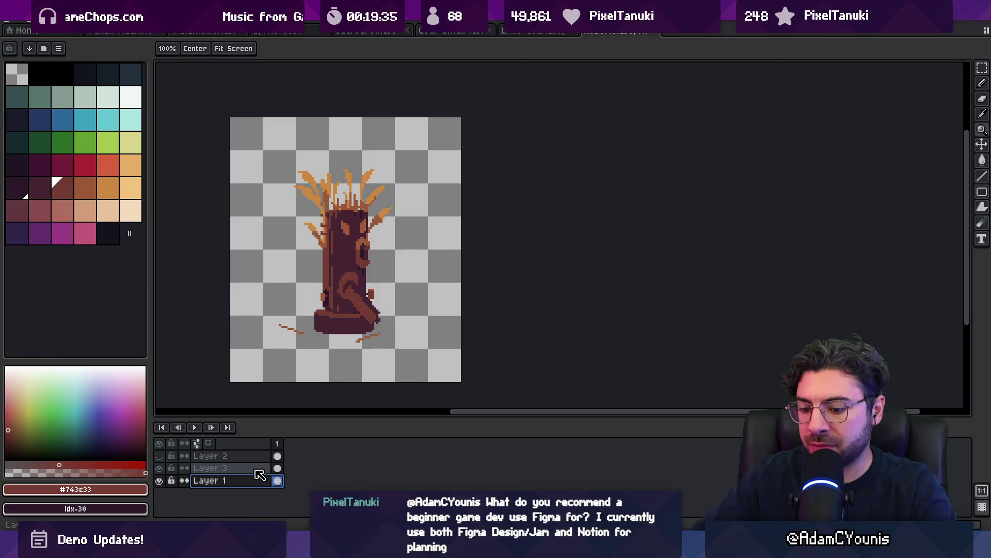
Draw a dark #452531 broken branch at 6px on new Layer 4 below Layer 1, then playtest in Unity
{"action": "key", "text": "shift+n"}
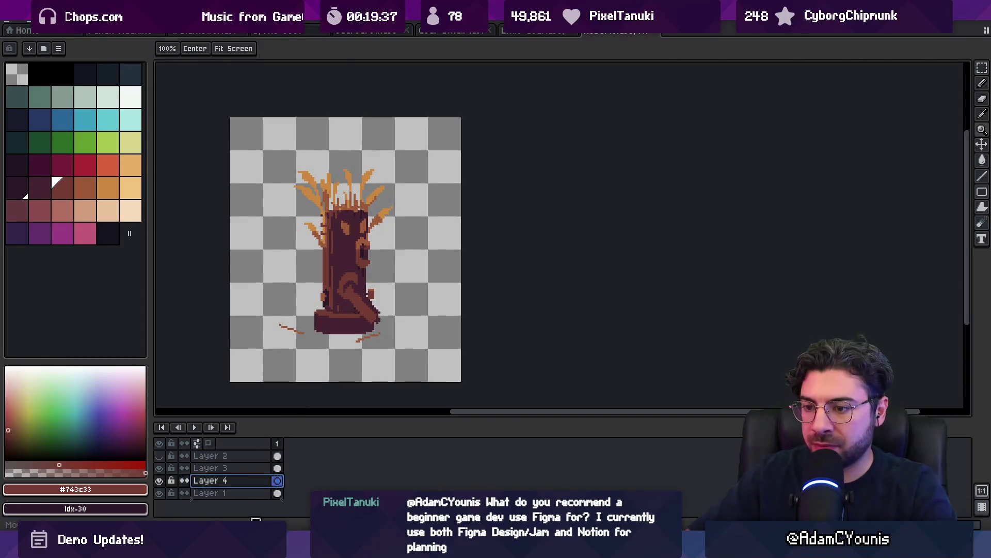
{"action": "left_click_drag", "start_coordinate": [251, 481], "coordinate": [251, 496]}
{"action": "left_click", "coordinate": [66, 188]}
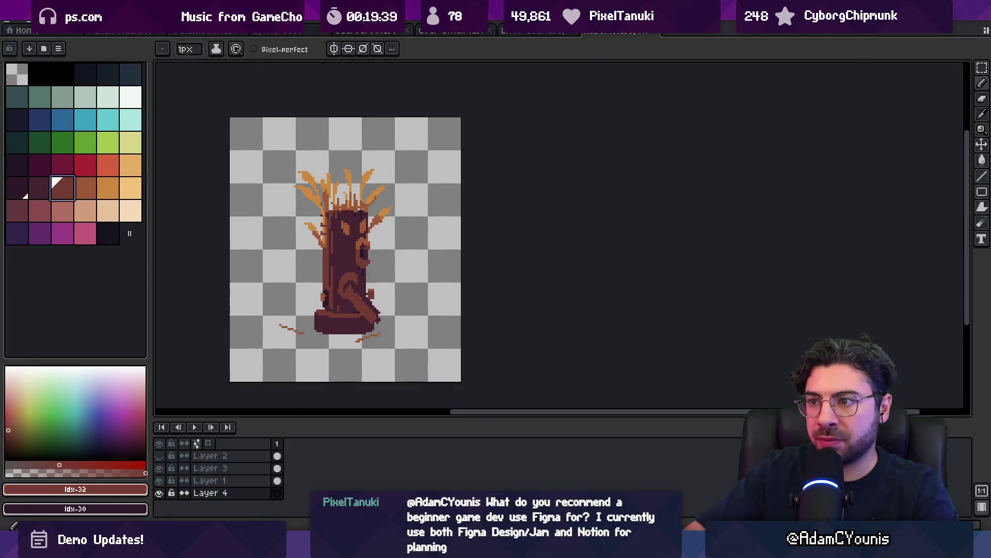
{"action": "key", "text": "plus"}
{"action": "key", "text": "plus"}
{"action": "key", "text": "plus"}
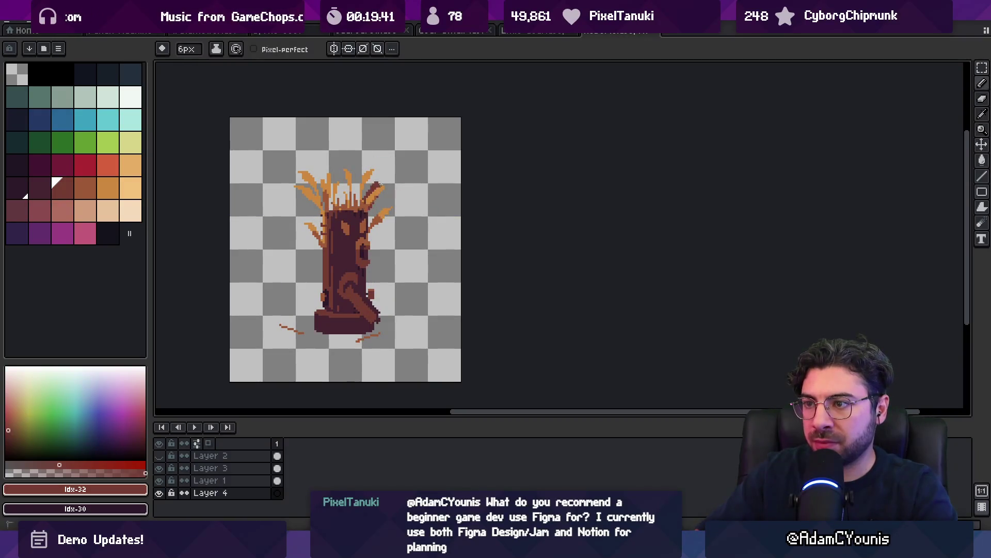
{"action": "left_click", "coordinate": [378, 191], "text": "alt"}
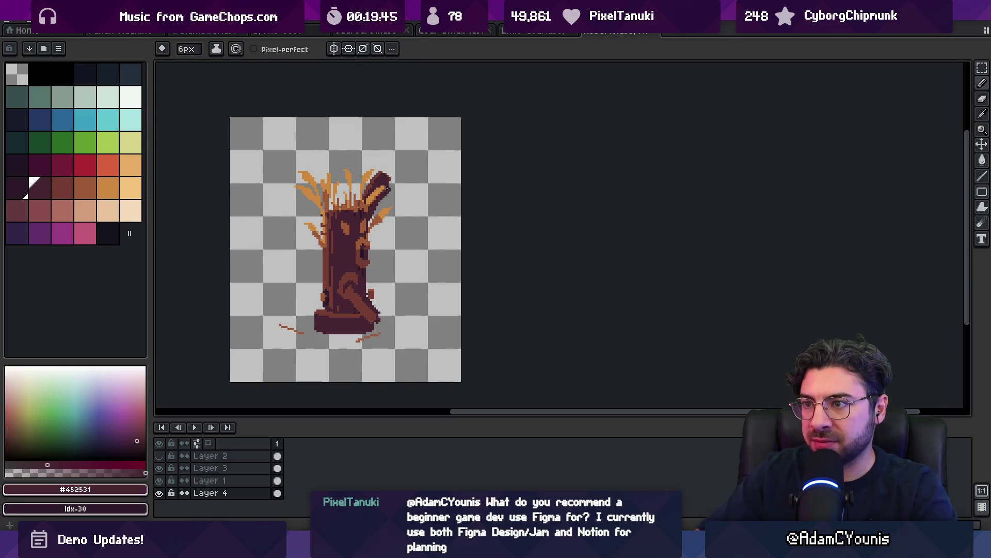
{"action": "key", "text": "ctrl"}
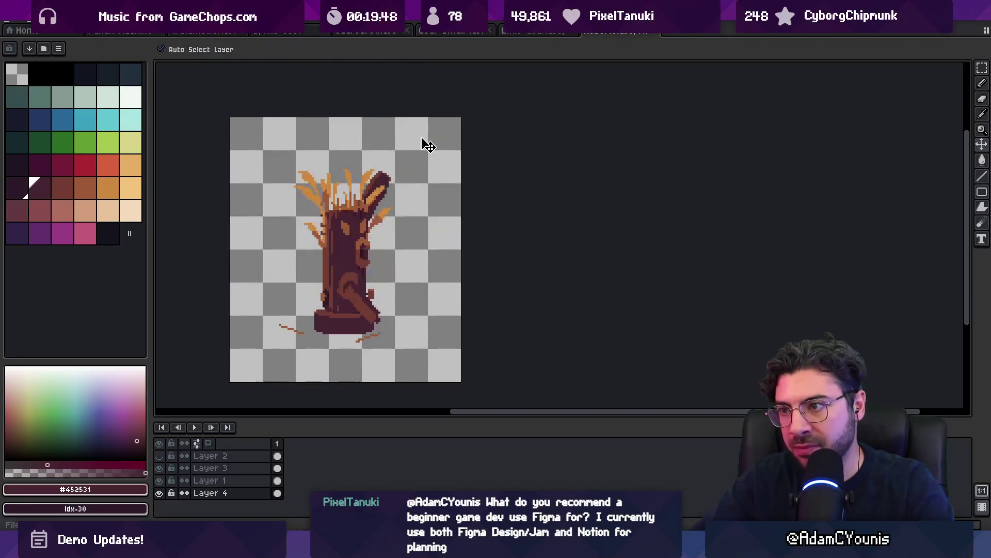
{"action": "key", "text": "alt+Tab"}
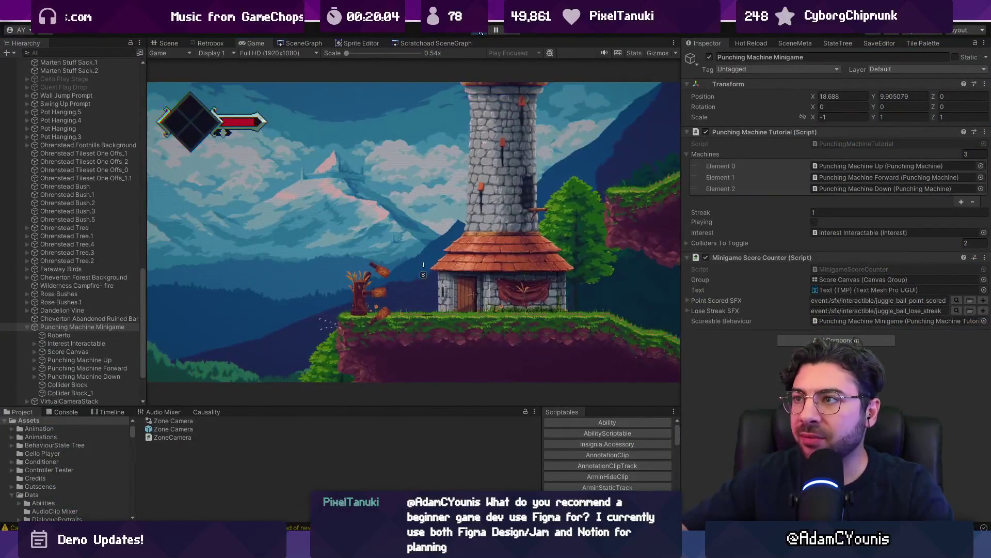
{"action": "key", "text": "ctrl+p"}
Add the Zone Camera prefab inside the minigame and include it in Colliders To Toggle
{"action": "scroll", "coordinate": [87, 180], "scroll_direction": "up", "scroll_amount": 5}
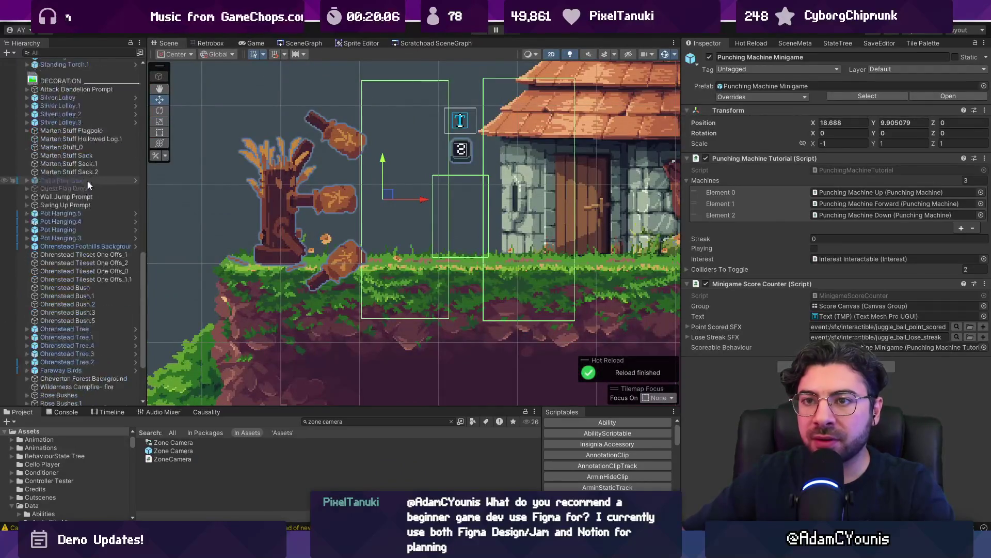
{"action": "scroll", "coordinate": [88, 284], "scroll_direction": "down", "scroll_amount": 10}
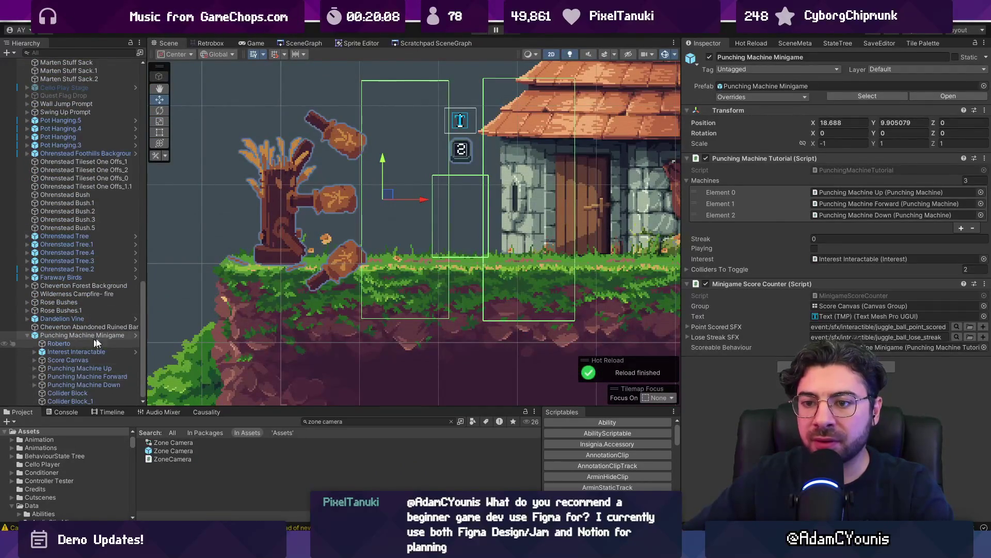
{"action": "left_click", "coordinate": [138, 336]}
{"action": "left_click", "coordinate": [332, 421]}
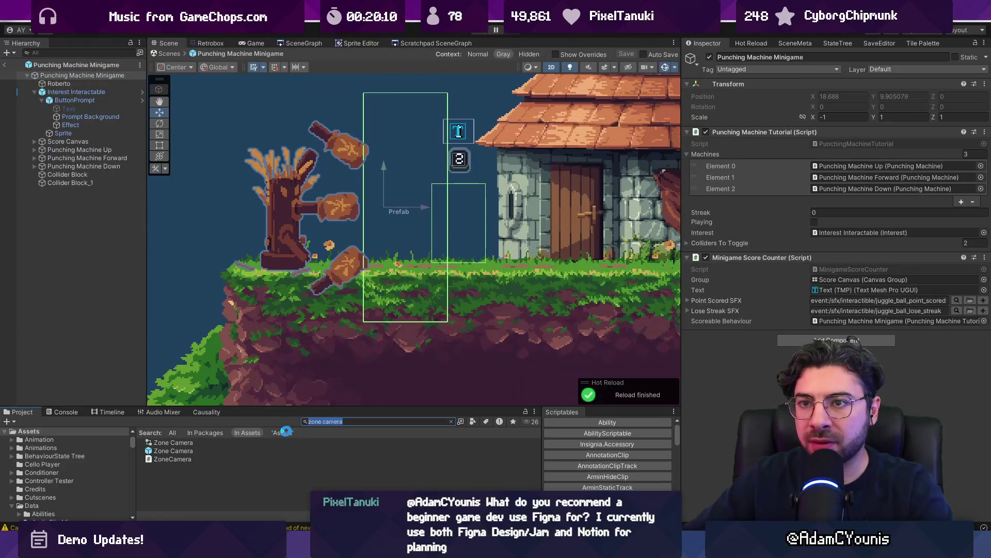
{"action": "mouse_move", "coordinate": [179, 451]}
{"action": "left_mouse_down"}
{"action": "mouse_move", "coordinate": [85, 290]}
{"action": "mouse_move", "coordinate": [69, 211]}
{"action": "mouse_move", "coordinate": [685, 224]}
{"action": "left_mouse_up"}
{"action": "left_click", "coordinate": [58, 76]}
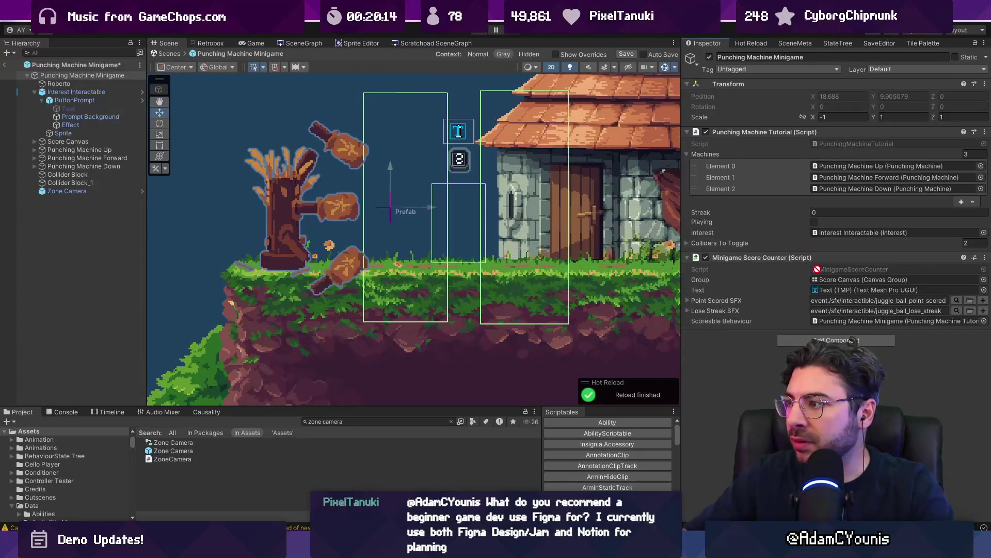
{"action": "mouse_move", "coordinate": [824, 276]}
{"action": "left_mouse_down"}
{"action": "mouse_move", "coordinate": [817, 240]}
{"action": "mouse_move", "coordinate": [799, 241]}
{"action": "left_mouse_up"}
Set Zone Camera's ortho size to 1.35, raise it to Y 0.334, and exit Prefab Mode
{"action": "left_click", "coordinate": [67, 191]}
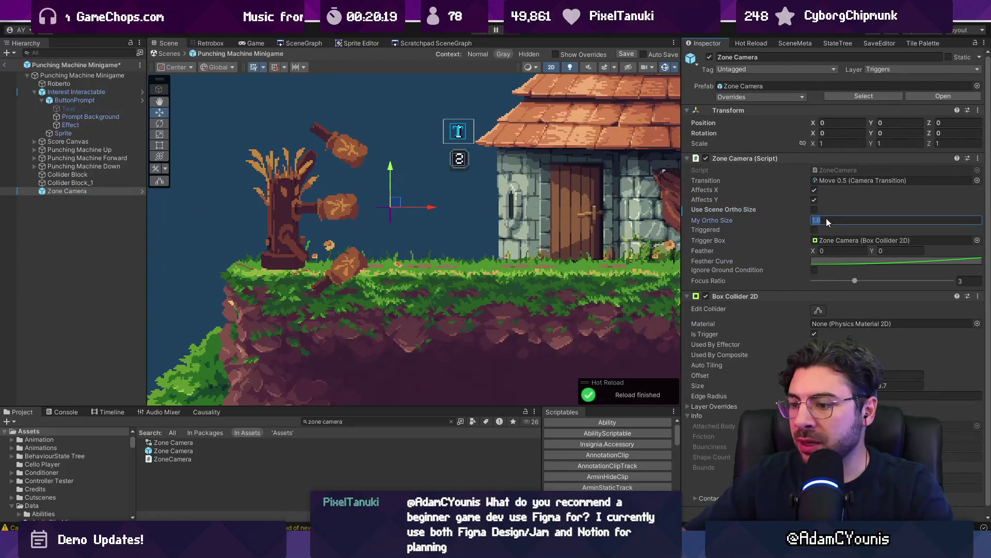
{"action": "type", "text": "1.35"}
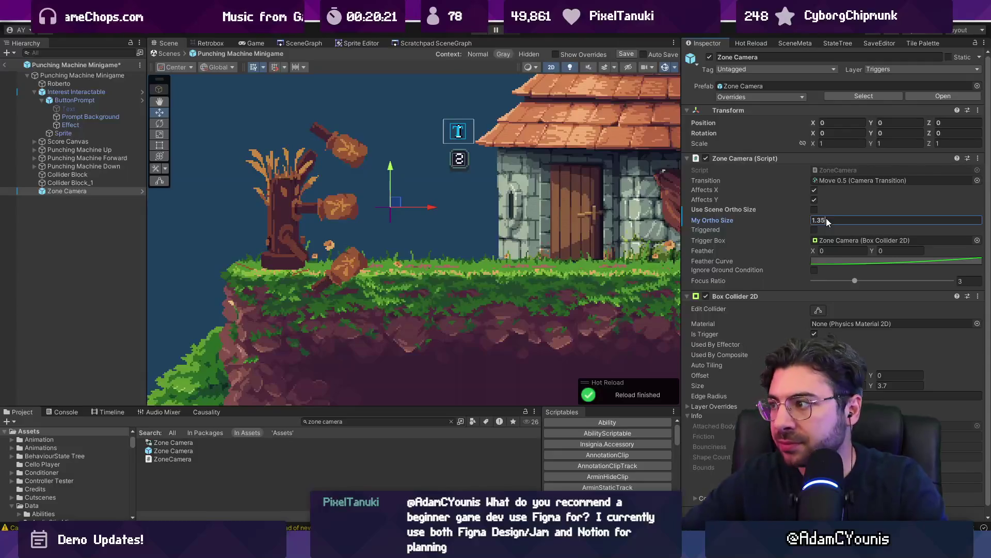
{"action": "double_click", "coordinate": [67, 191]}
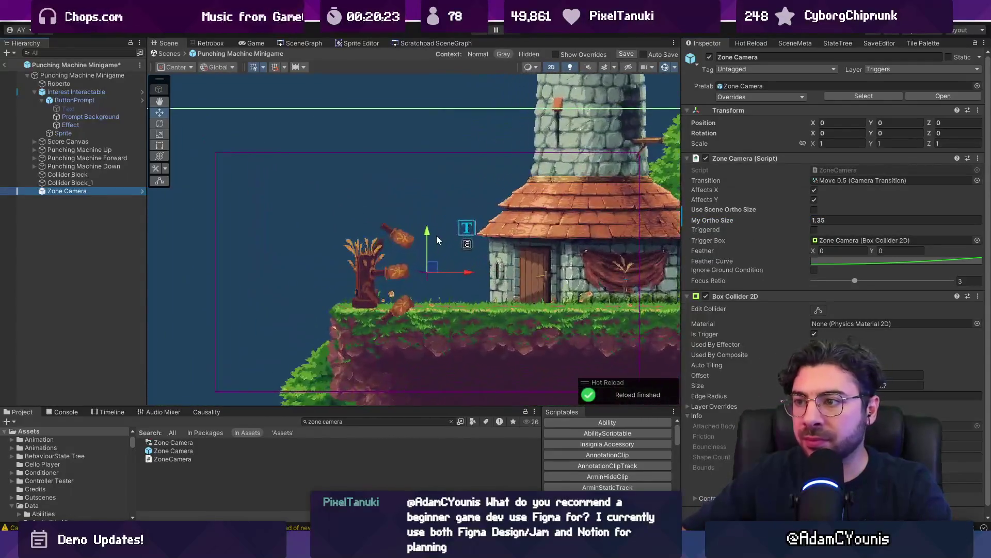
{"action": "left_click_drag", "start_coordinate": [430, 229], "coordinate": [427, 200]}
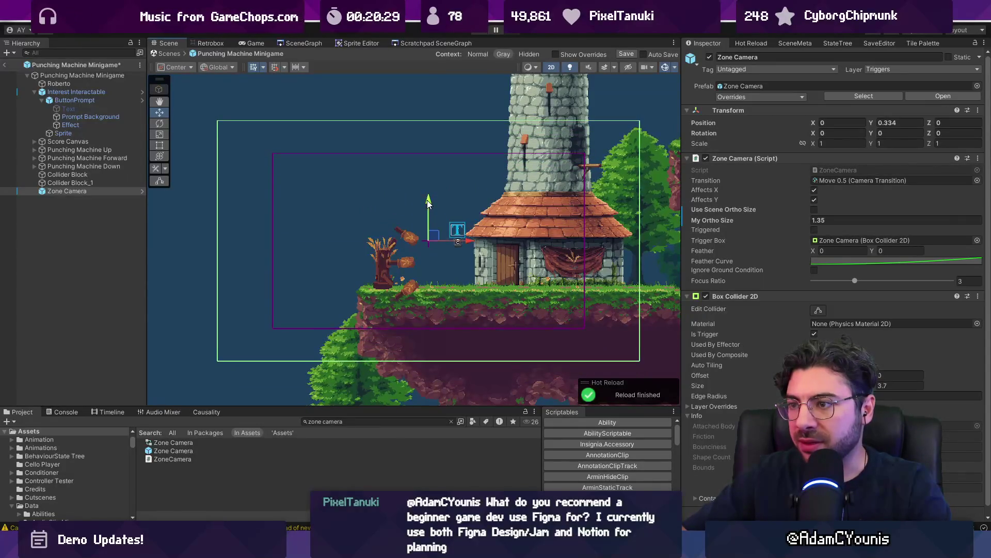
{"action": "left_click", "coordinate": [176, 55]}
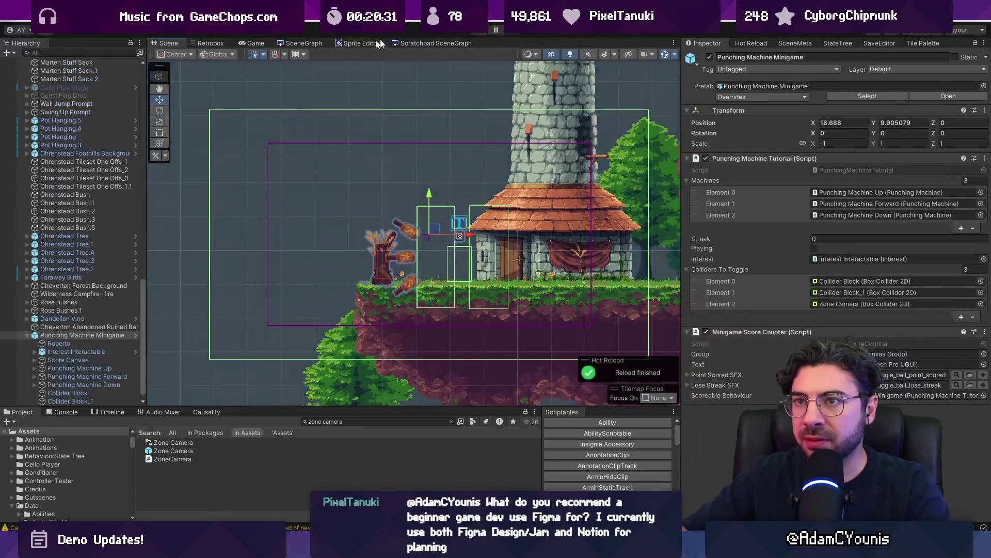
Playtest the level with the Game view maximized, then return to the Scene view with Zone Camera selected
{"action": "left_click", "coordinate": [478, 31]}
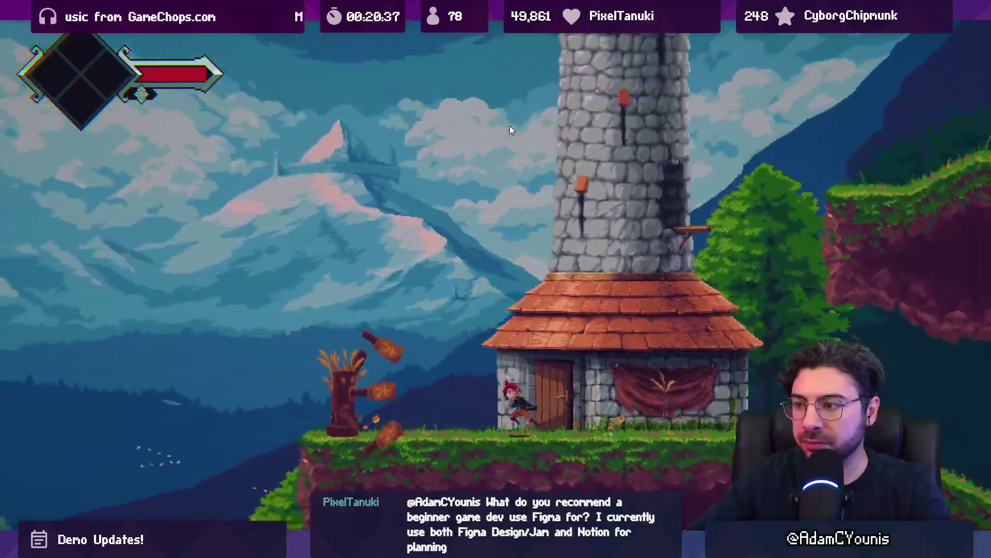
{"action": "key", "text": "F11"}
{"action": "key", "text": "shift+space"}
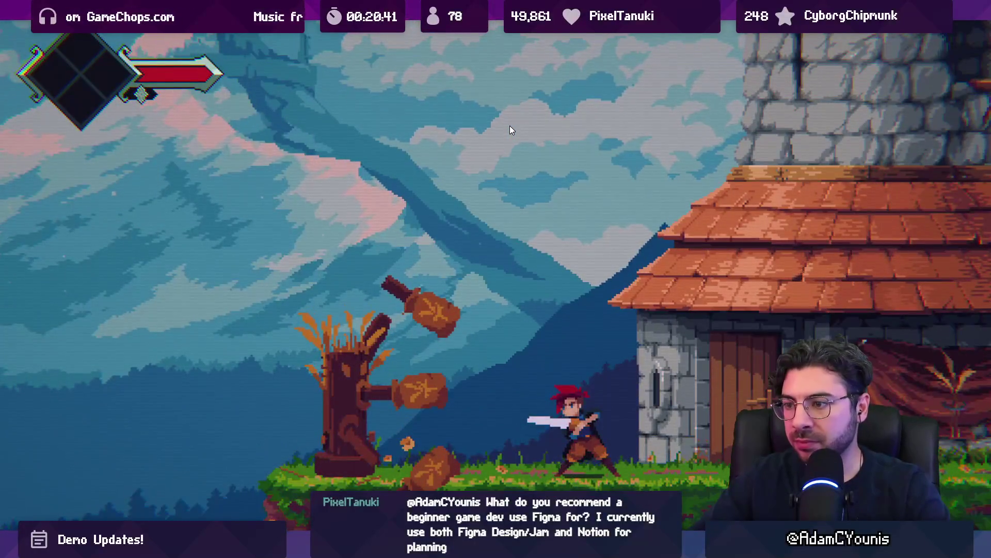
{"action": "key", "text": "shift+space"}
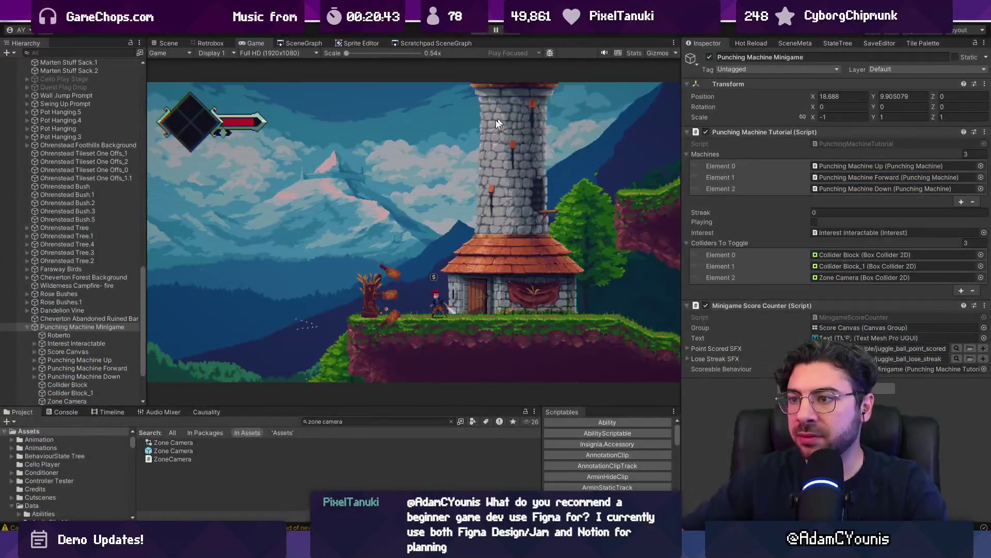
{"action": "left_click", "coordinate": [165, 43]}
{"action": "left_click", "coordinate": [67, 400]}
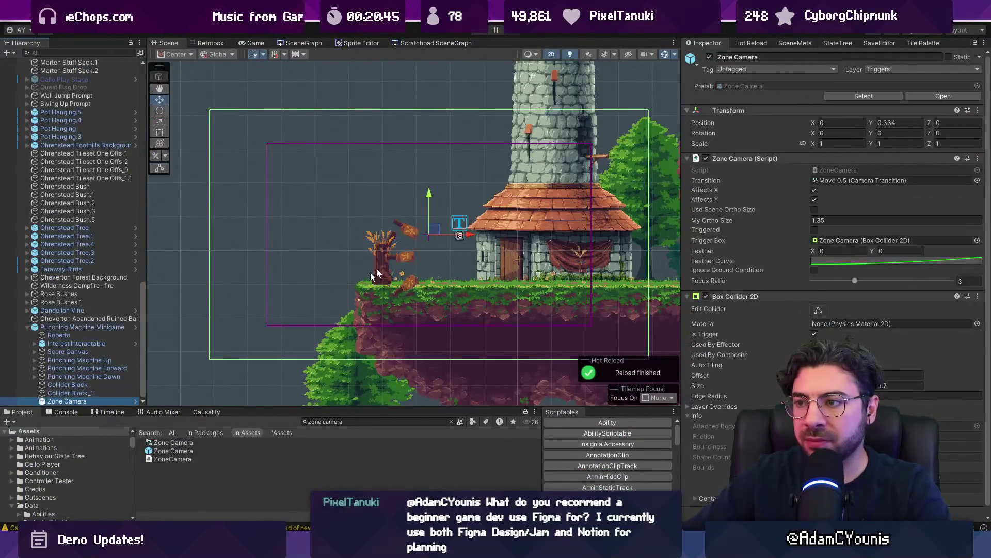
Lower Zone Camera to Y 0.196 and move Score Canvas to position 0.69, 0.52 above the stump
{"action": "left_click_drag", "start_coordinate": [429, 194], "coordinate": [429, 211]}
{"action": "scroll", "coordinate": [429, 211], "scroll_direction": "up", "scroll_amount": 3}
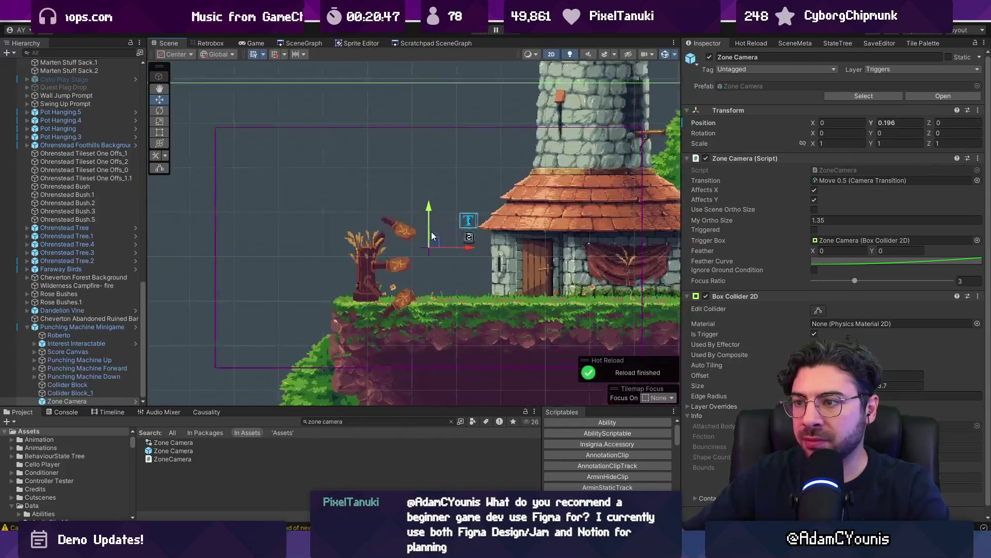
{"action": "left_click", "coordinate": [134, 327]}
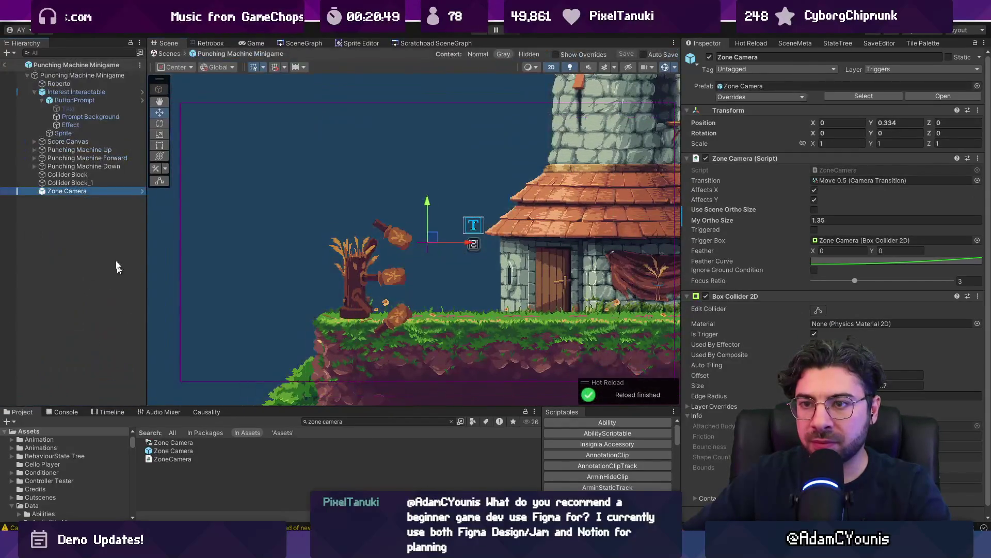
{"action": "left_click", "coordinate": [77, 141]}
{"action": "left_click_drag", "start_coordinate": [477, 223], "coordinate": [359, 222]}
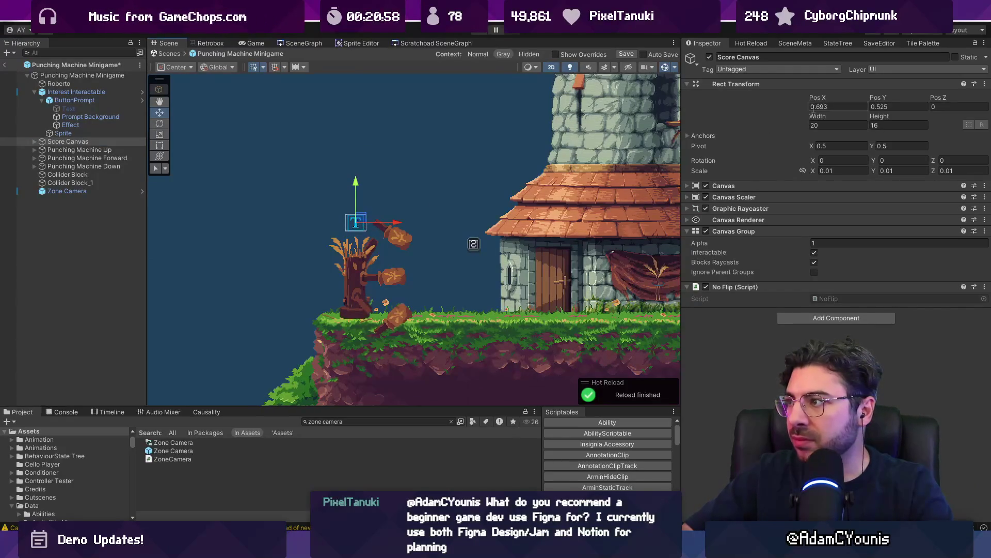
{"action": "key", "text": "BackSpace"}
{"action": "key", "text": "Tab"}
{"action": "type", "text": "0.52"}
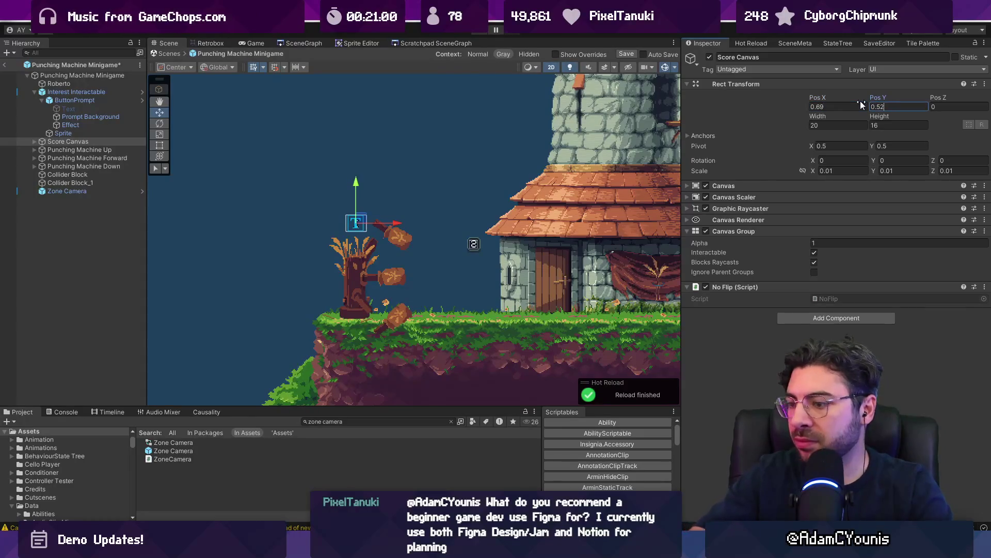
Playtest full screen, walking to the stump dummy and punching it to a hit streak of 7
{"action": "key", "text": "ctrl+p"}
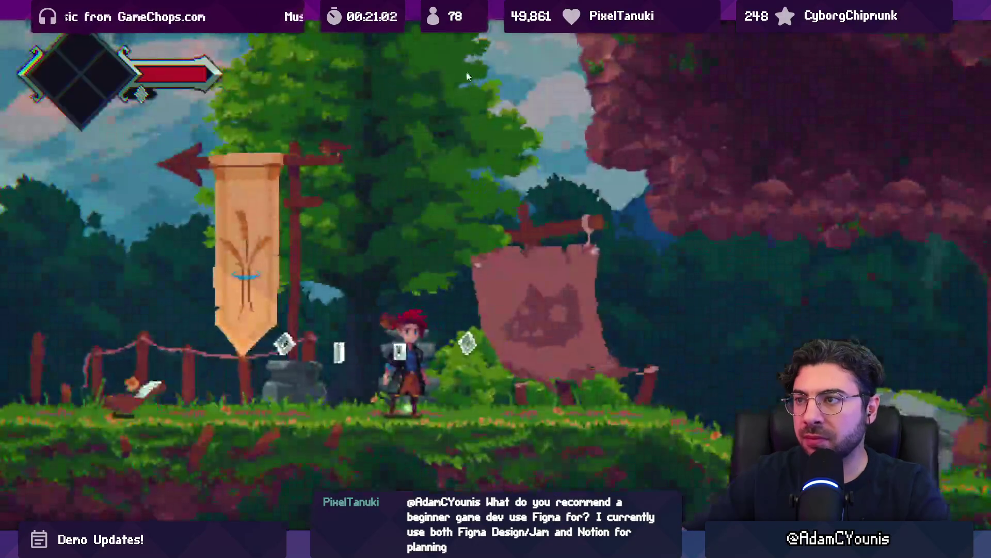
{"action": "key", "text": "ctrl+p"}
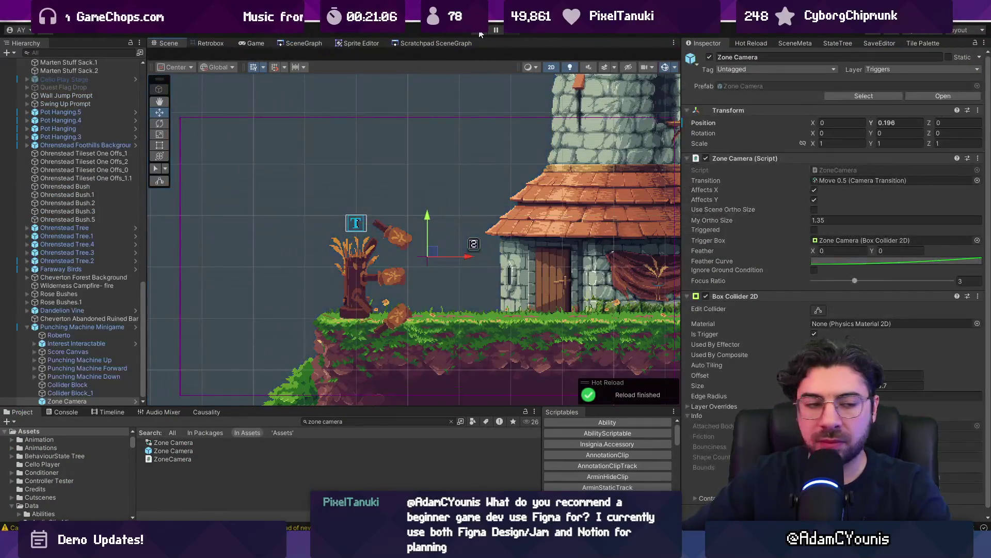
{"action": "left_click", "coordinate": [480, 33]}
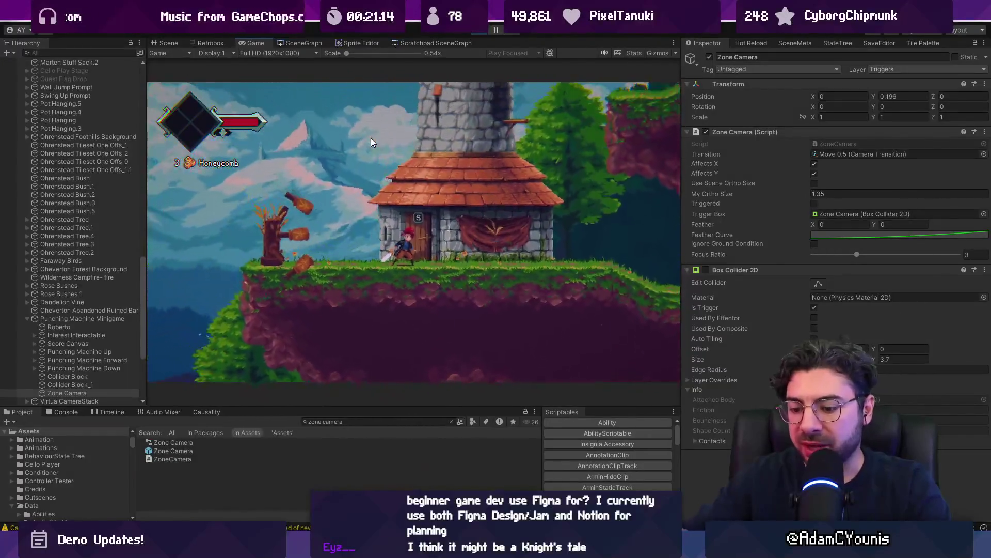
{"action": "key", "text": "ctrl+shift+F7"}
{"action": "key", "text": "Left"}
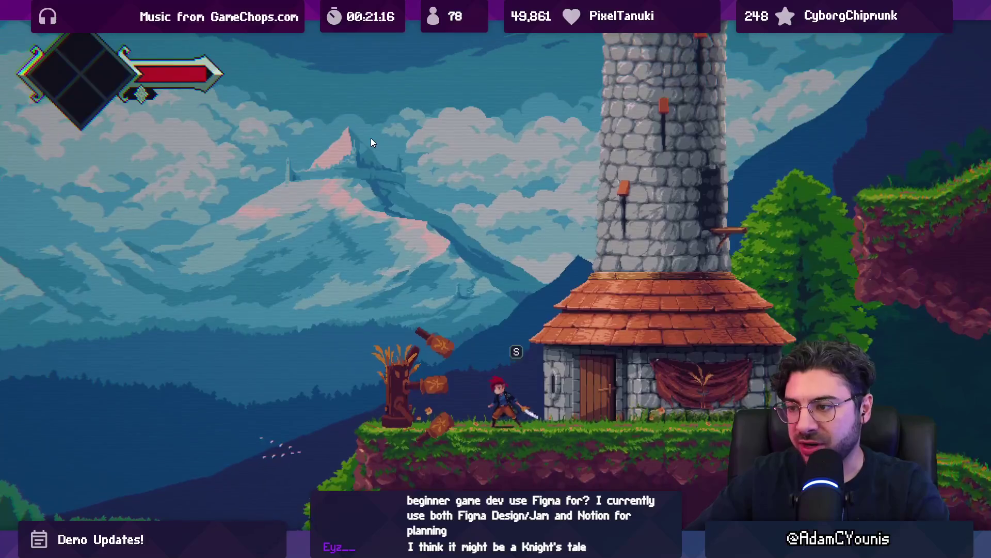
{"action": "key", "text": "s"}
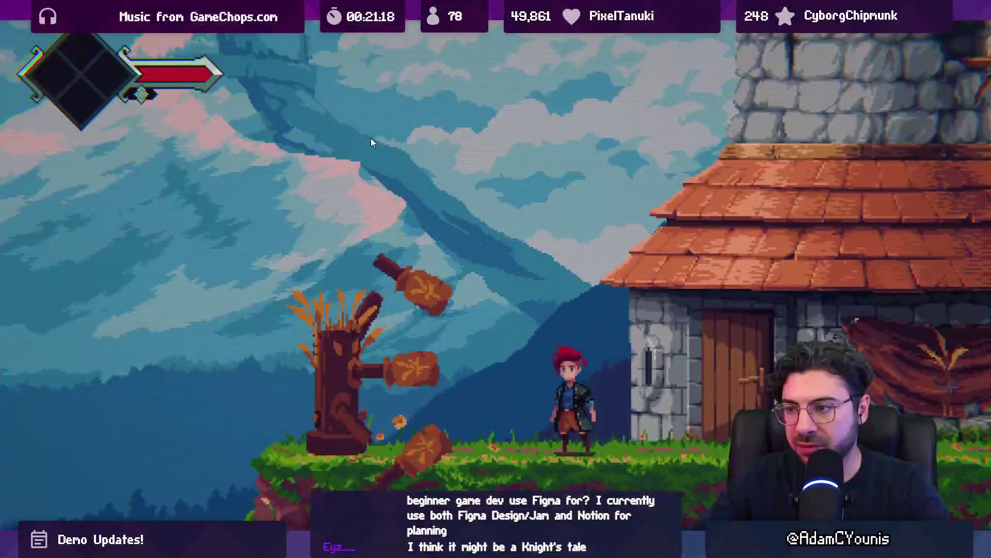
{"action": "key", "text": "x"}
{"action": "key", "text": "x"}
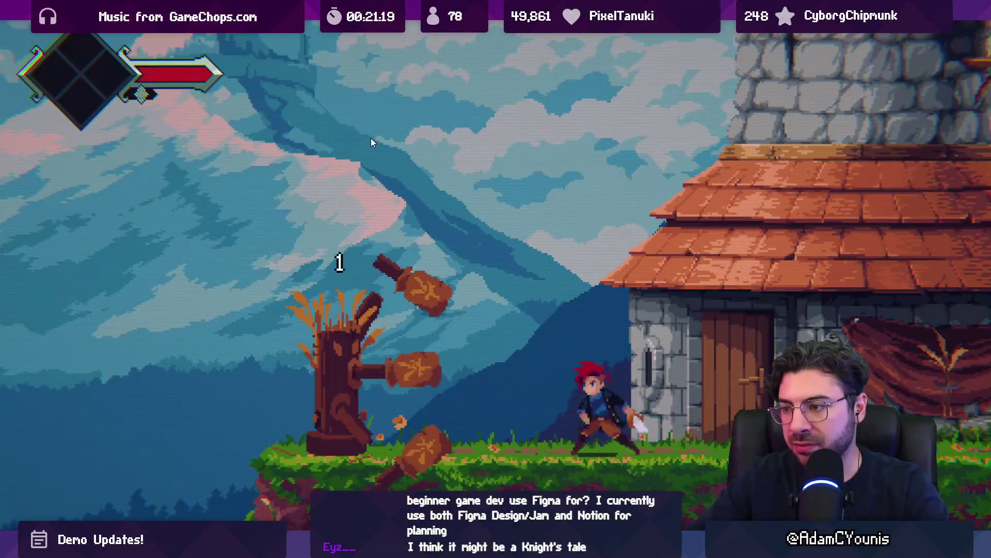
{"action": "key", "text": "x"}
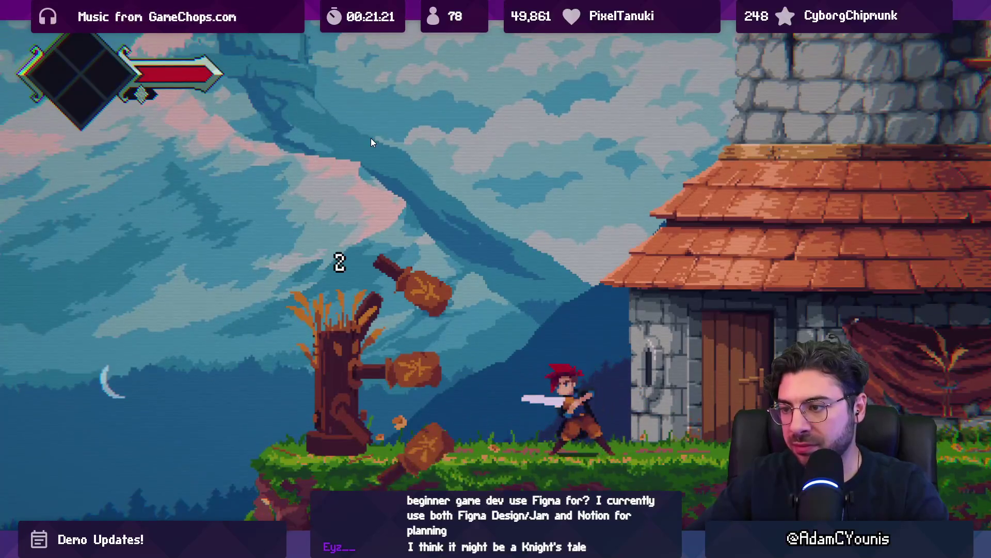
{"action": "key", "text": "x"}
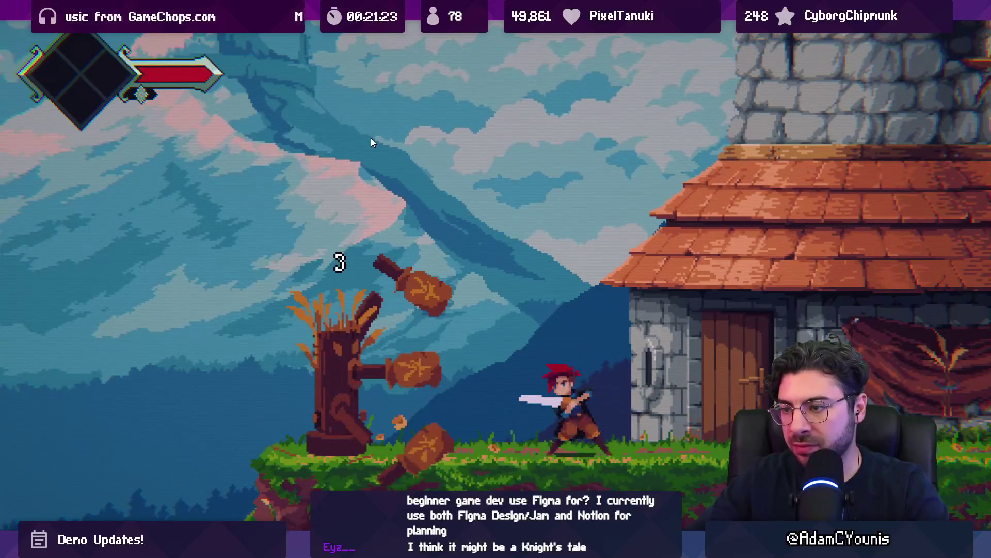
{"action": "key", "text": "x"}
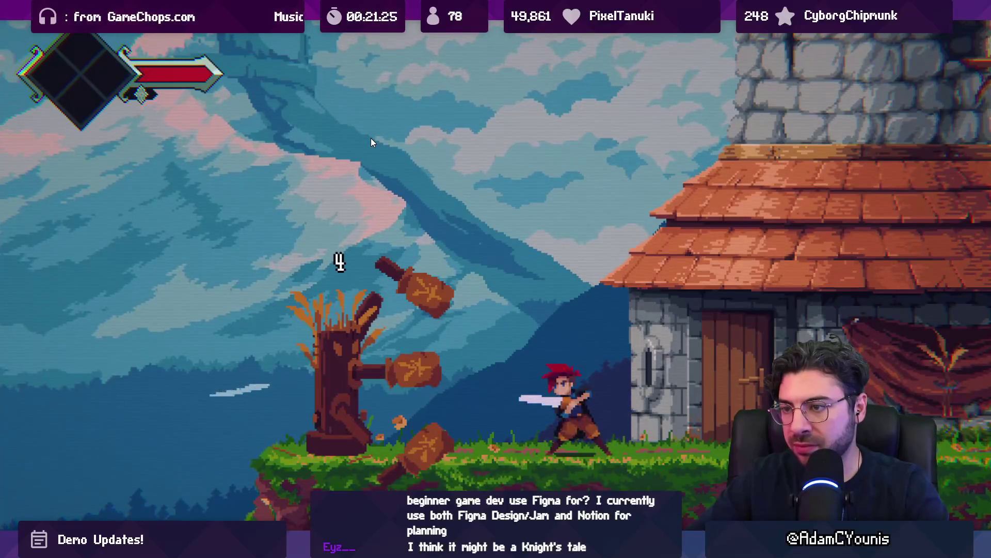
{"action": "key", "text": "x"}
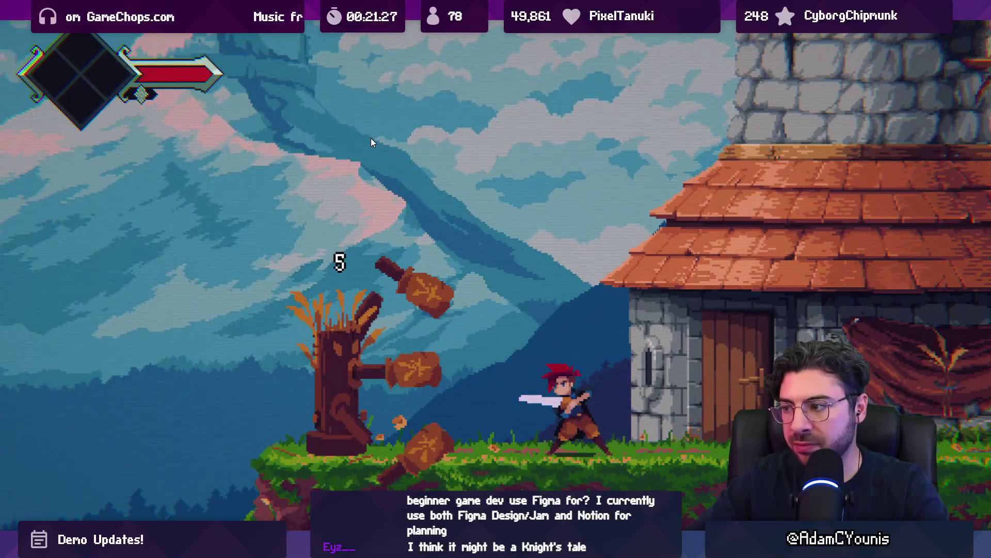
{"action": "key", "text": "x"}
{"action": "key", "text": "x"}
{"action": "key", "text": "Left"}
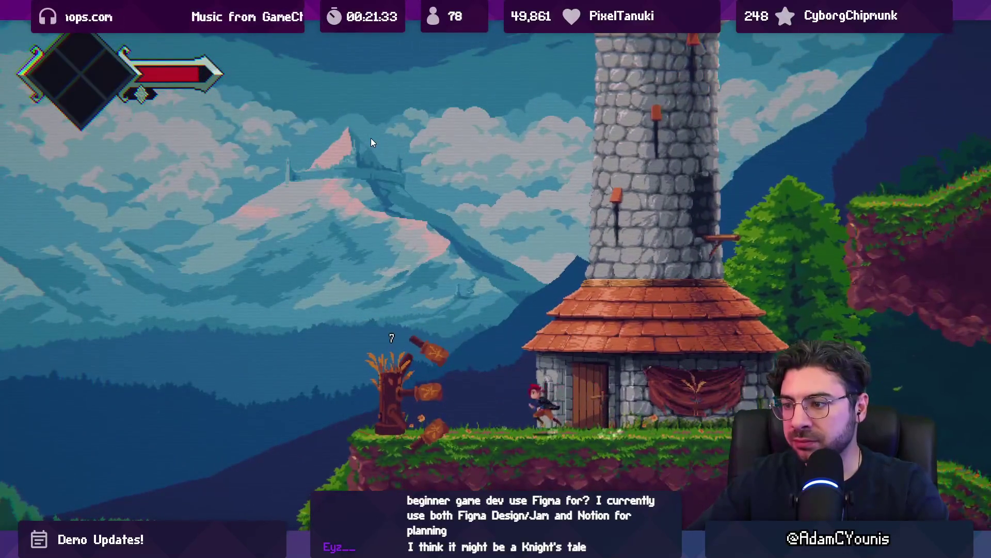
{"action": "key", "text": "shift+space"}
{"action": "left_click", "coordinate": [477, 30]}
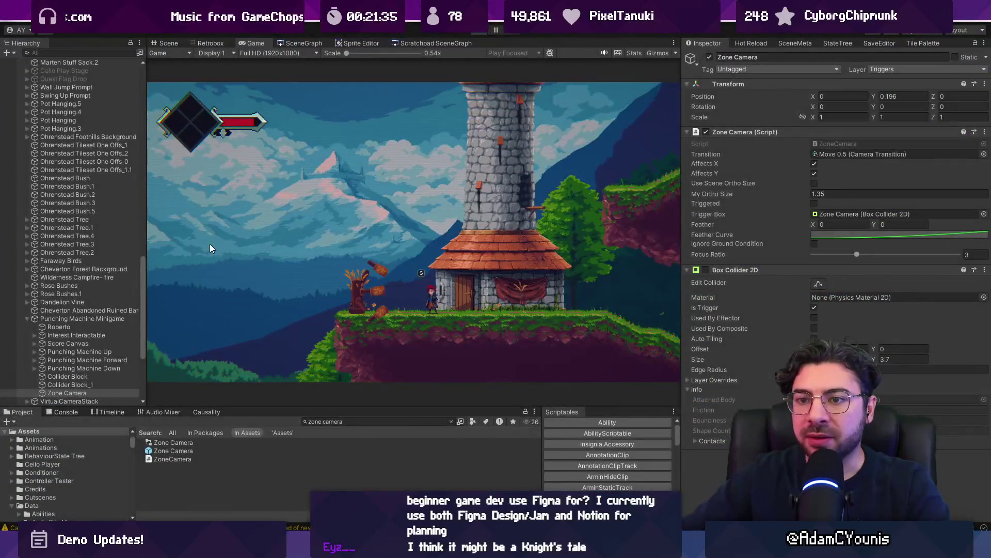
Remove Zone Camera from the minigame's Colliders To Toggle list
{"action": "left_click", "coordinate": [114, 328]}
{"action": "left_click", "coordinate": [136, 327]}
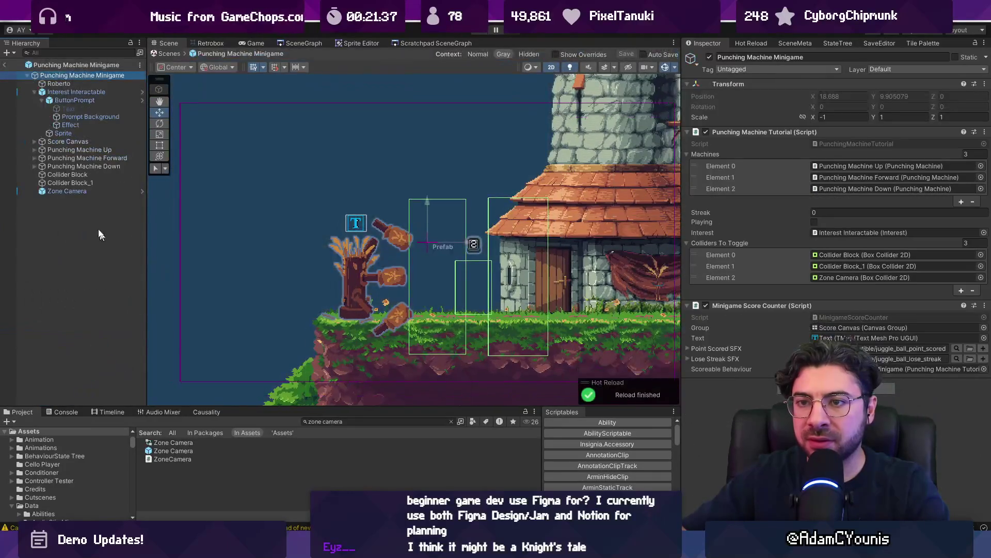
{"action": "left_click", "coordinate": [85, 191]}
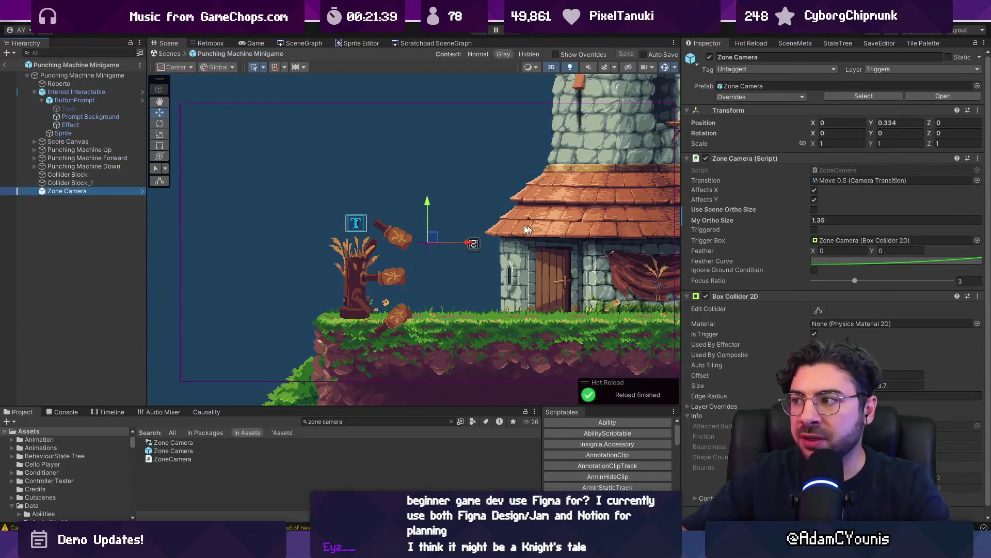
{"action": "left_click", "coordinate": [82, 75]}
{"action": "left_click", "coordinate": [754, 276]}
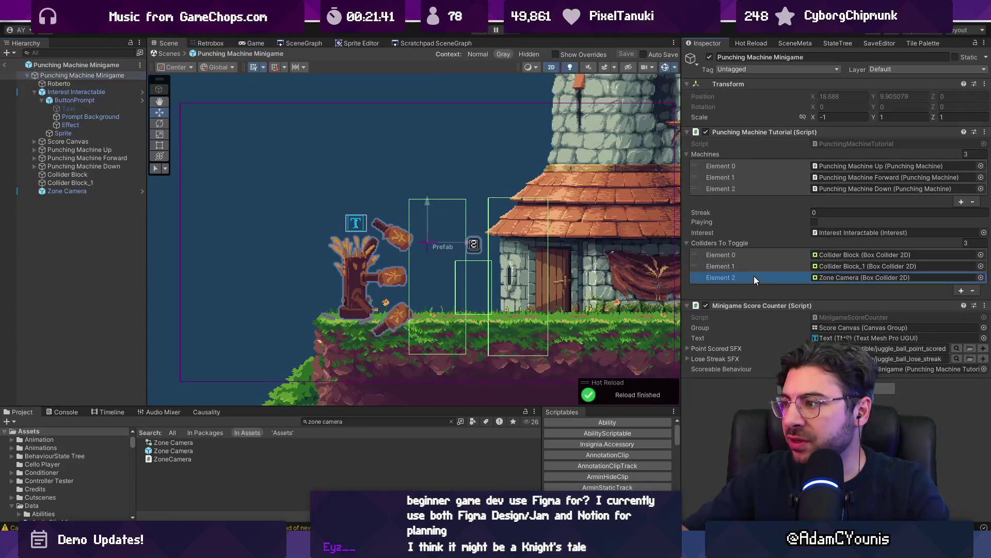
{"action": "left_click", "coordinate": [973, 291]}
Inspect the Interest Interactable, Roberto sprite and Collider Block objects inside the prefab
{"action": "scroll", "coordinate": [361, 240], "scroll_direction": "down", "scroll_amount": 3}
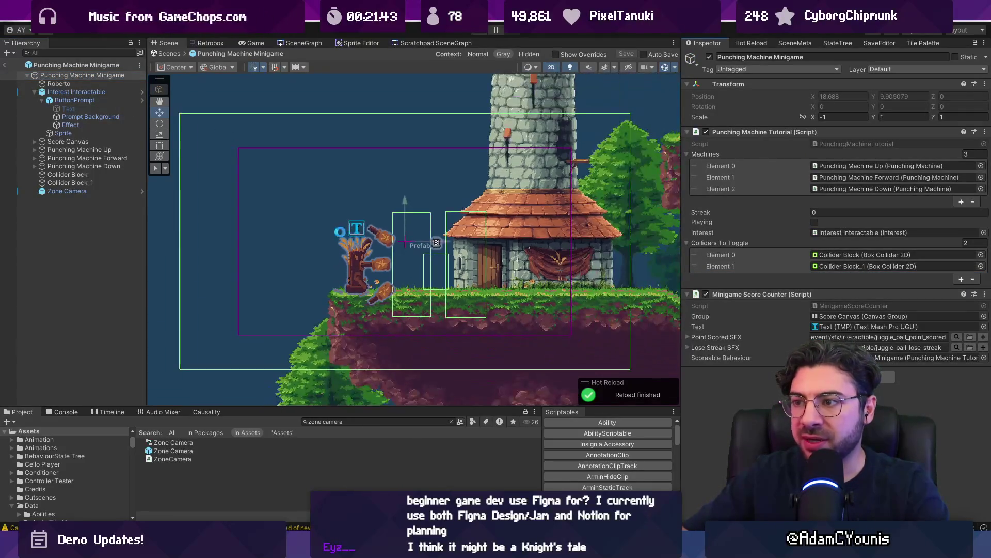
{"action": "scroll", "coordinate": [463, 249], "scroll_direction": "up", "scroll_amount": 3}
{"action": "scroll", "coordinate": [417, 253], "scroll_direction": "up", "scroll_amount": 2}
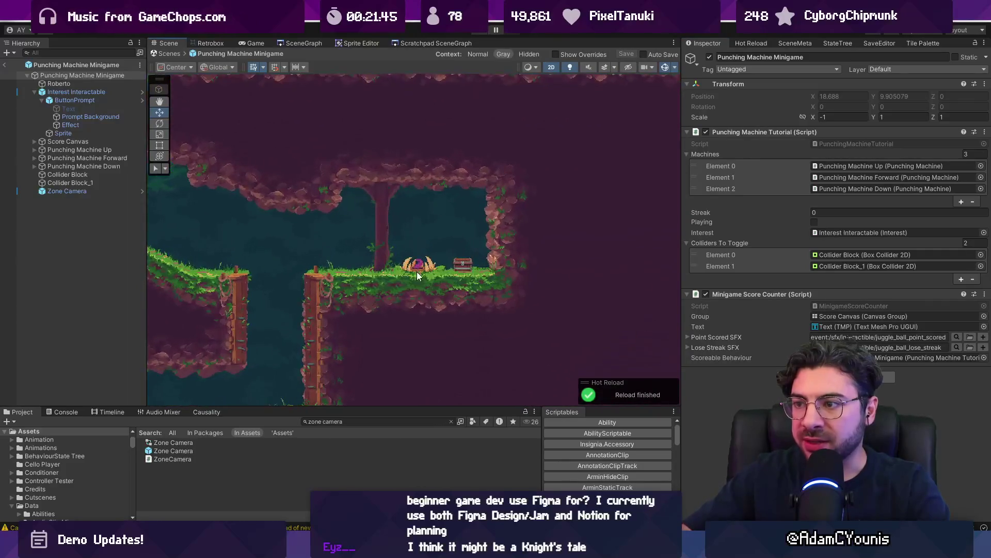
{"action": "mouse_move", "coordinate": [365, 212]}
{"action": "left_mouse_down"}
{"action": "mouse_move", "coordinate": [522, 318]}
{"action": "mouse_move", "coordinate": [588, 307]}
{"action": "left_mouse_up"}
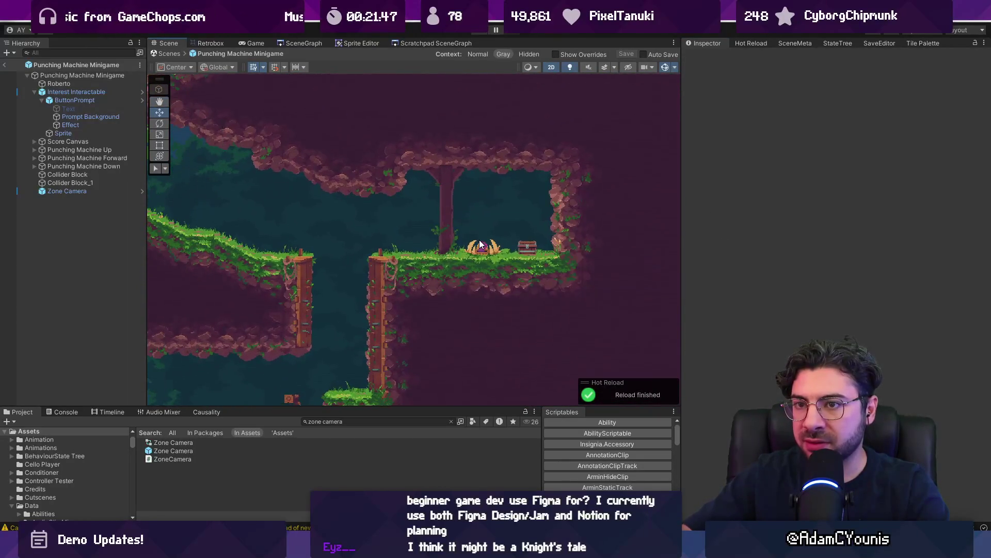
{"action": "left_click", "coordinate": [73, 91]}
{"action": "left_click", "coordinate": [71, 82]}
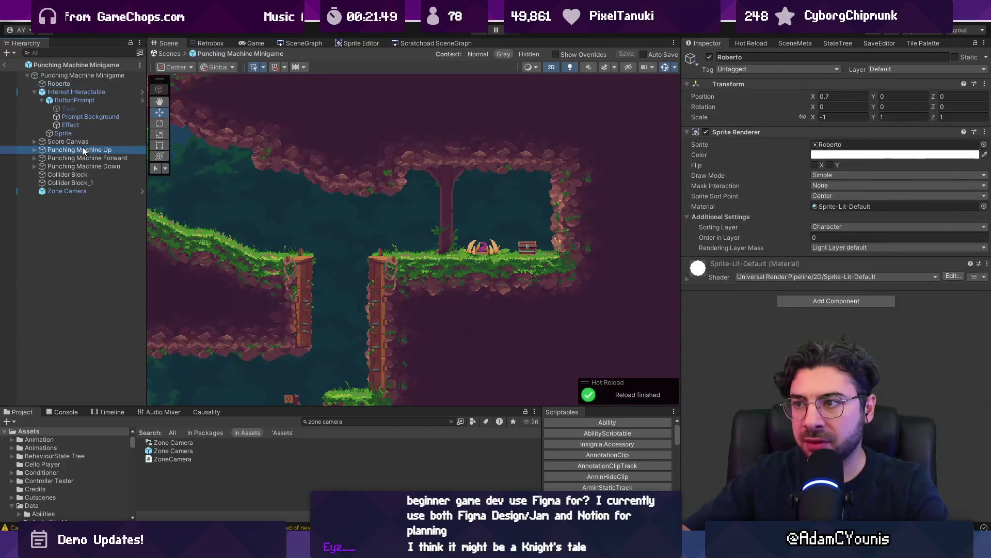
{"action": "left_click", "coordinate": [81, 174]}
{"action": "left_click_drag", "start_coordinate": [362, 174], "coordinate": [555, 292]}
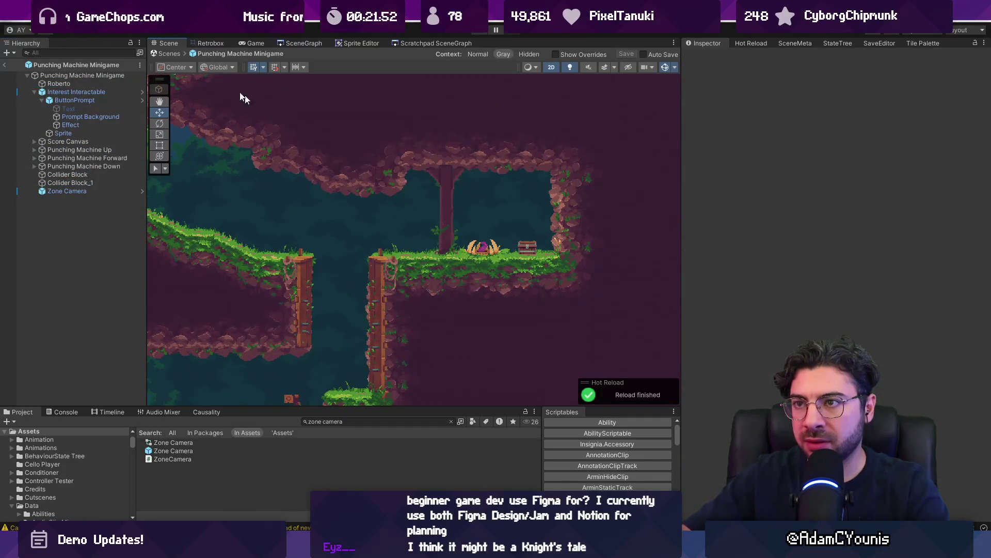
Exit prefab mode and select the chest and neighbouring objects in the cave clearing
{"action": "left_click", "coordinate": [169, 54]}
{"action": "left_click", "coordinate": [531, 240]}
{"action": "left_click", "coordinate": [484, 245]}
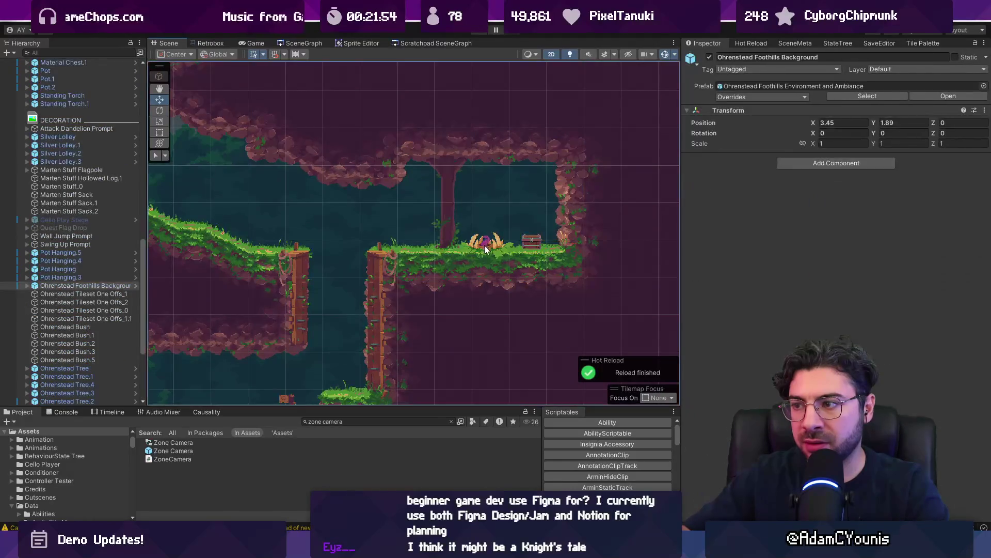
{"action": "left_click", "coordinate": [484, 246]}
{"action": "left_click", "coordinate": [484, 246]}
{"action": "left_click", "coordinate": [485, 243]}
{"action": "left_click_drag", "start_coordinate": [344, 135], "coordinate": [592, 333]}
{"action": "scroll", "coordinate": [435, 263], "scroll_direction": "down", "scroll_amount": 5}
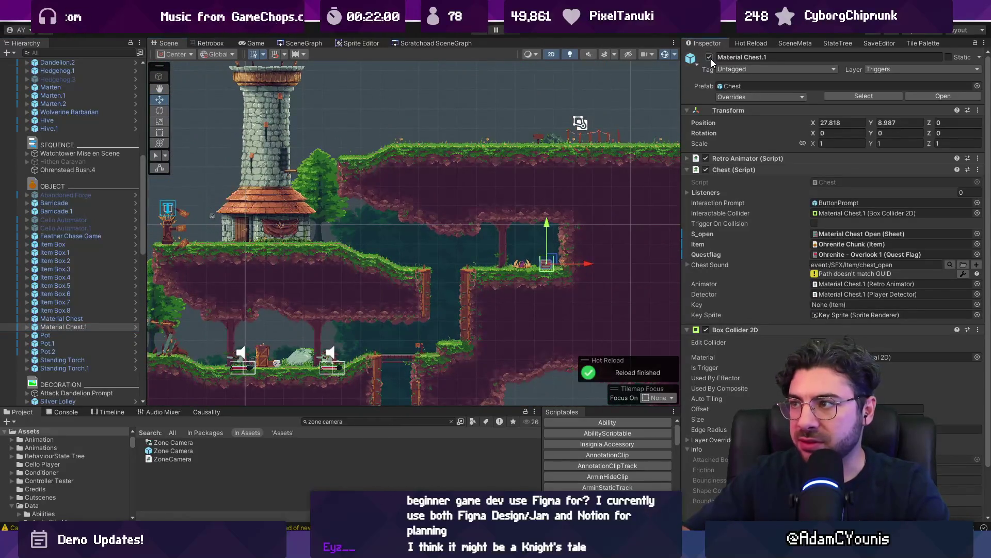
Disable the Dandelion.2 enemy in the cave clearing
{"action": "left_click_drag", "start_coordinate": [432, 209], "coordinate": [583, 306]}
{"action": "scroll", "coordinate": [85, 107], "scroll_direction": "up", "scroll_amount": 3}
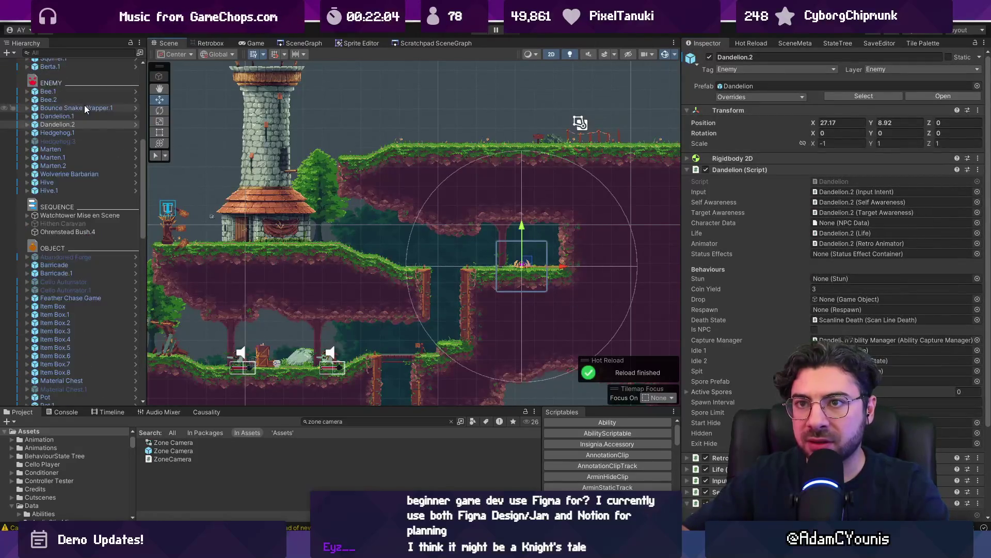
{"action": "left_click", "coordinate": [709, 58]}
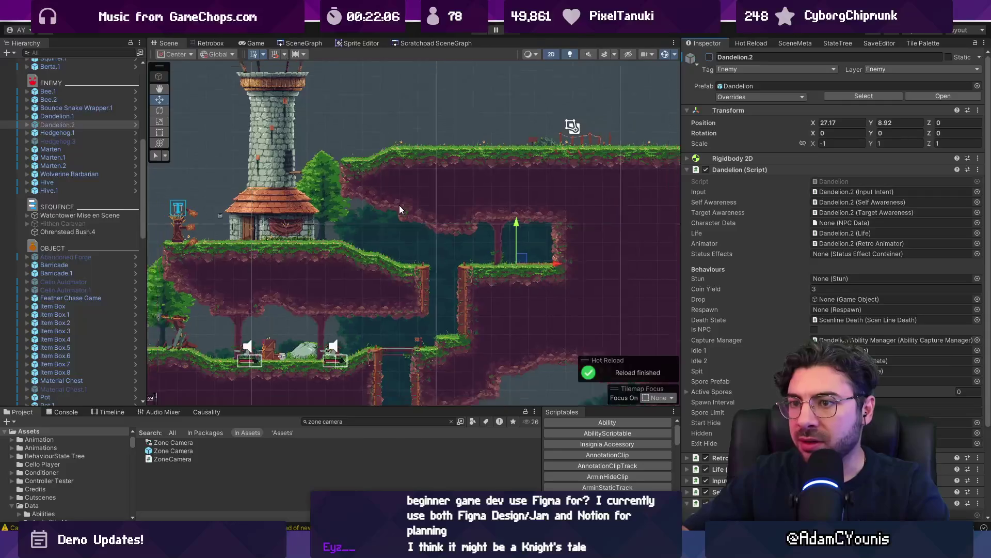
{"action": "scroll", "coordinate": [309, 206], "scroll_direction": "up", "scroll_amount": 2}
Set the Punching Machine Minigame's Scale X to 1 and move it to about 27.1, 9.23
{"action": "left_click", "coordinate": [248, 217]}
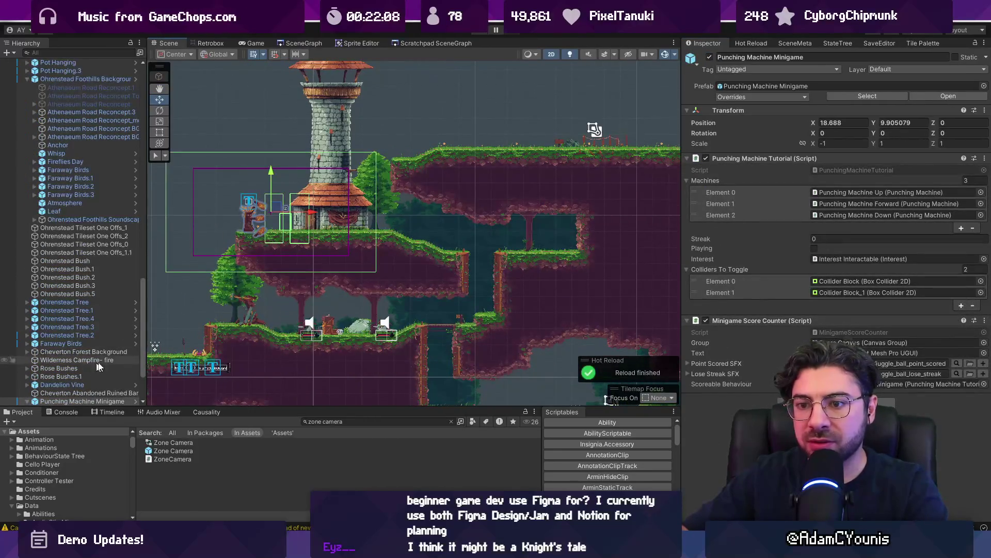
{"action": "type", "text": "1"}
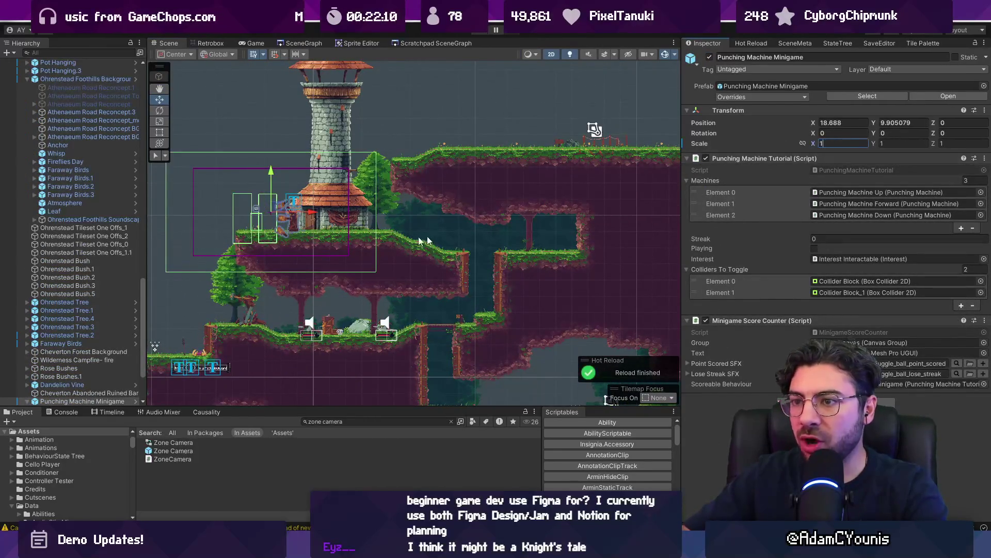
{"action": "mouse_move", "coordinate": [278, 213]}
{"action": "left_mouse_down"}
{"action": "mouse_move", "coordinate": [505, 234]}
{"action": "mouse_move", "coordinate": [557, 228]}
{"action": "left_mouse_up"}
{"action": "scroll", "coordinate": [547, 233], "scroll_direction": "up", "scroll_amount": 5}
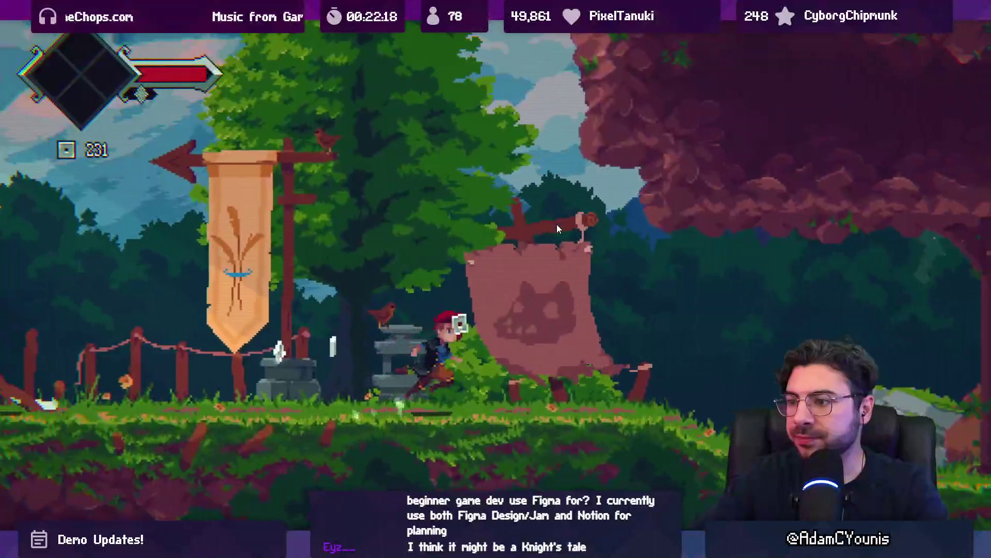
Run and jump the hero right through the level to the tree-stump dummy
{"action": "key", "text": "Right"}
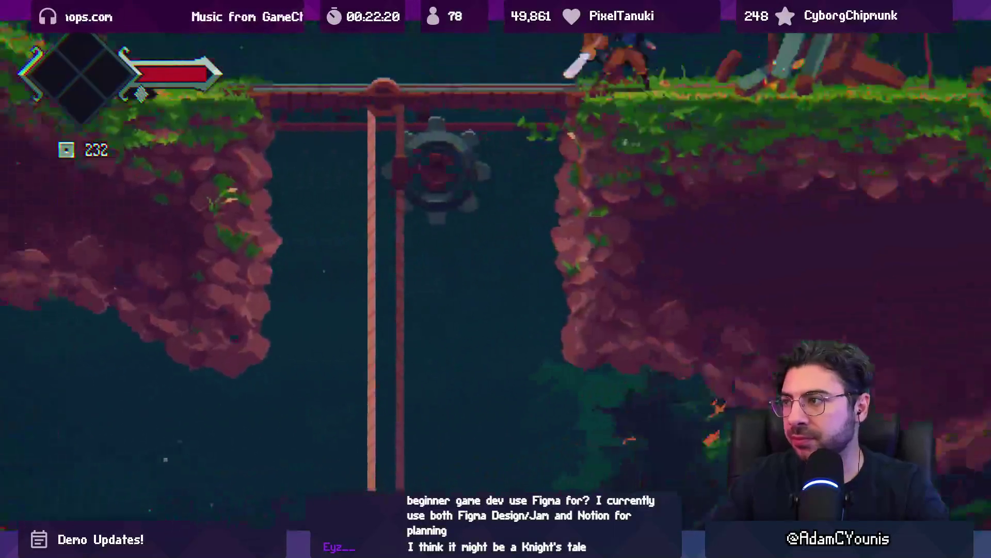
{"action": "key", "text": "Right"}
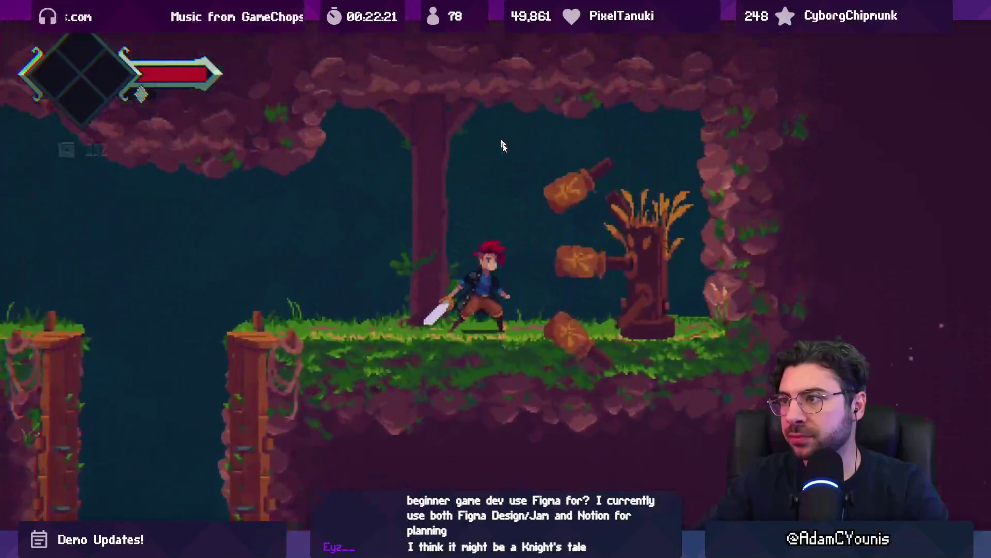
{"action": "key", "text": "Left"}
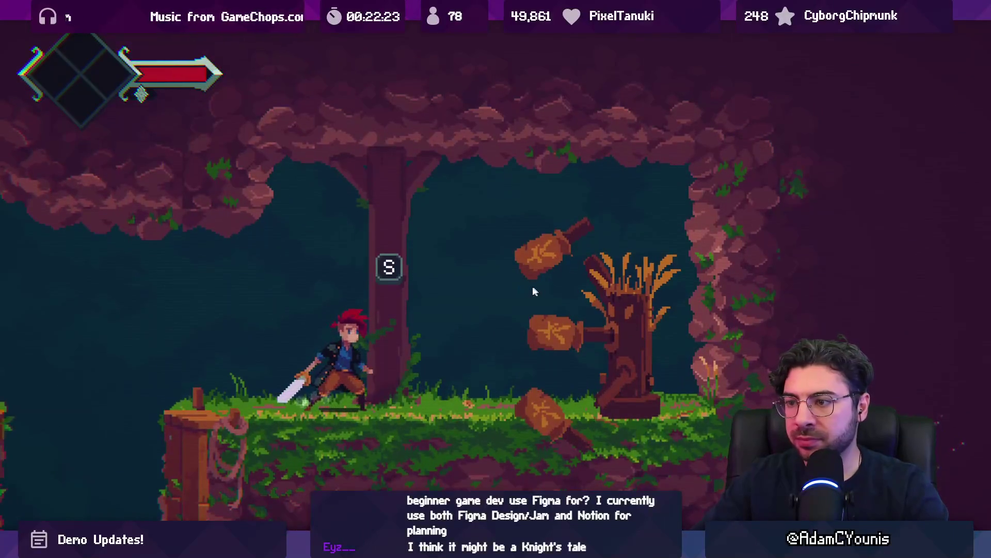
{"action": "key", "text": "Right"}
{"action": "key", "text": "s"}
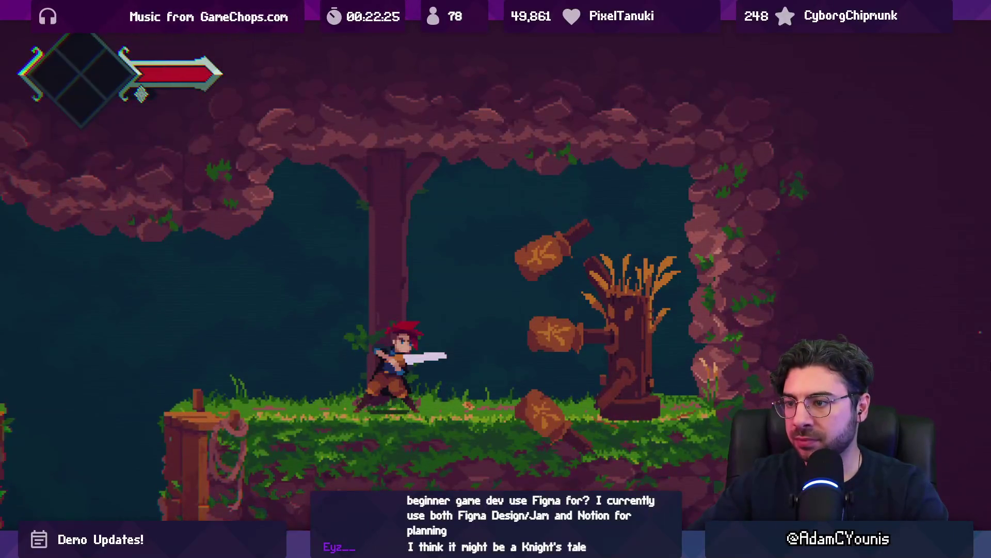
Slash the stump dummy repeatedly to start the hit streak
{"action": "key", "text": "s"}
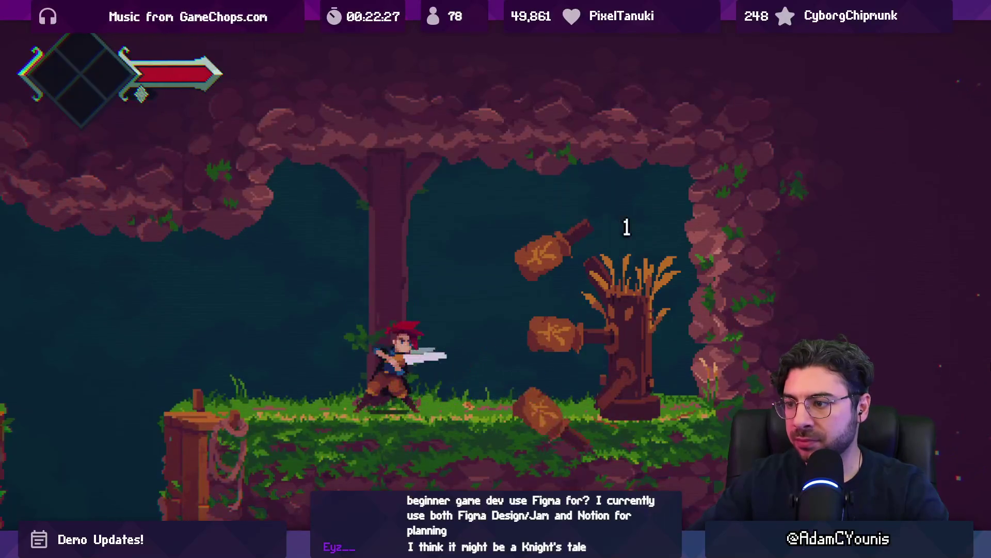
{"action": "key", "text": "s"}
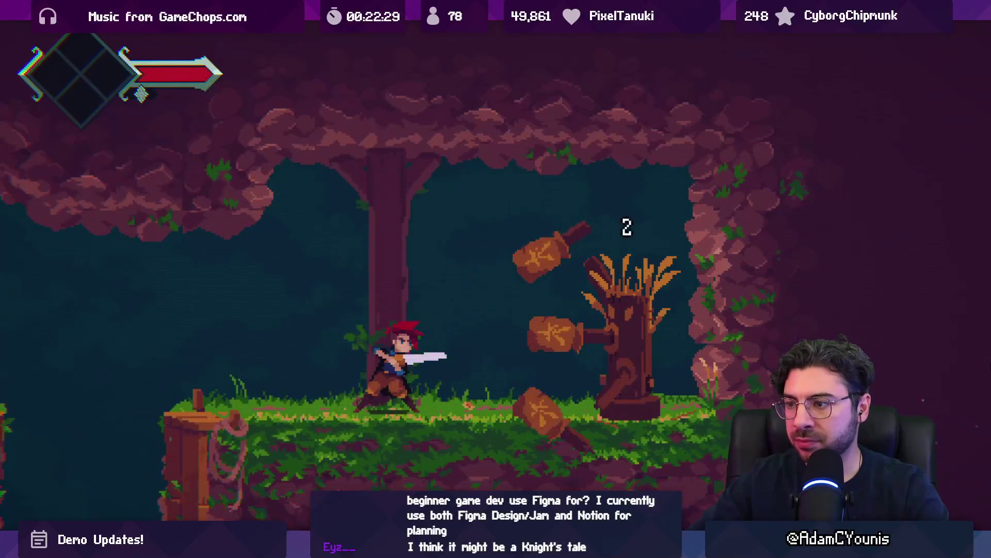
{"action": "key", "text": "s"}
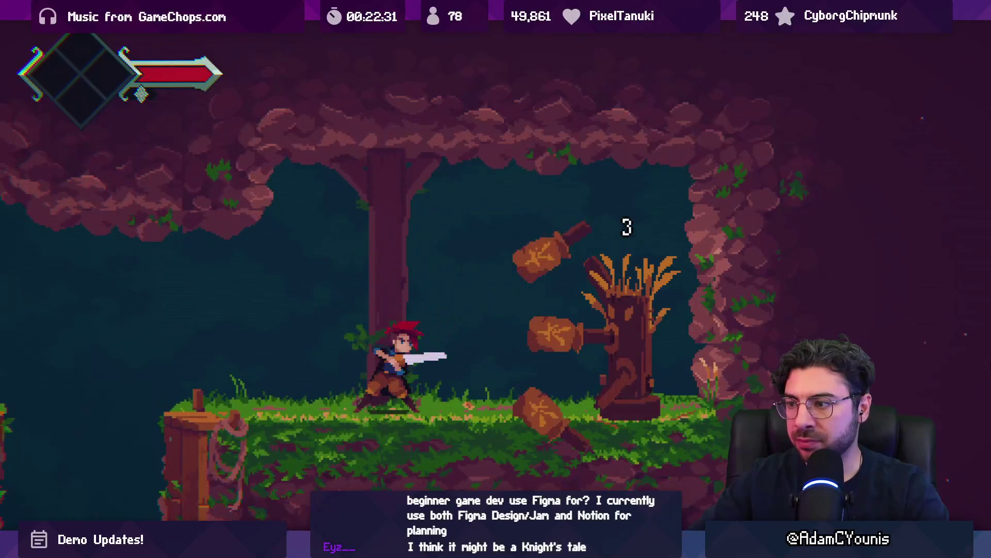
{"action": "key", "text": "s"}
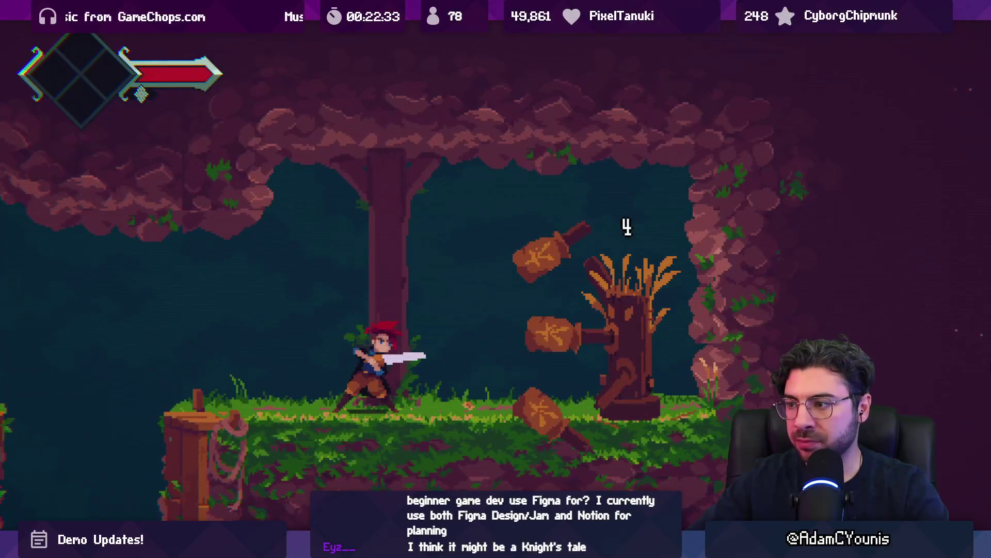
{"action": "key", "text": "s"}
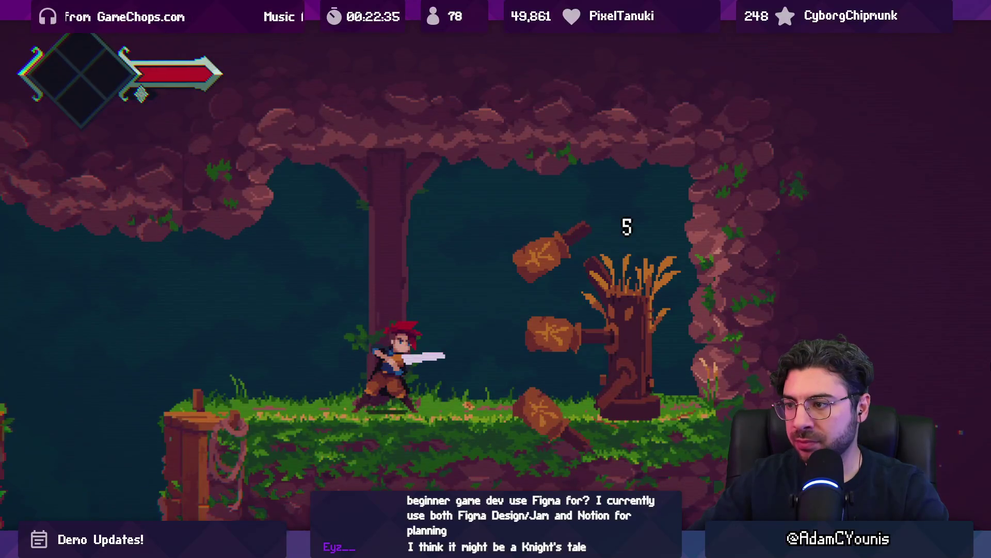
{"action": "key", "text": "s"}
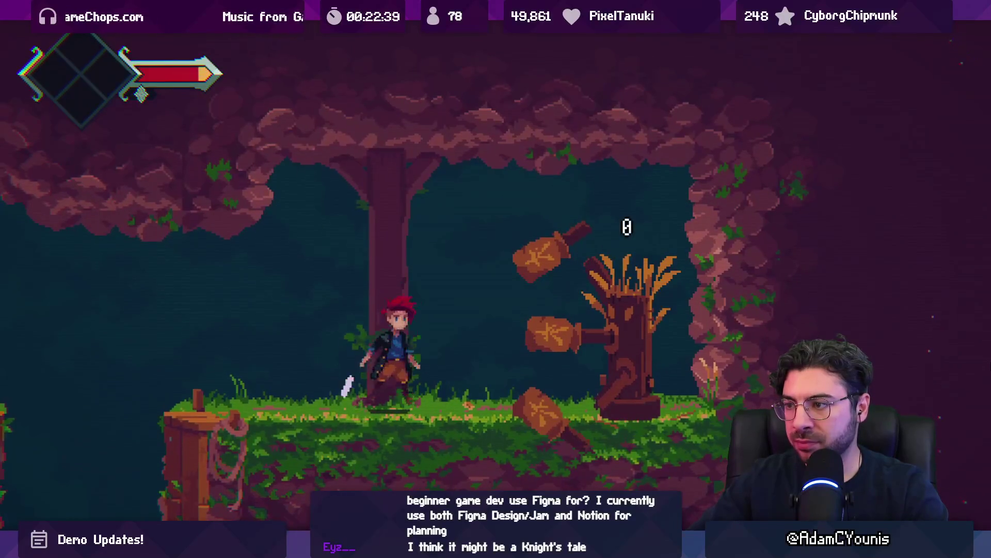
Keep striking the dummy with the s attack to build the streak higher
{"action": "key", "text": "s"}
{"action": "key", "text": "s"}
{"action": "key", "text": "s"}
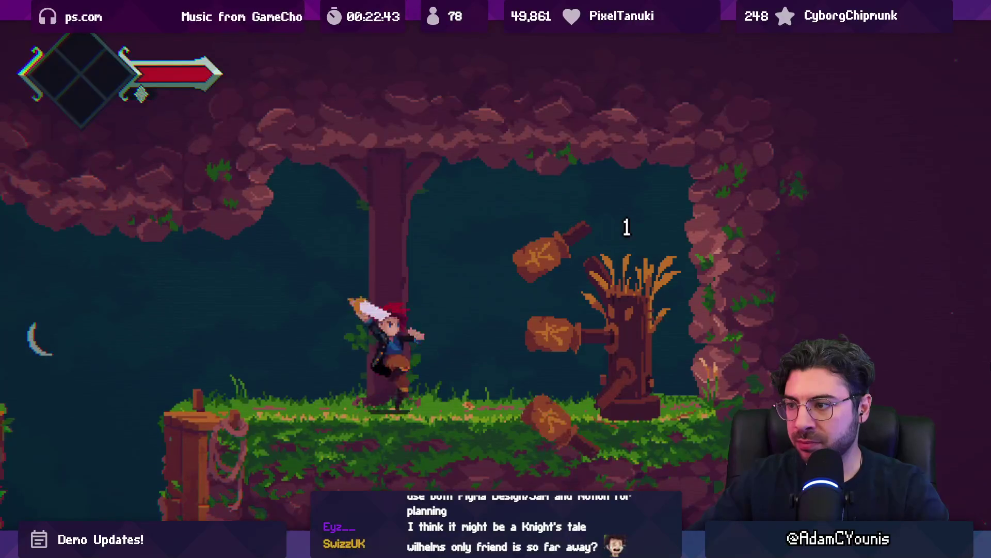
{"action": "key", "text": "s"}
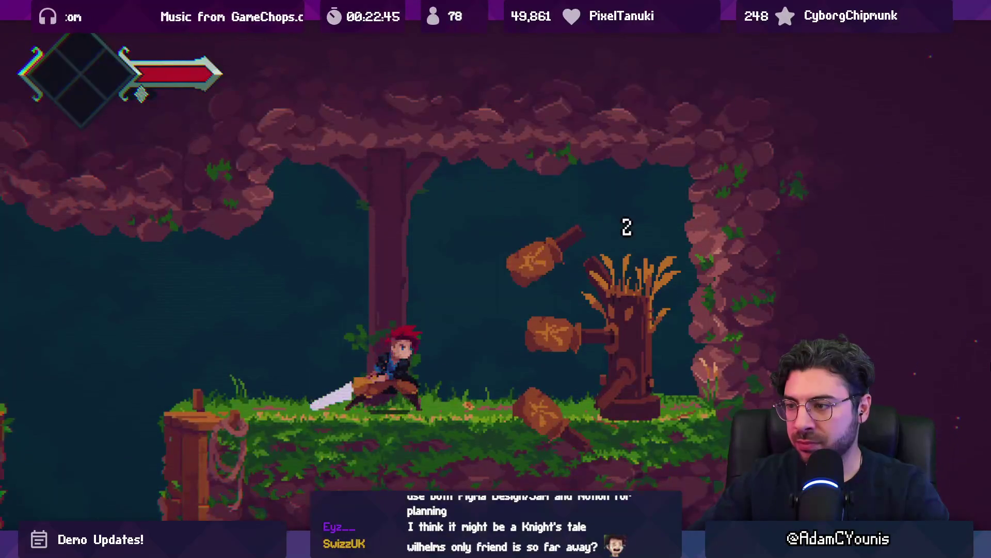
{"action": "key", "text": "s"}
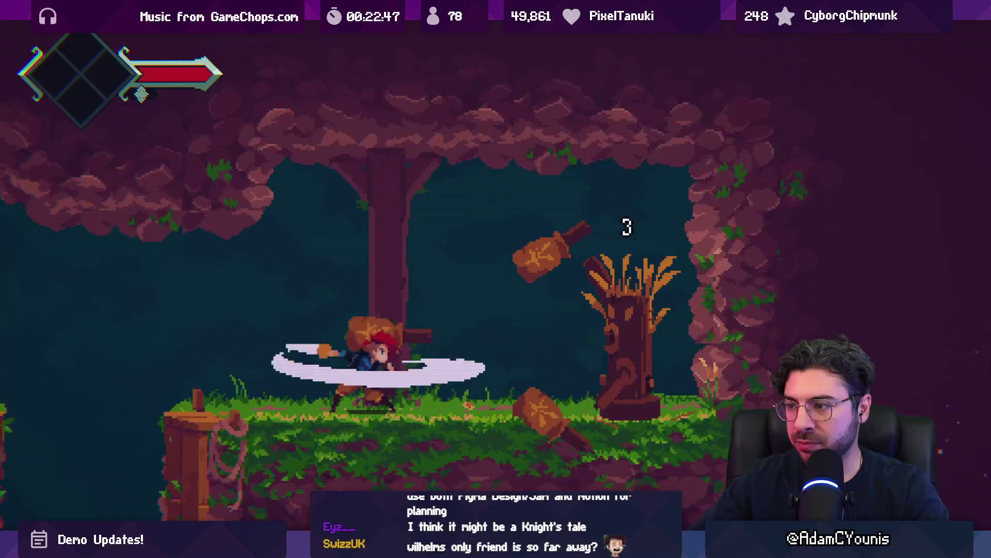
{"action": "key", "text": "s"}
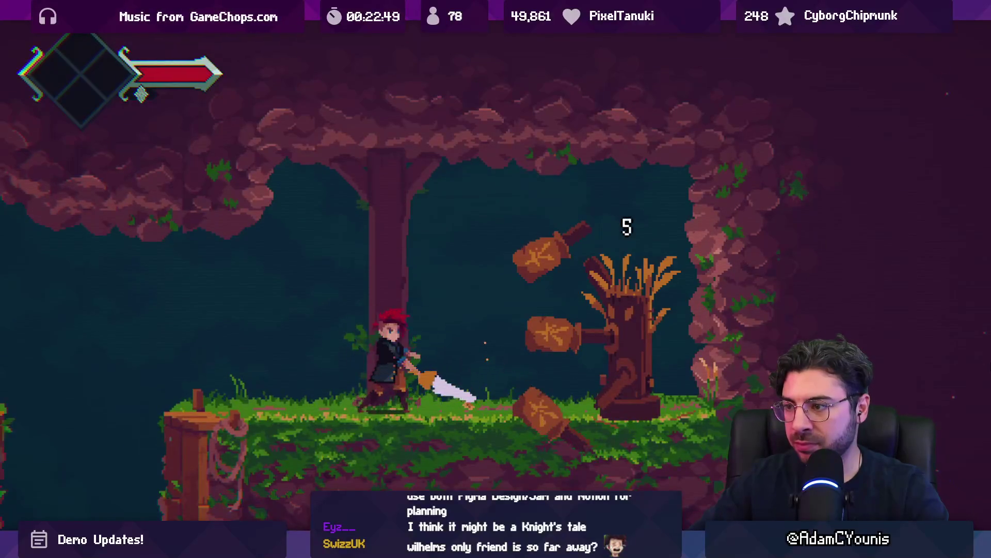
{"action": "key", "text": "s"}
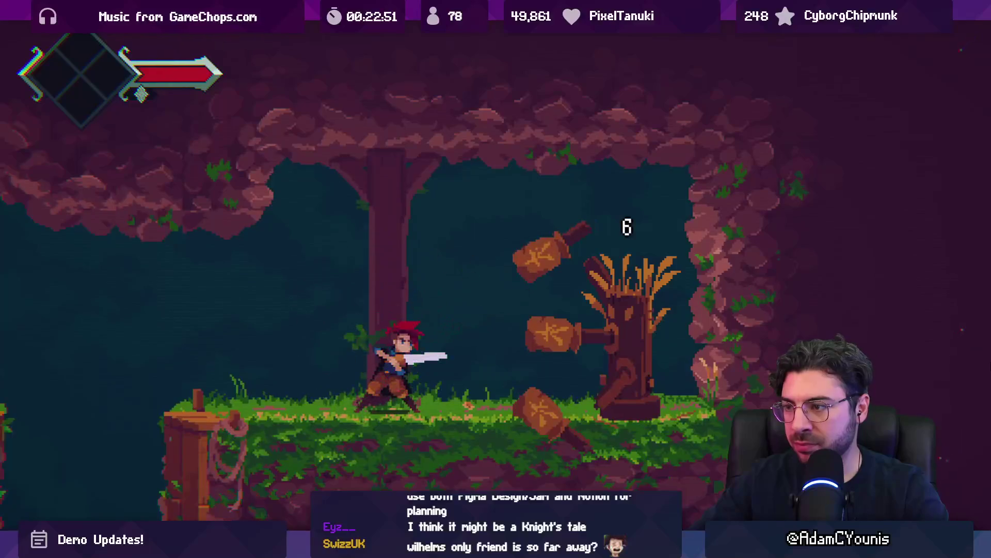
{"action": "key", "text": "s"}
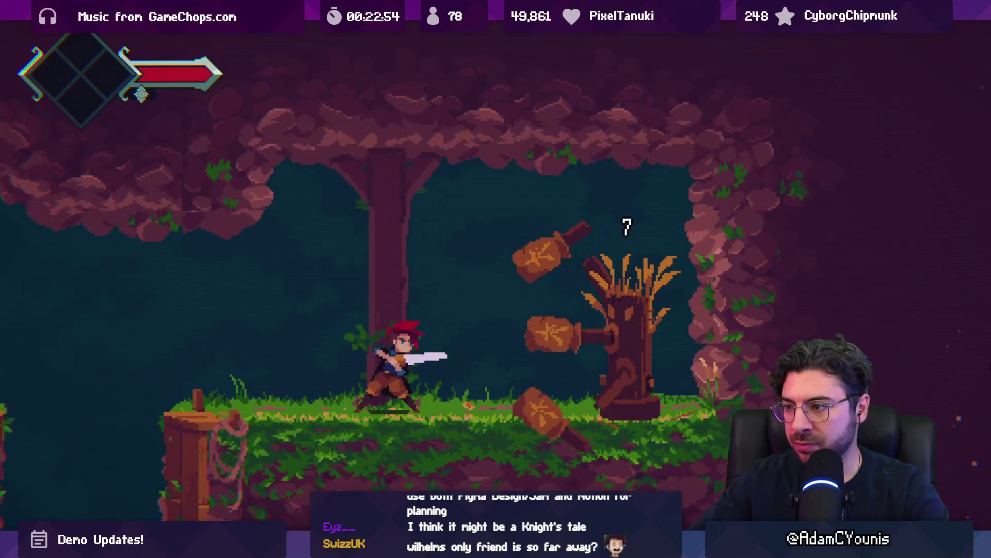
{"action": "key", "text": "s"}
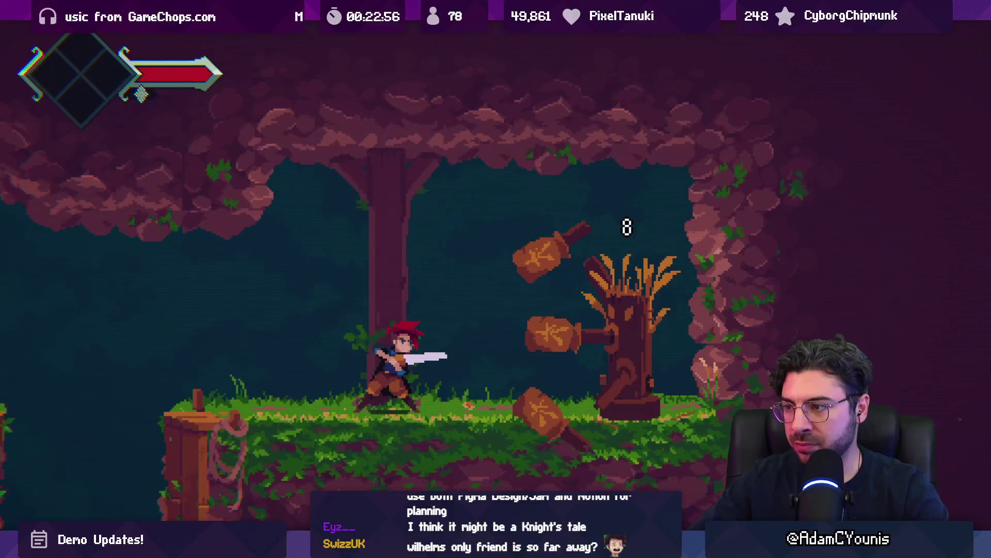
{"action": "key", "text": "s"}
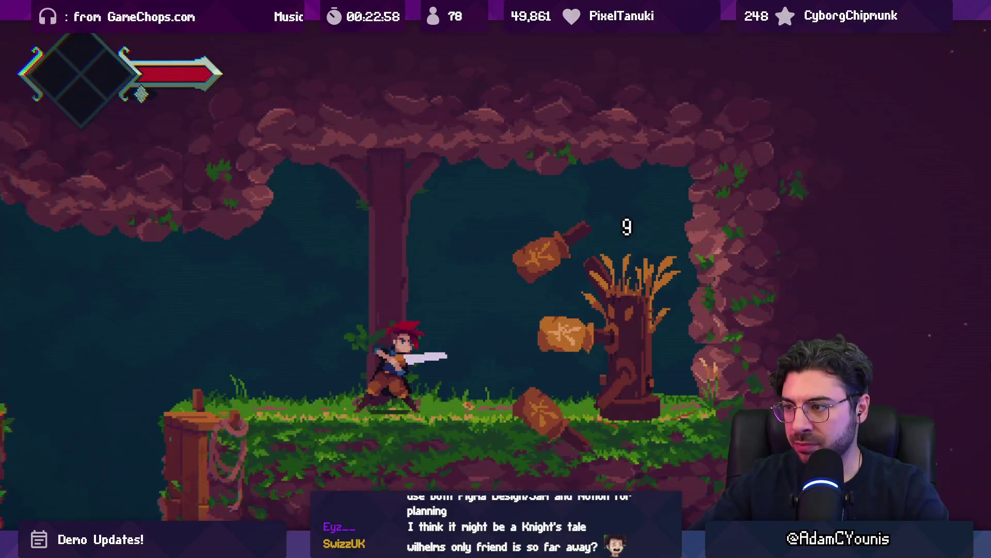
{"action": "key", "text": "s"}
{"action": "key", "text": "s"}
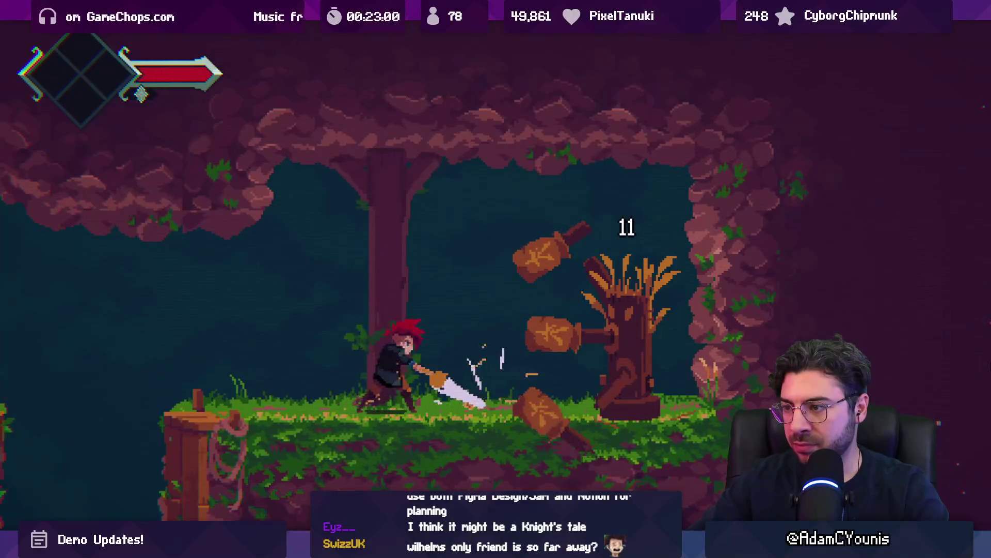
{"action": "key", "text": "s"}
{"action": "key", "text": "s"}
Land more hits on the dummy to push the counter to 30
{"action": "key", "text": "s"}
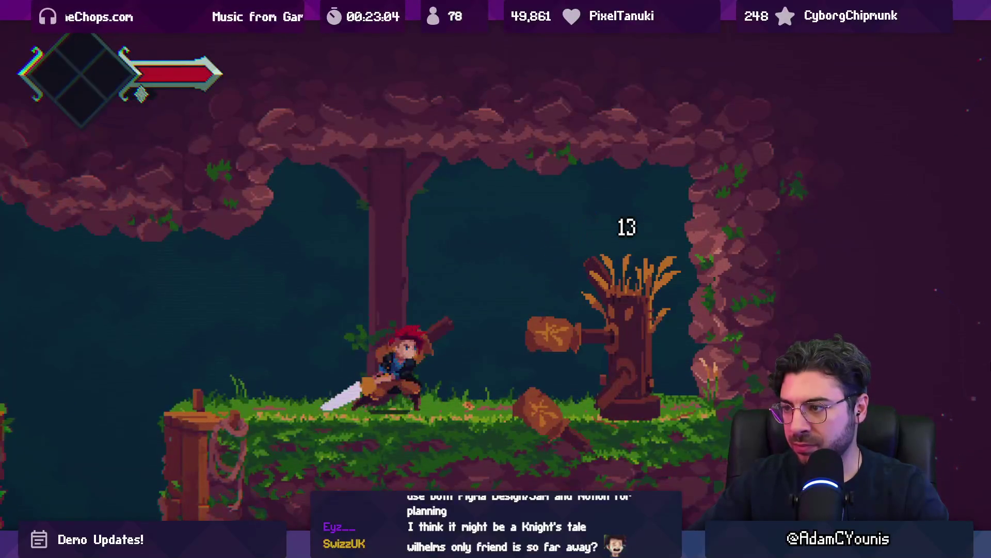
{"action": "key", "text": "Left"}
{"action": "key", "text": "s"}
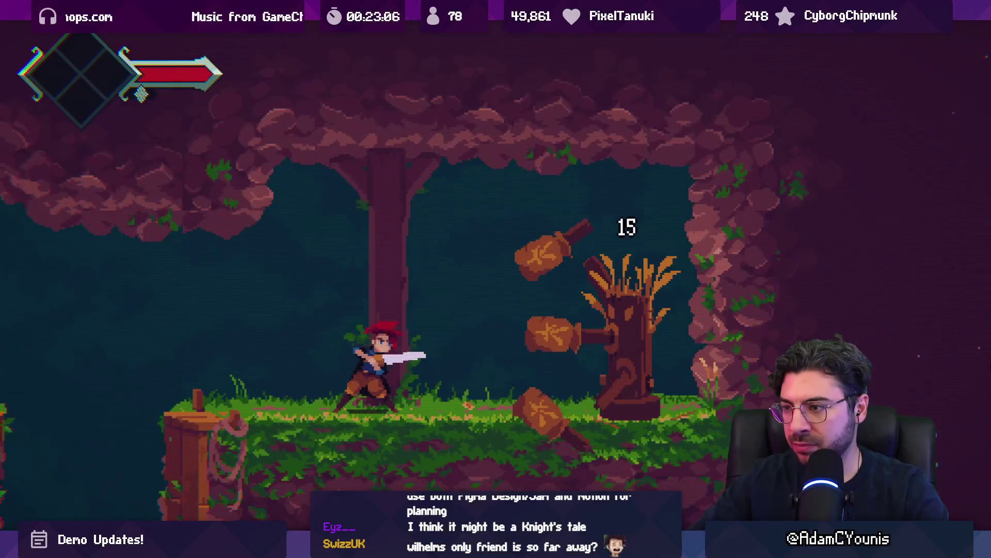
{"action": "key", "text": "s"}
{"action": "key", "text": "s"}
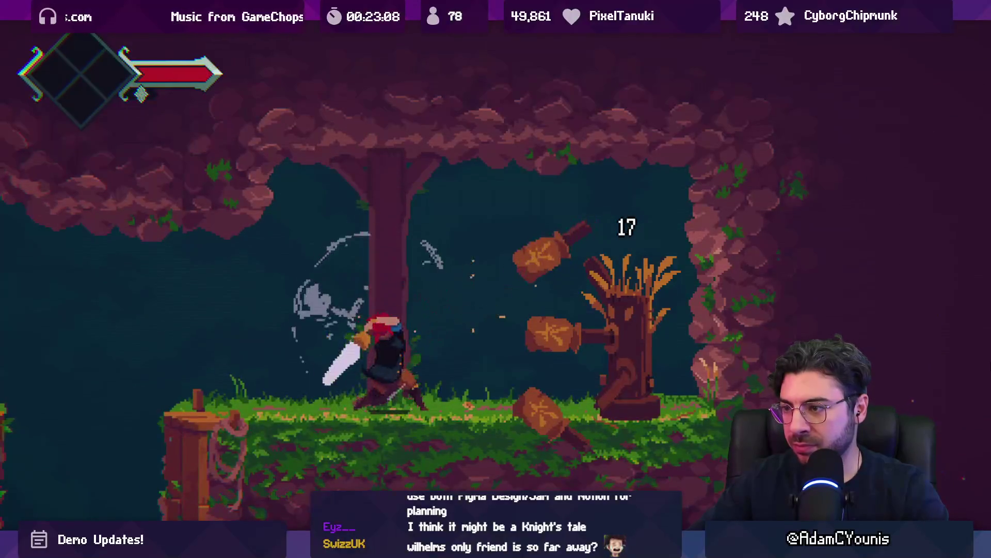
{"action": "key", "text": "s"}
{"action": "key", "text": "s"}
{"action": "key", "text": "s"}
{"action": "key", "text": "s"}
{"action": "key", "text": "s"}
{"action": "key", "text": "s"}
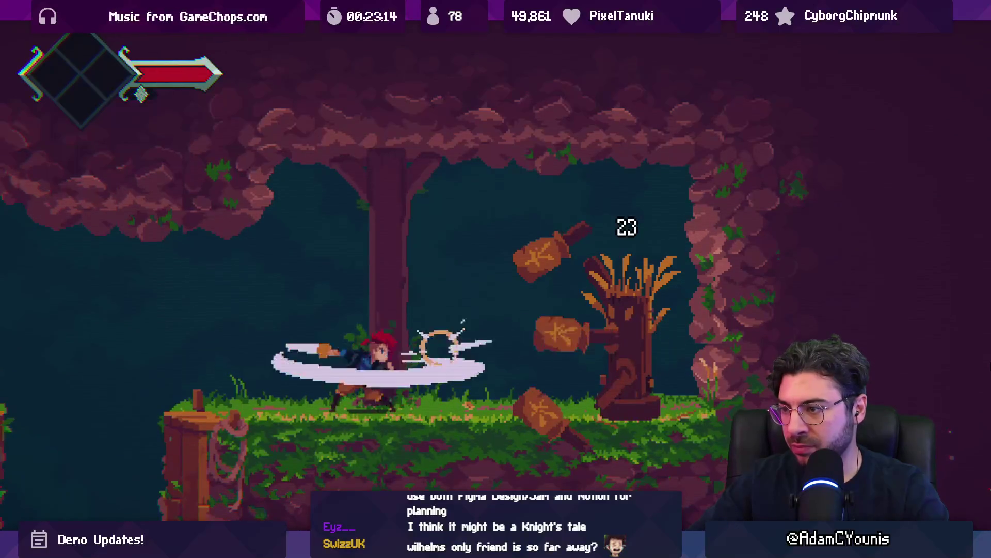
{"action": "key", "text": "s"}
{"action": "key", "text": "s"}
{"action": "key", "text": "s"}
{"action": "key", "text": "s"}
{"action": "key", "text": "s"}
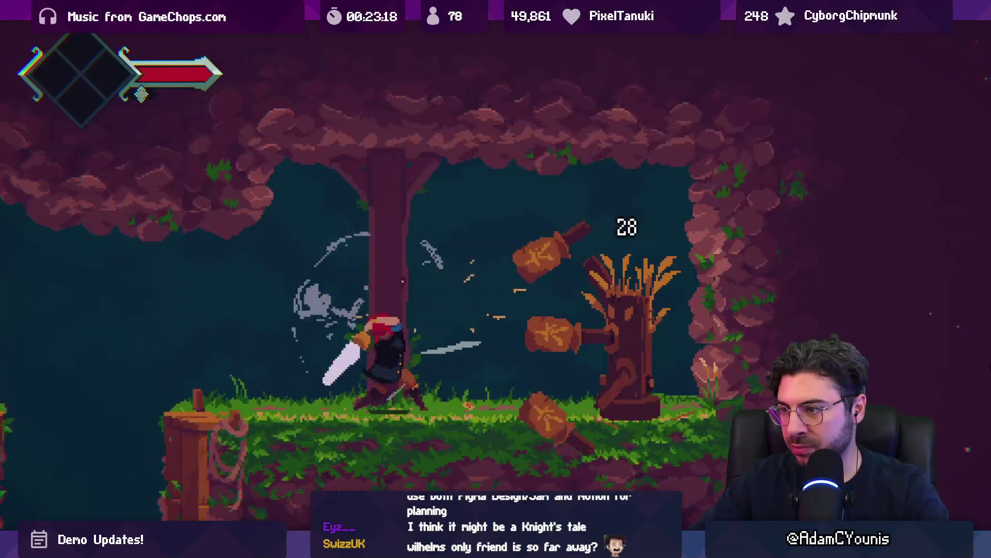
{"action": "key", "text": "s"}
{"action": "key", "text": "s"}
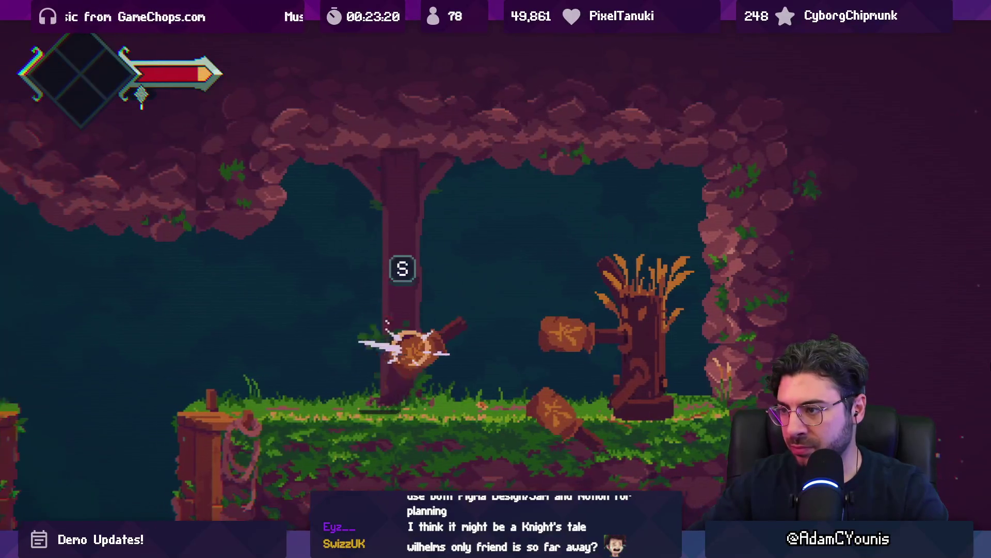
{"action": "key", "text": "s"}
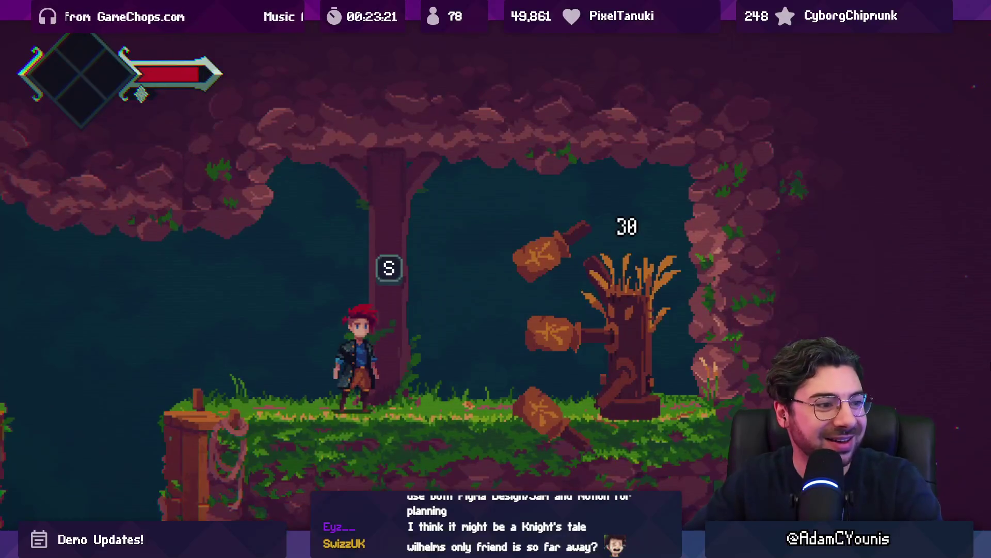
Run past the tree and back after the reset, then start a new streak
{"action": "key", "text": "Right"}
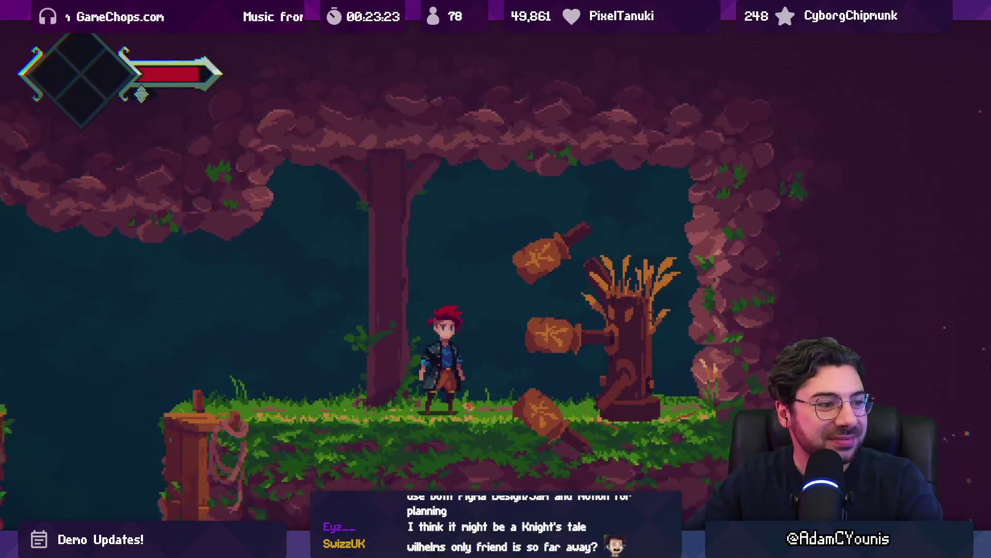
{"action": "key", "text": "Left"}
{"action": "key", "text": "Right"}
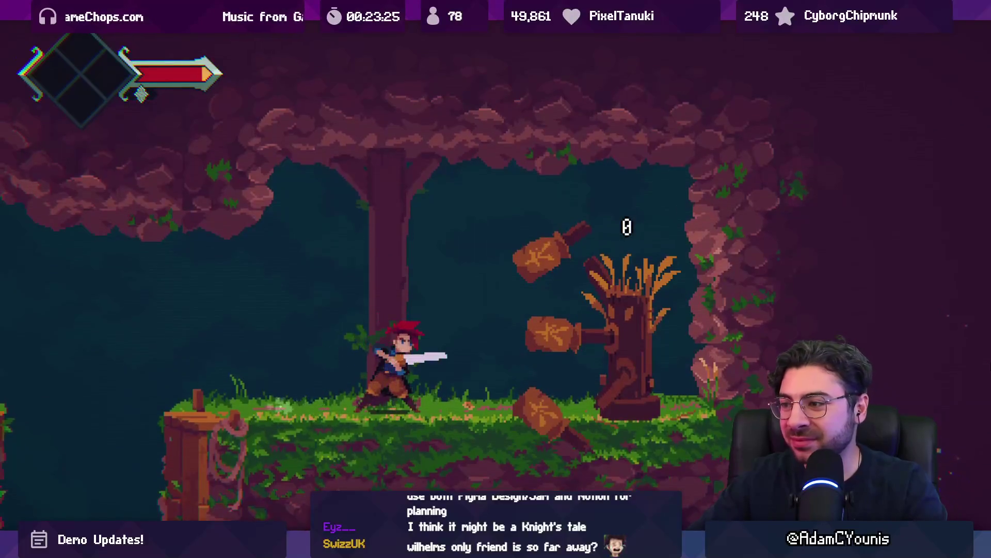
{"action": "key", "text": "s"}
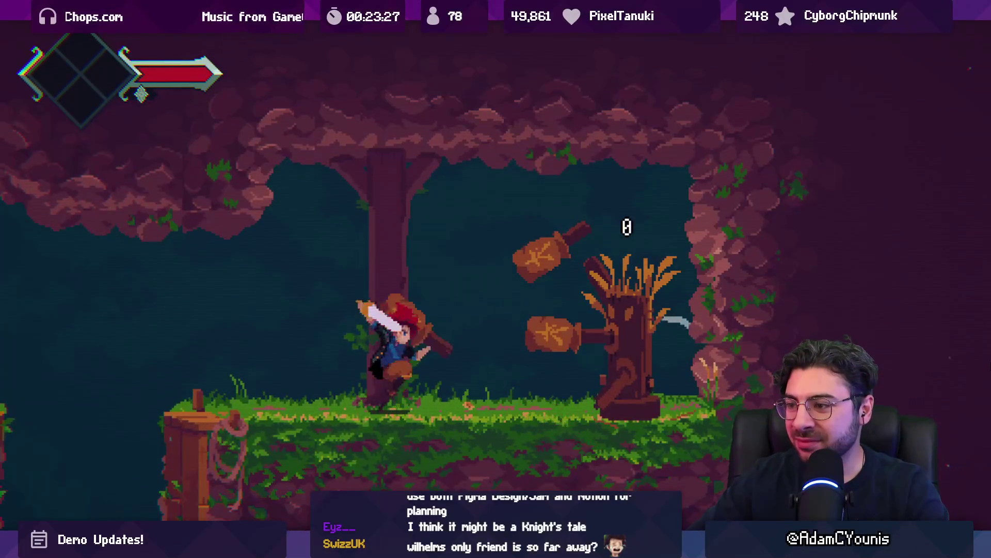
{"action": "key", "text": "s"}
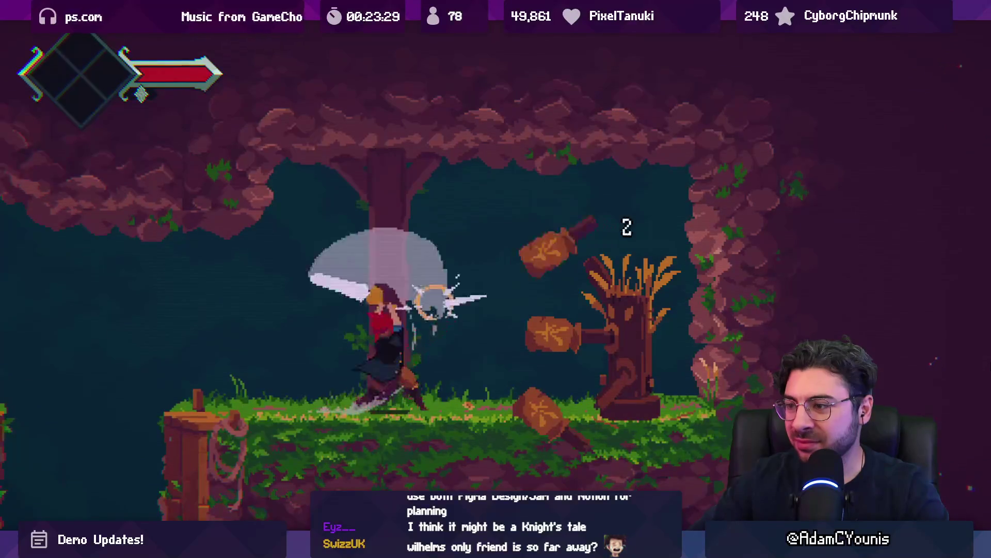
{"action": "key", "text": "s"}
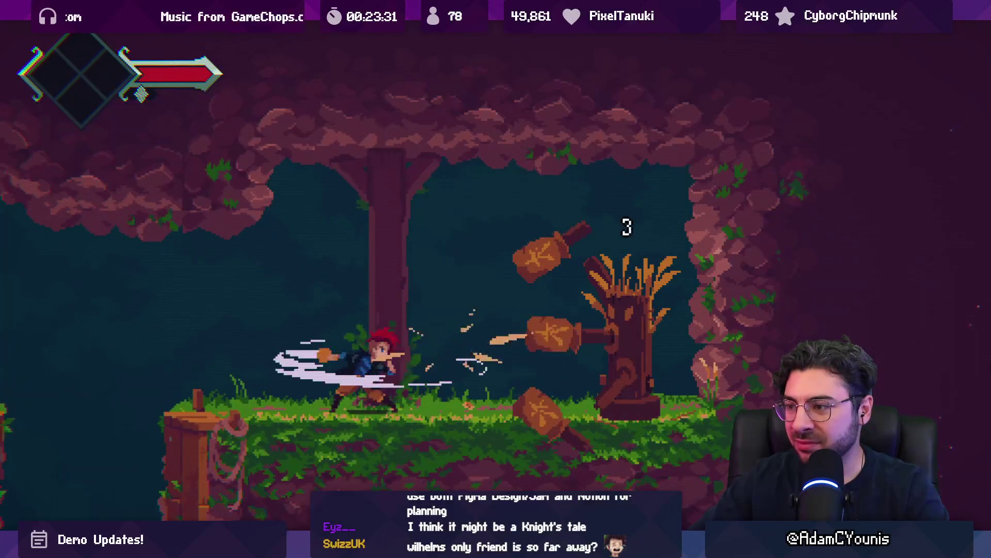
{"action": "key", "text": "s"}
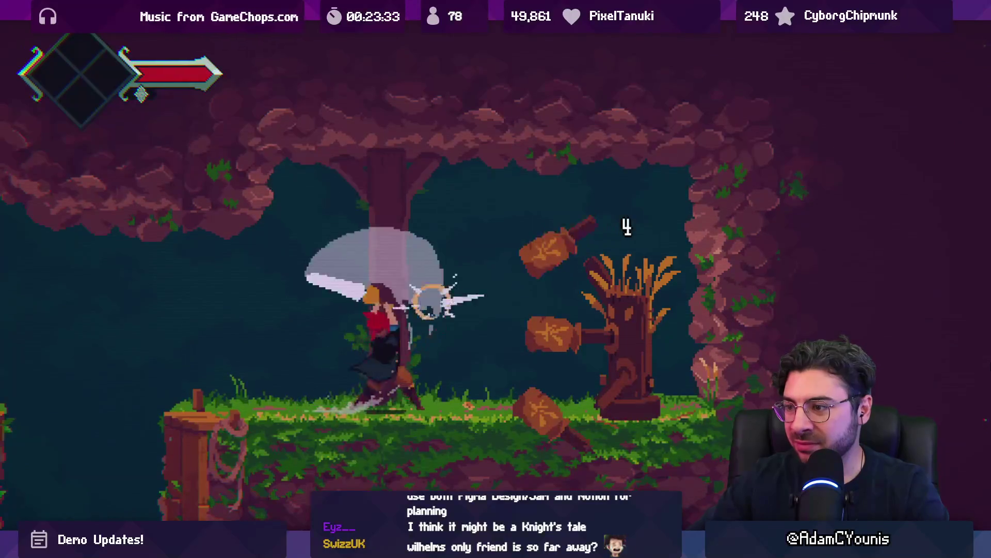
{"action": "key", "text": "s"}
Keep striking the dummy so the new streak climbs to 14
{"action": "key", "text": "Left"}
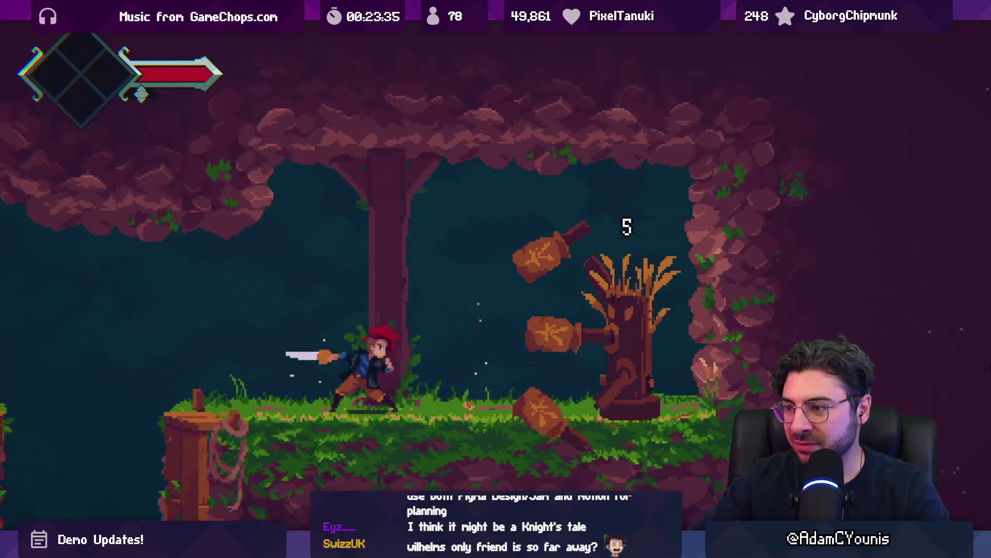
{"action": "key", "text": "s"}
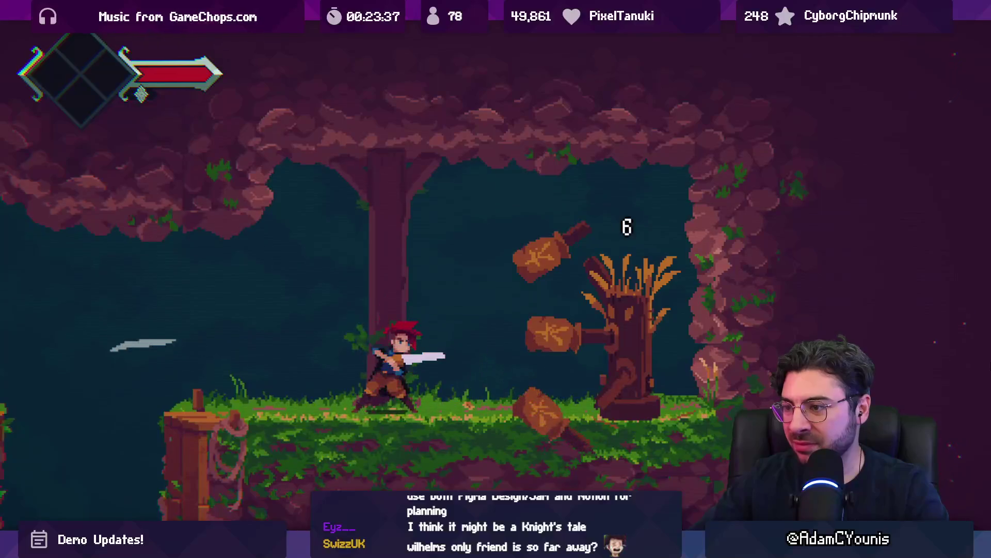
{"action": "key", "text": "s"}
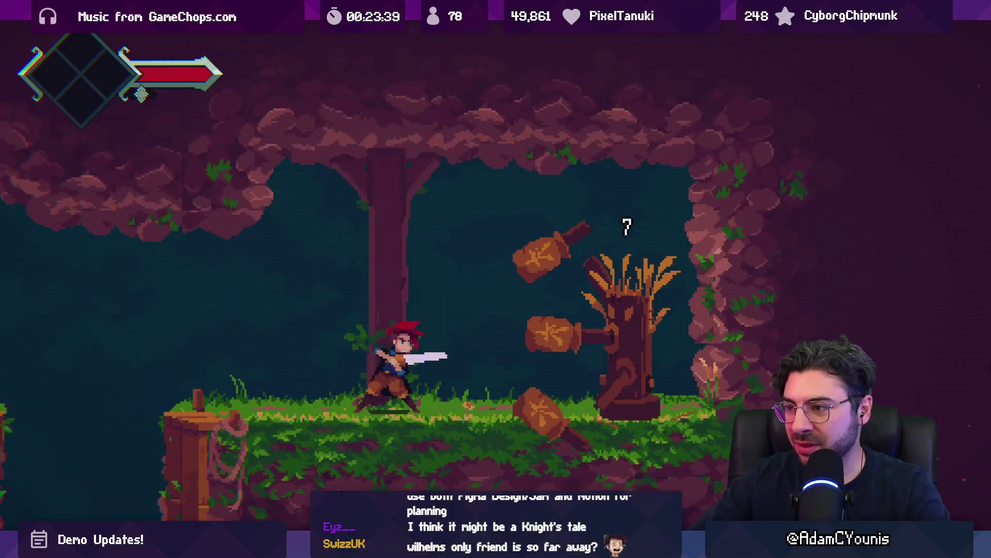
{"action": "key", "text": "s"}
{"action": "key", "text": "s"}
{"action": "key", "text": "s"}
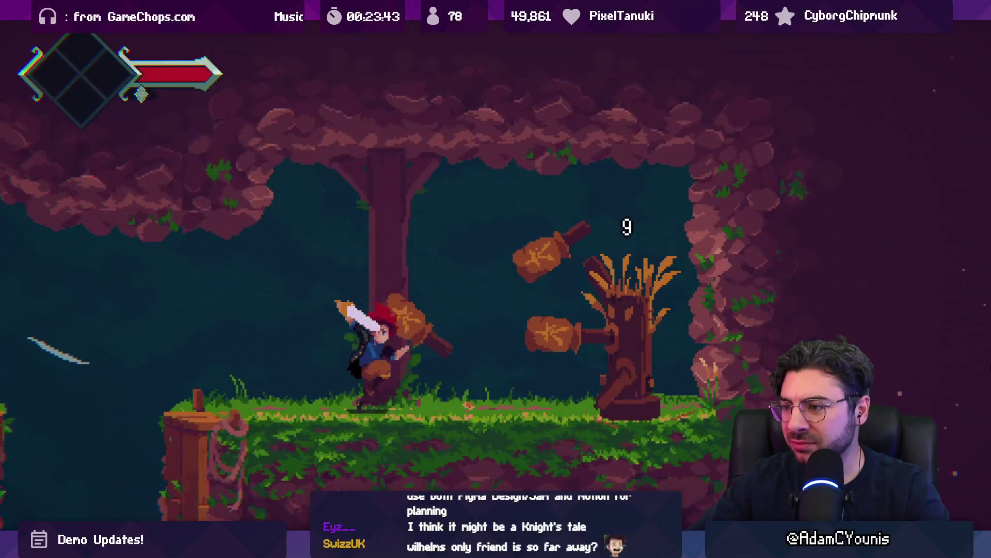
{"action": "key", "text": "s"}
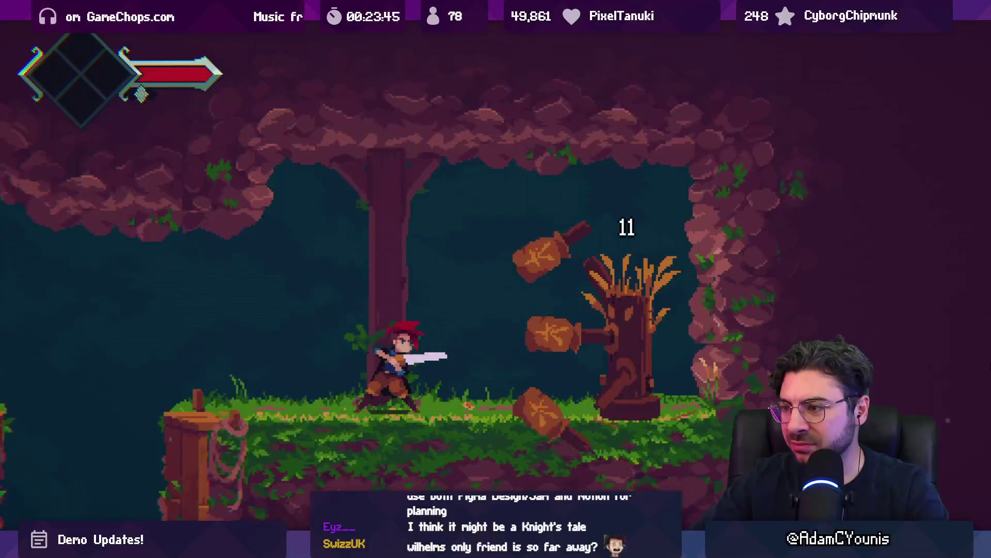
{"action": "key", "text": "s"}
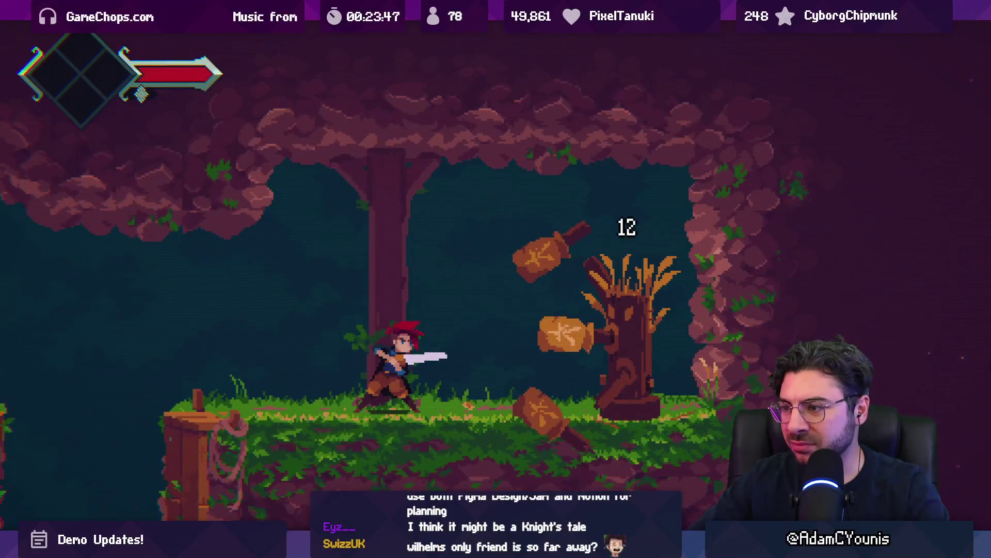
{"action": "key", "text": "s"}
{"action": "key", "text": "s"}
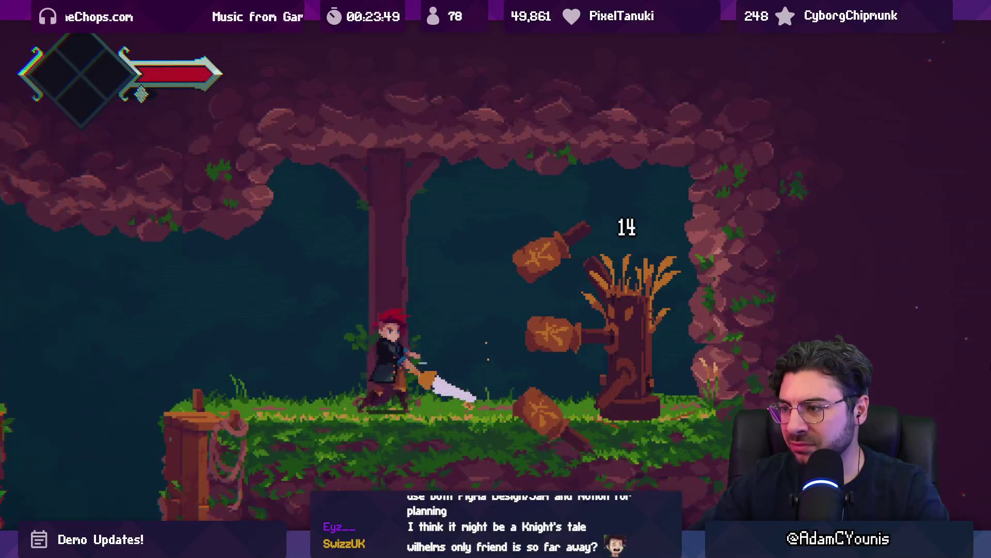
{"action": "key", "text": "s"}
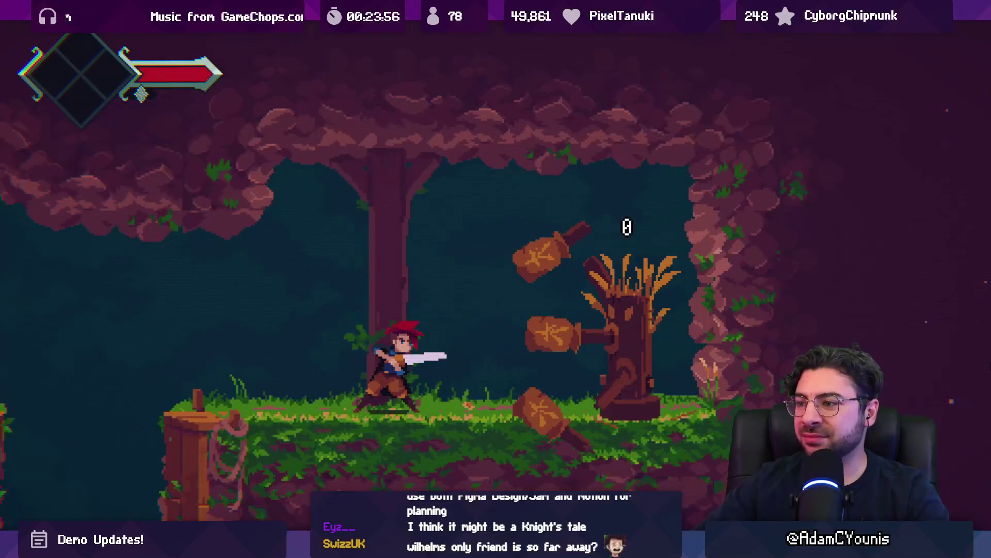
Strike the stump dummy ten times to build a fresh hit streak
{"action": "key", "text": "s"}
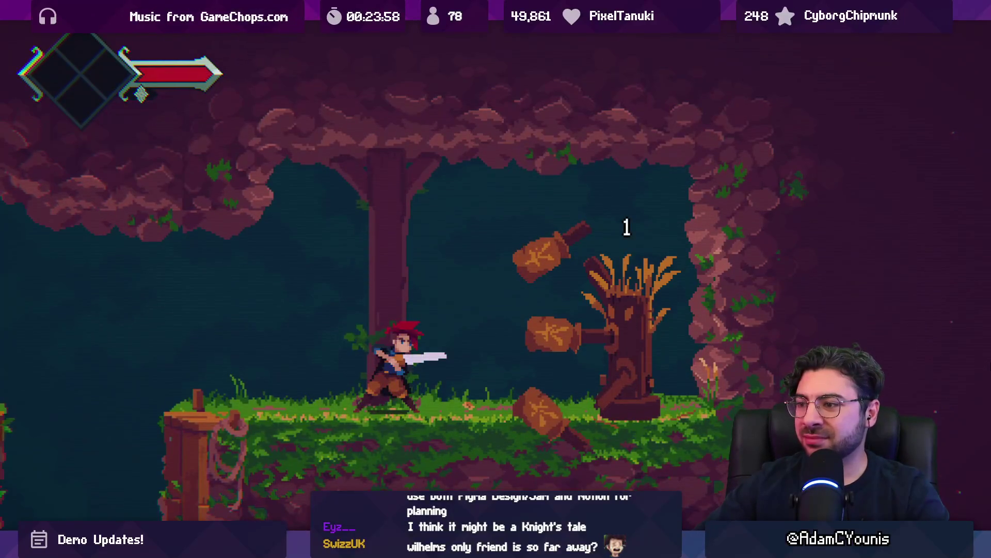
{"action": "key", "text": "s"}
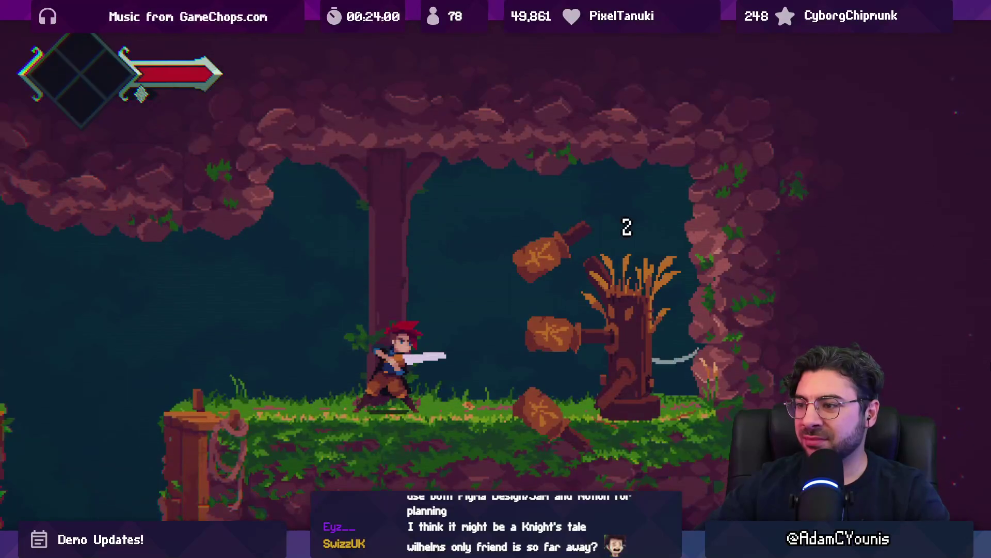
{"action": "key", "text": "s"}
{"action": "key", "text": "s"}
{"action": "key", "text": "s"}
{"action": "key", "text": "s"}
{"action": "key", "text": "s"}
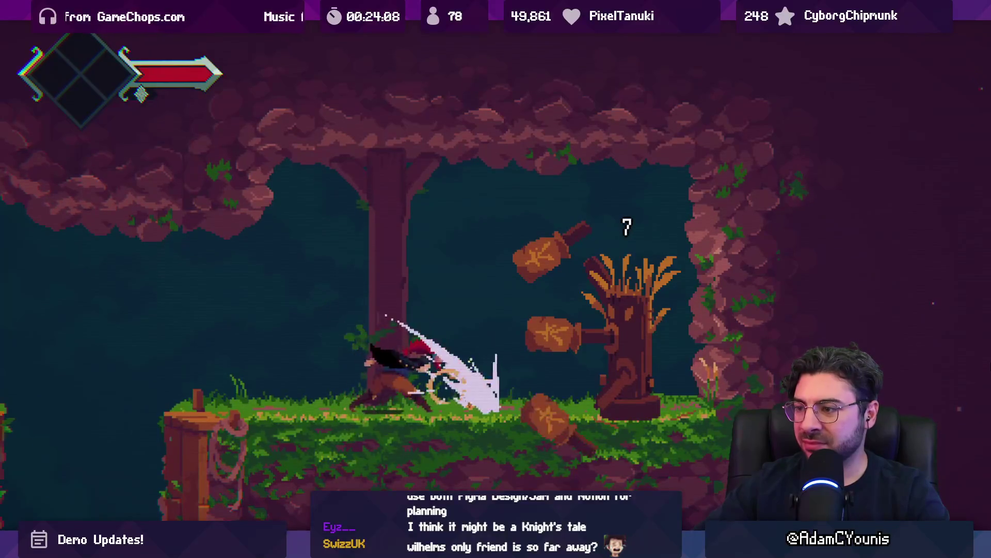
{"action": "key", "text": "s"}
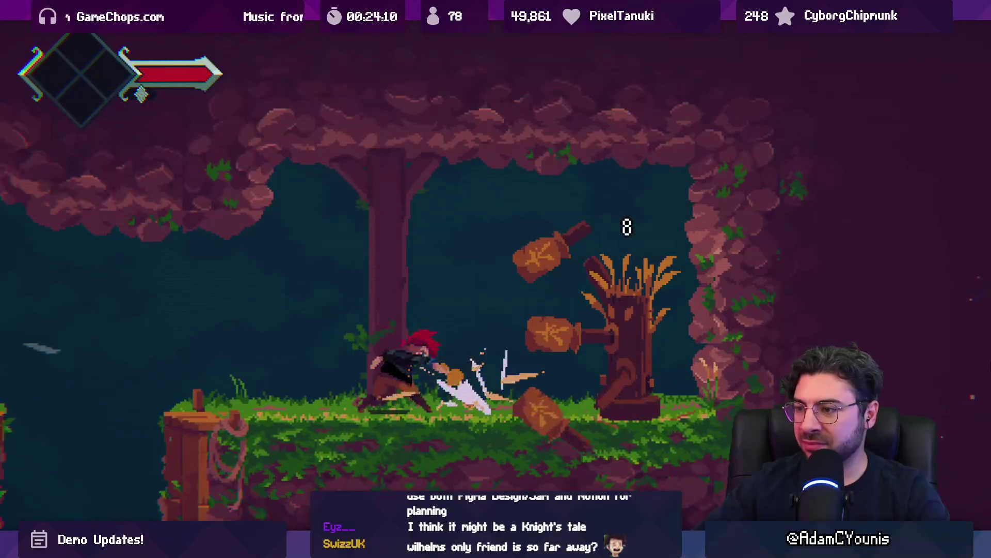
{"action": "key", "text": "s"}
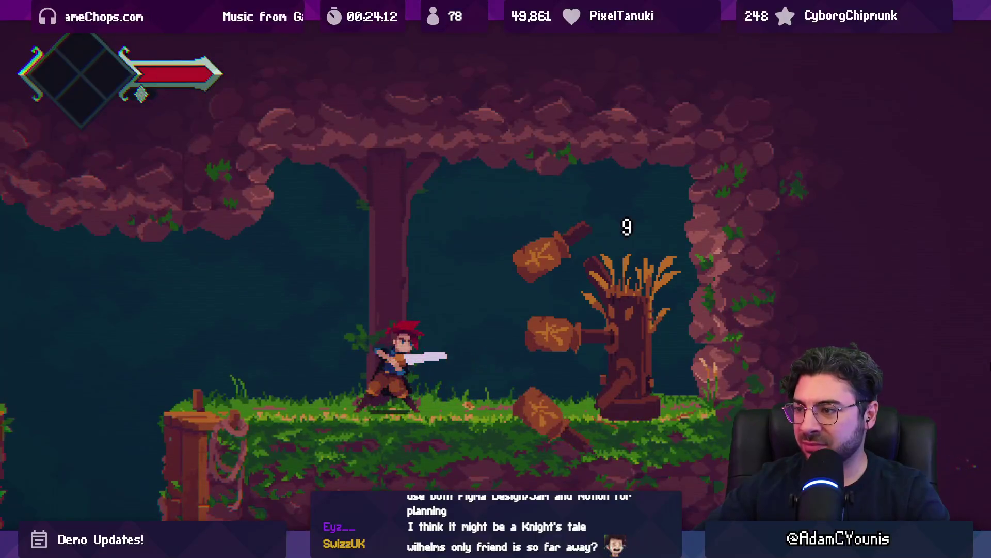
{"action": "key", "text": "s"}
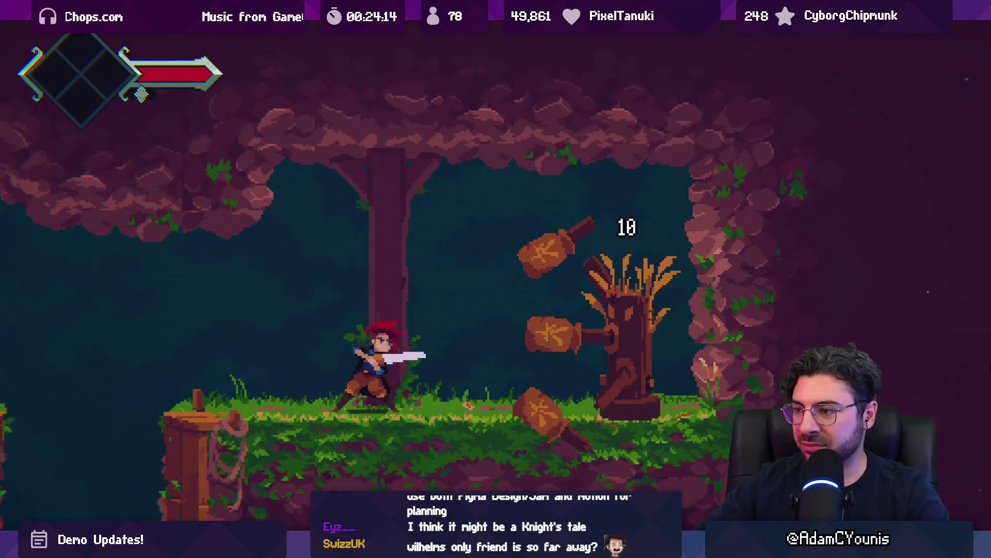
{"action": "key", "text": "s"}
{"action": "key", "text": "s"}
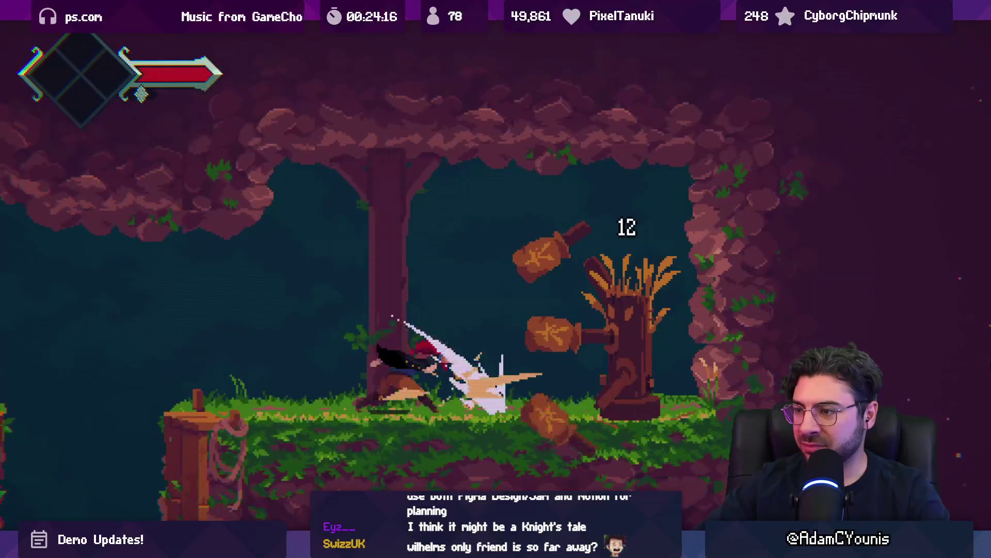
{"action": "key", "text": "s"}
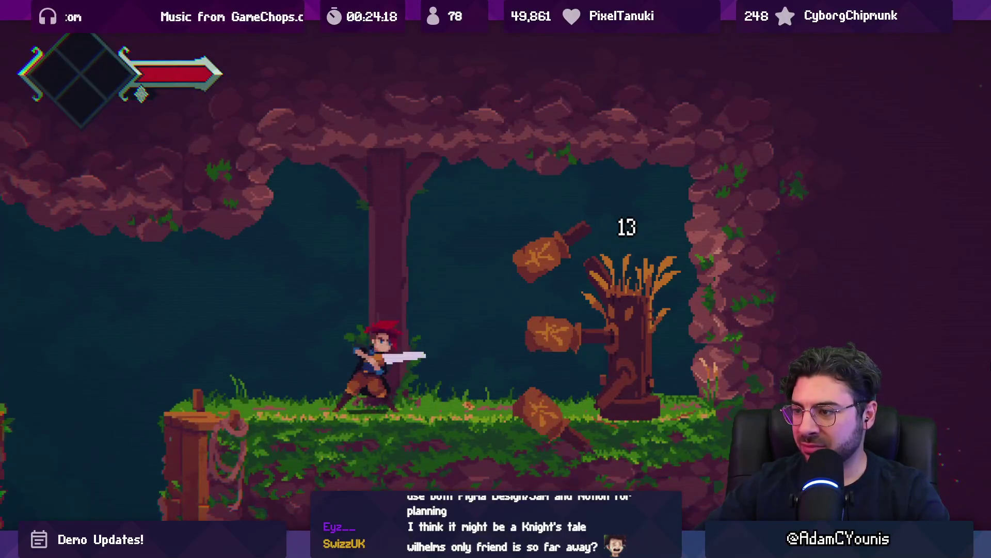
{"action": "key", "text": "s"}
{"action": "key", "text": "s"}
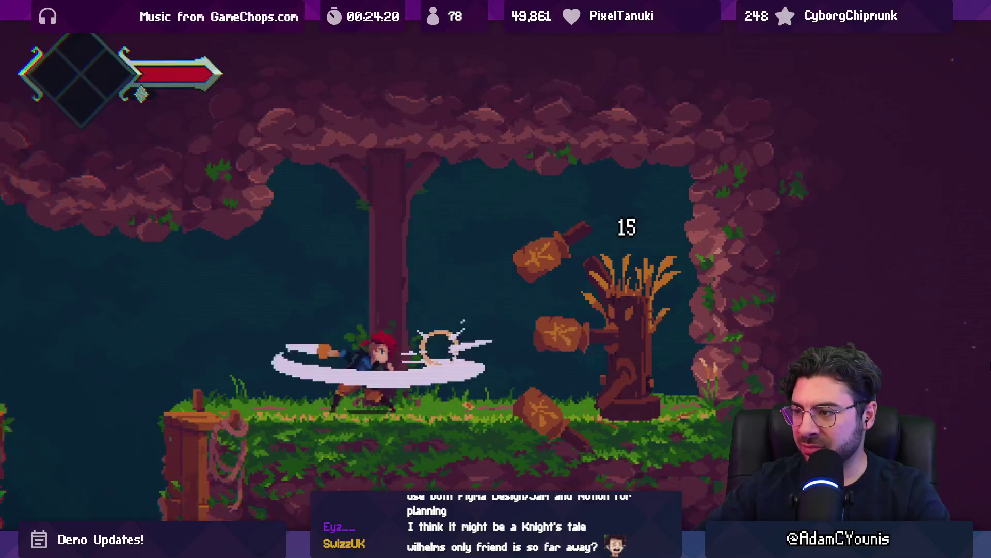
{"action": "key", "text": "s"}
{"action": "key", "text": "s"}
Keep slashing while turning back and forth, pushing the streak to 22
{"action": "key", "text": "s"}
{"action": "key", "text": "Left"}
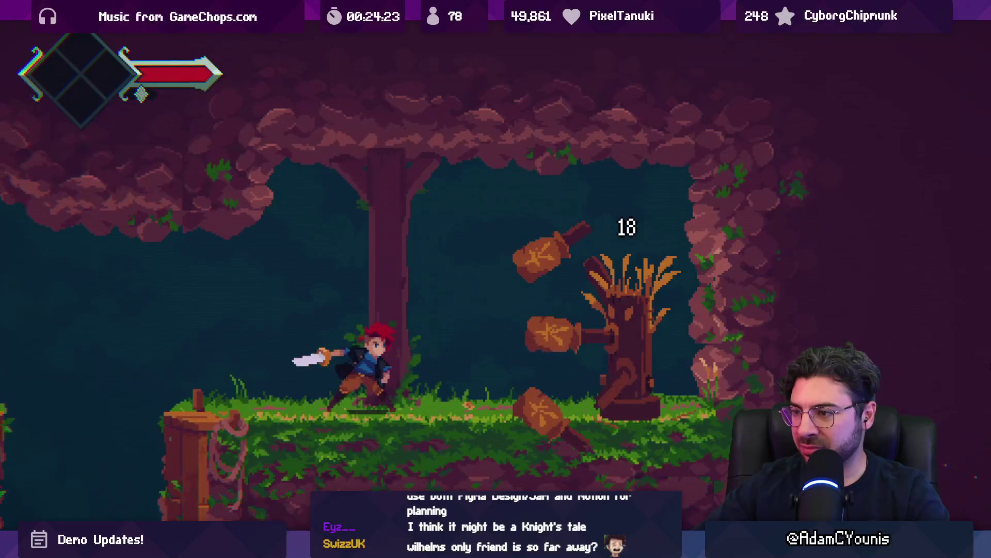
{"action": "key", "text": "Right"}
{"action": "key", "text": "s"}
{"action": "key", "text": "s"}
{"action": "key", "text": "Left"}
Walk away so the counter clears to 0, then return to the dummy
{"action": "key", "text": "s"}
{"action": "key", "text": "s"}
{"action": "key", "text": "Right"}
{"action": "key", "text": "s"}
{"action": "key", "text": "Left"}
{"action": "key", "text": "s"}
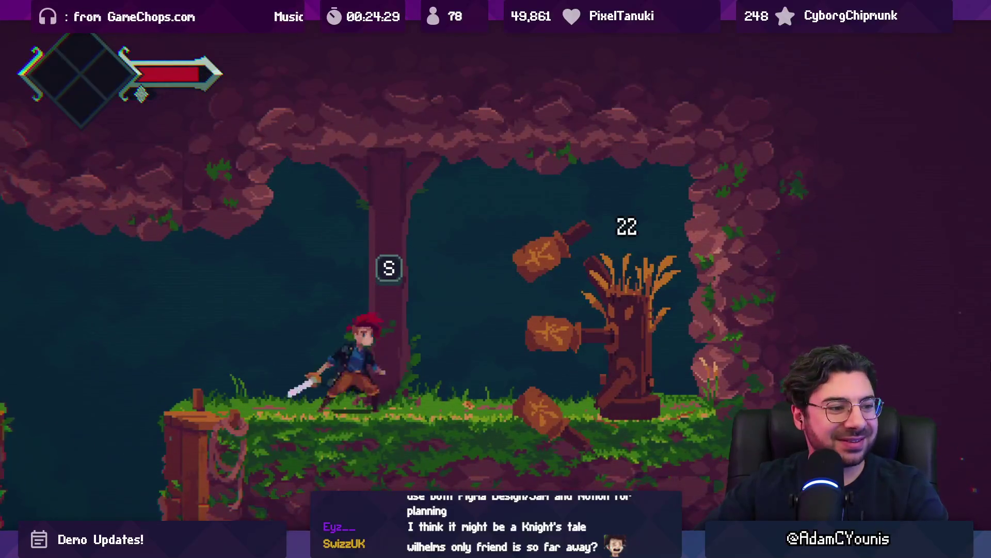
{"action": "key", "text": "Right"}
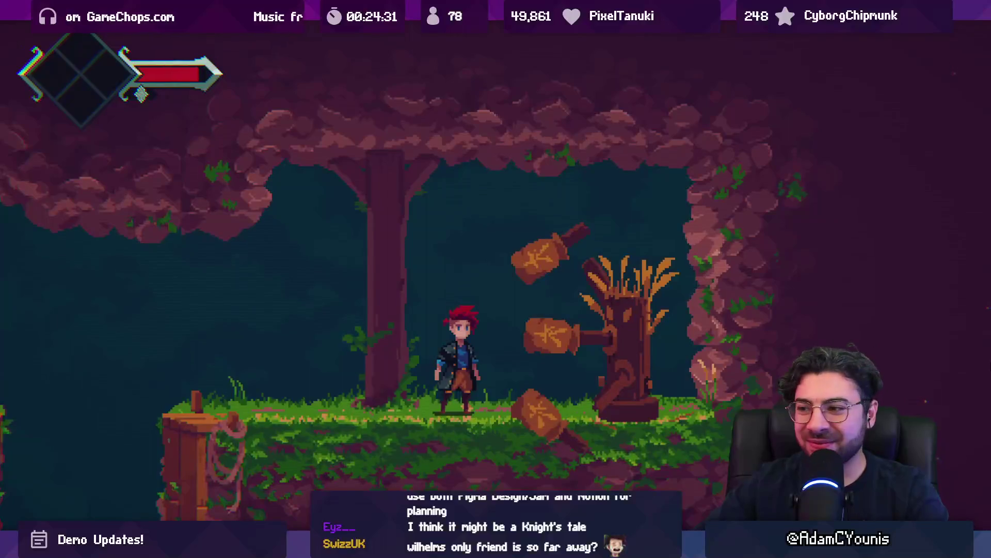
{"action": "key", "text": "Left"}
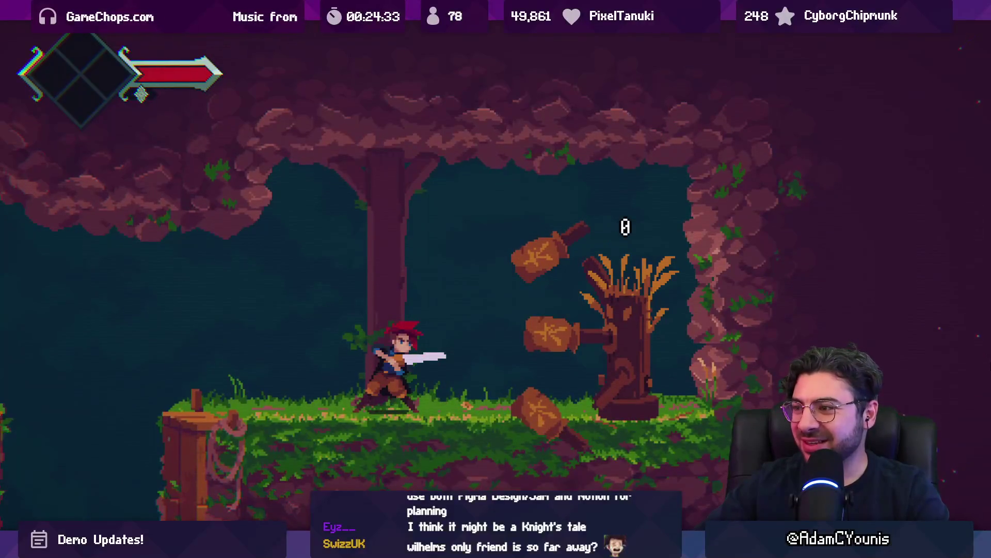
Strike the dummy seven times, raising the streak from 1 to 7
{"action": "key", "text": "s"}
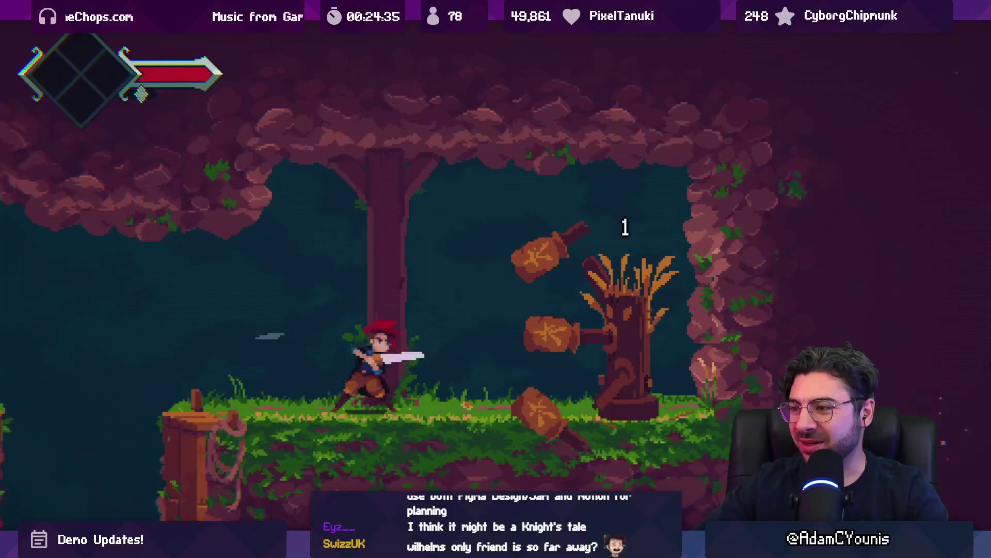
{"action": "key", "text": "s"}
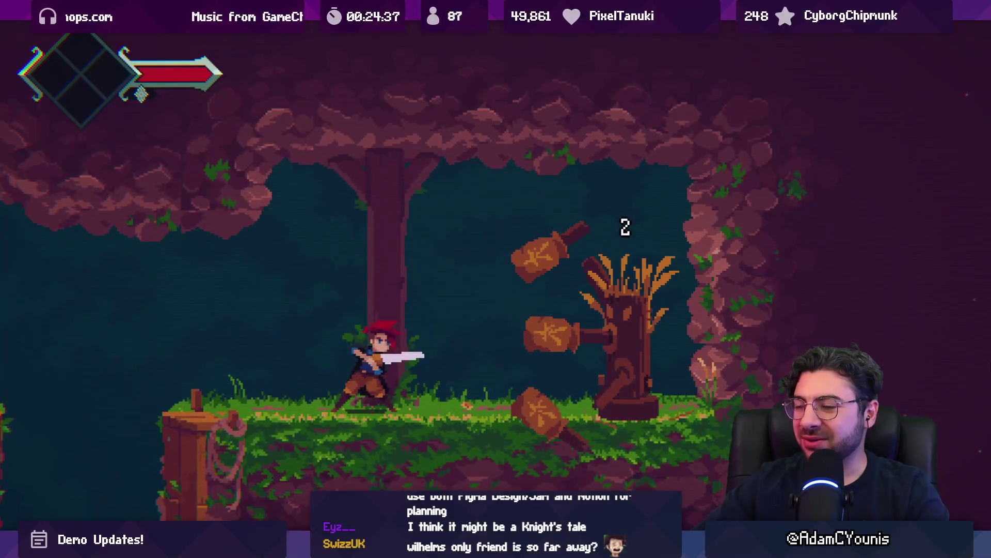
{"action": "key", "text": "s"}
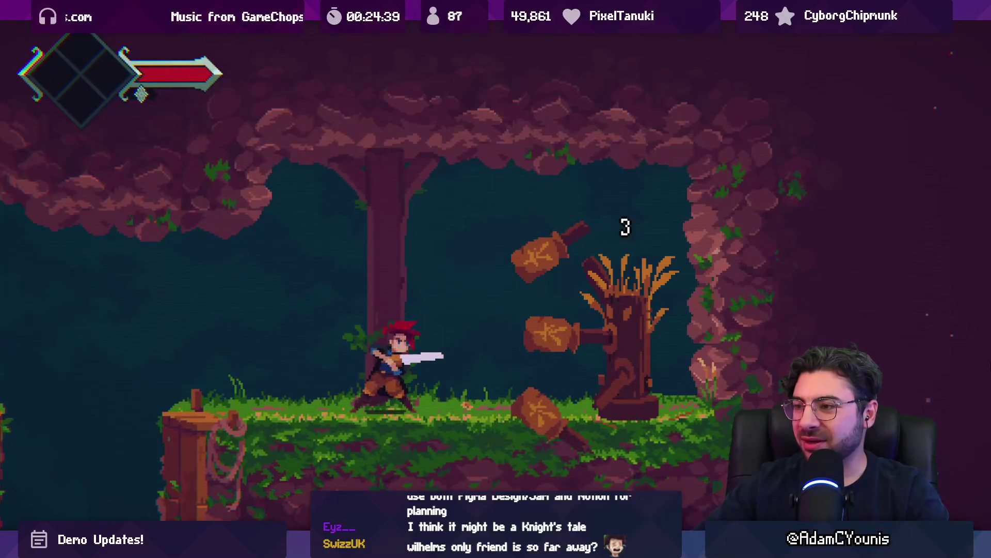
{"action": "key", "text": "s"}
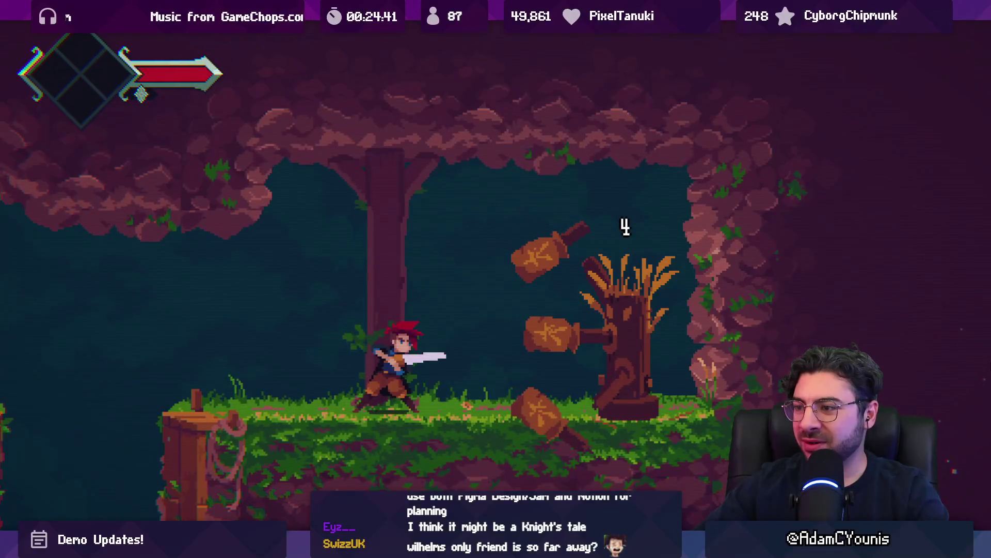
{"action": "key", "text": "s"}
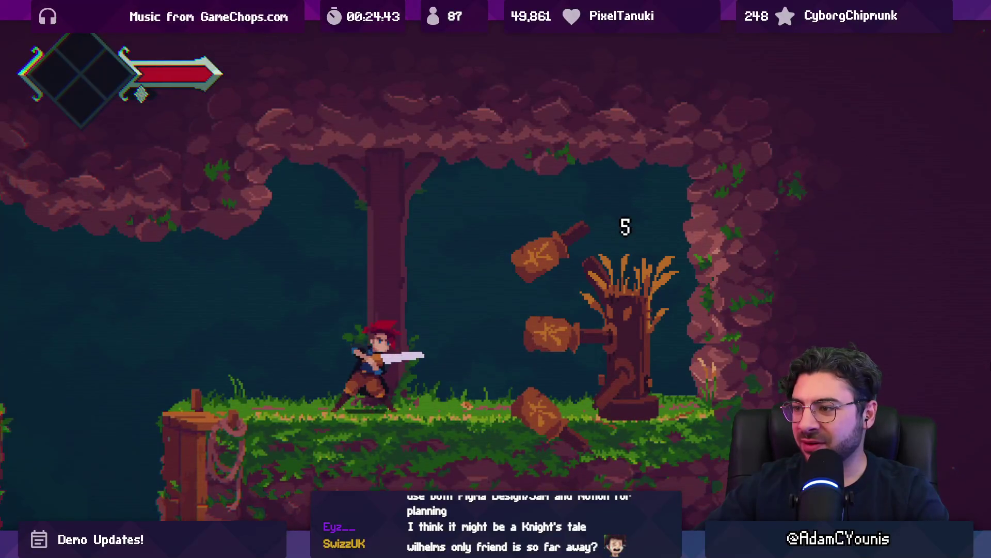
{"action": "key", "text": "s"}
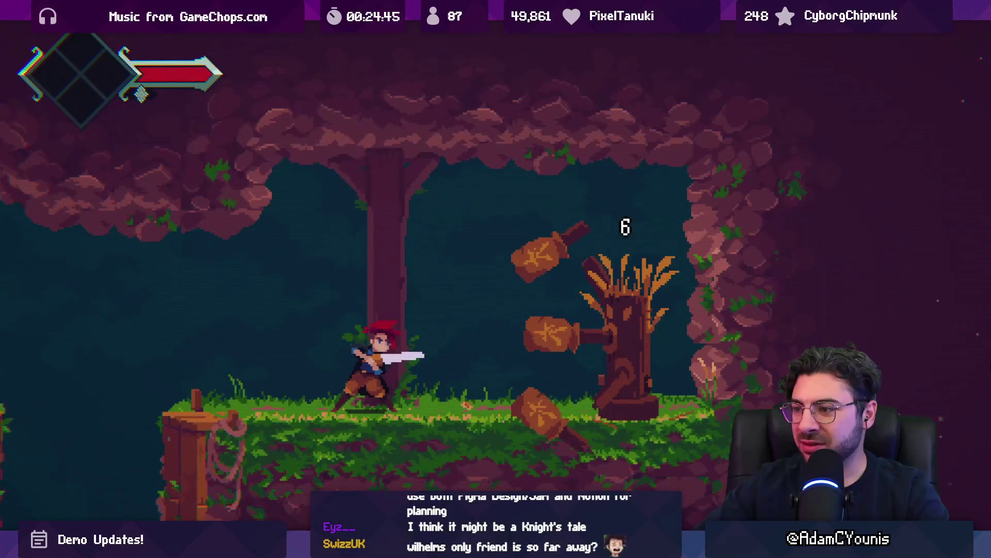
{"action": "key", "text": "s"}
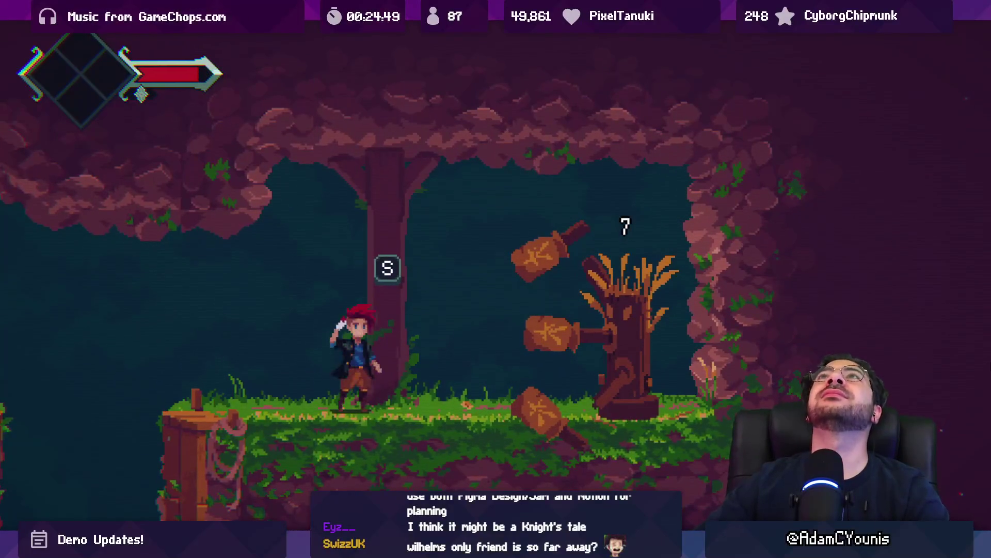
Move back to the dummy after the reset and rebuild the streak to 7
{"action": "key", "text": "Right"}
{"action": "key", "text": "s"}
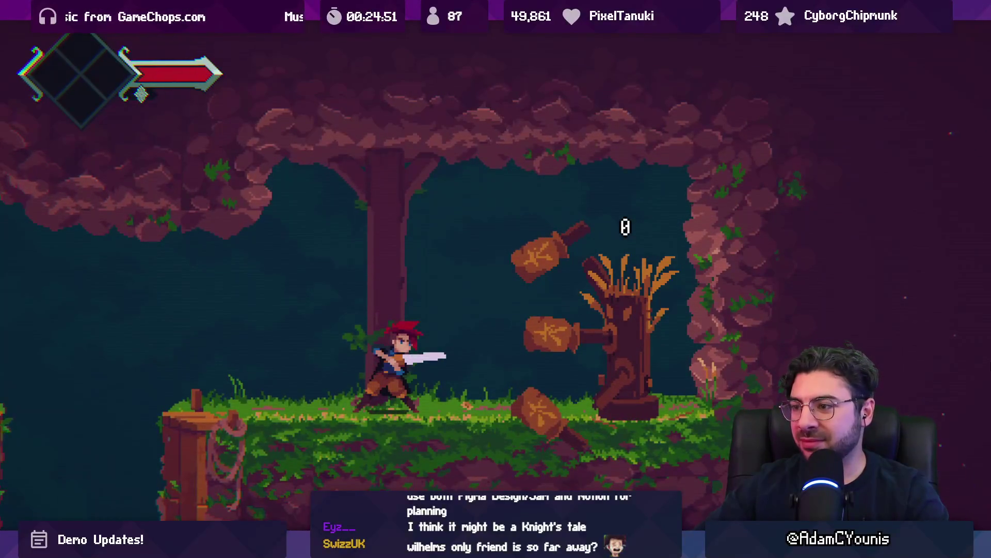
{"action": "key", "text": "s"}
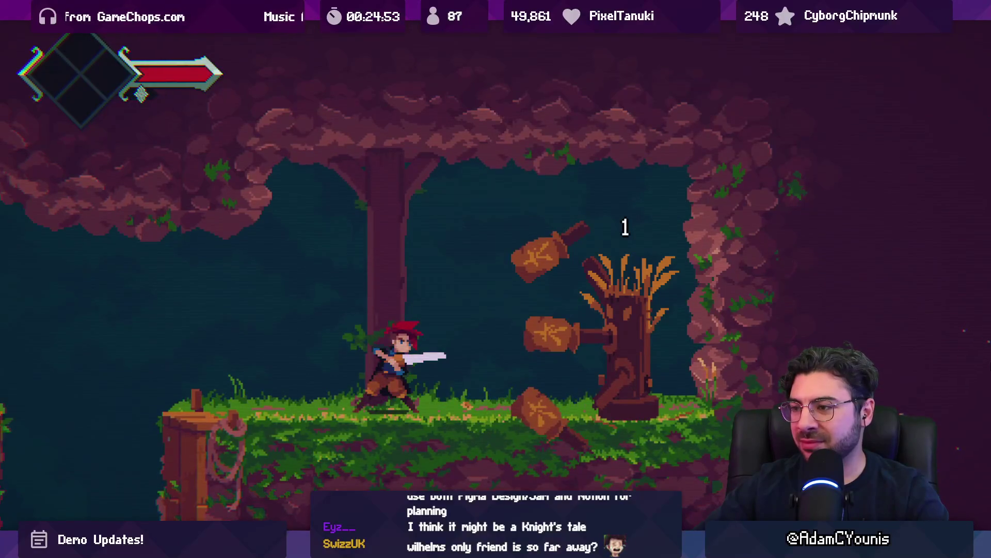
{"action": "key", "text": "s"}
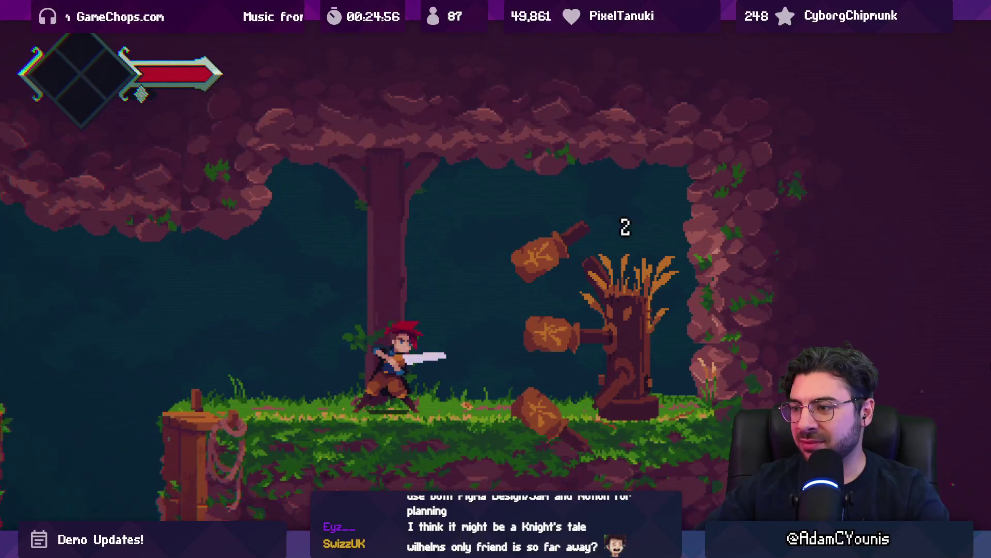
{"action": "key", "text": "s"}
{"action": "key", "text": "s"}
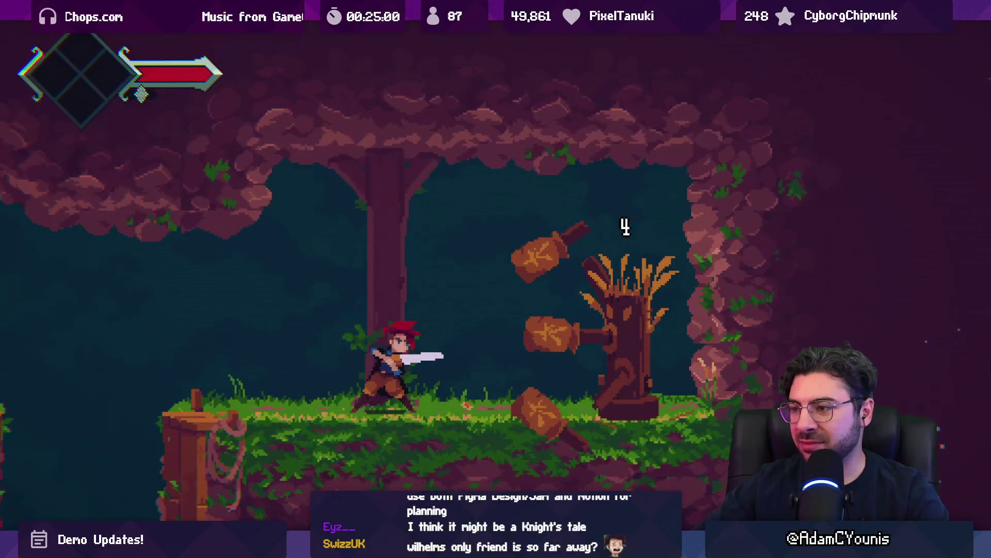
{"action": "key", "text": "s"}
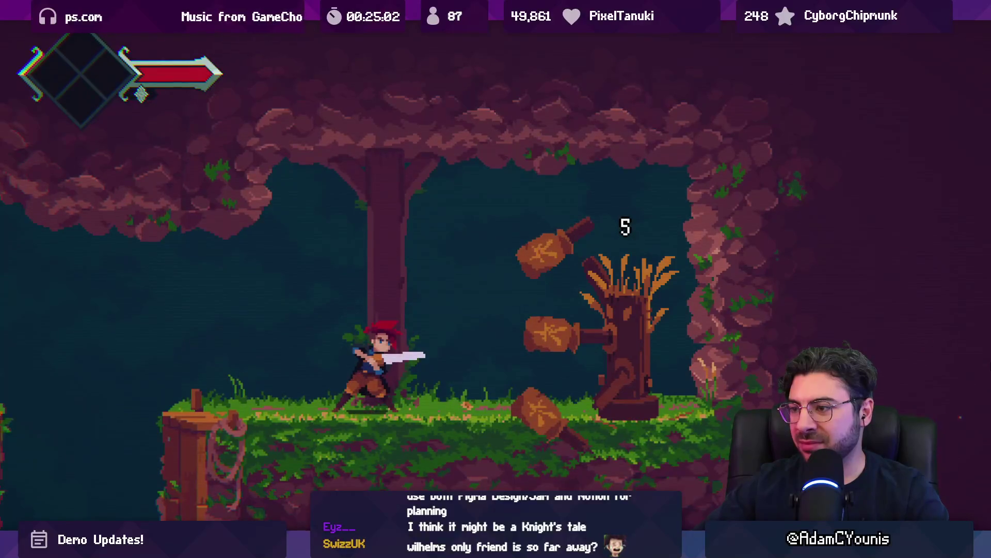
{"action": "key", "text": "s"}
{"action": "key", "text": "s"}
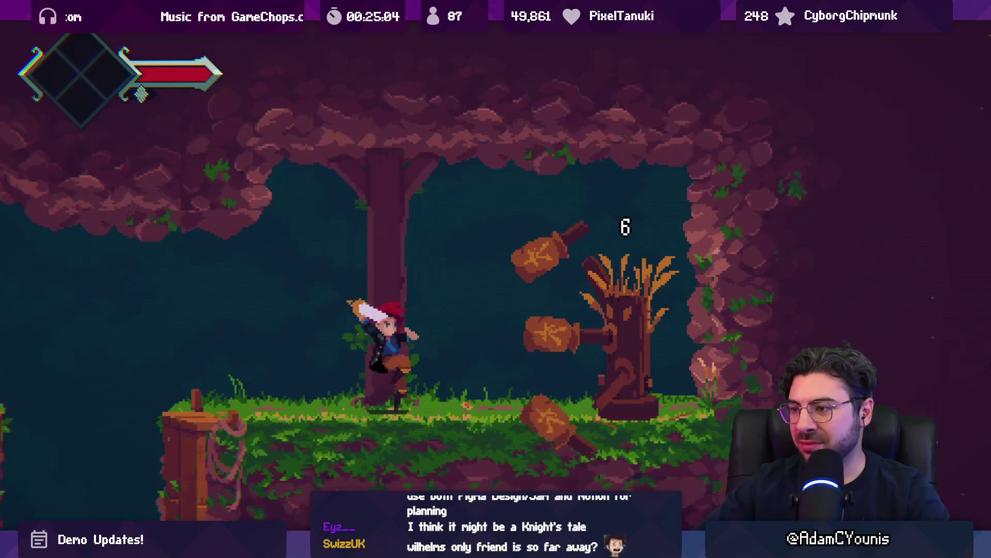
Keep attacking with s and x to push the combo past 13
{"action": "key", "text": "s"}
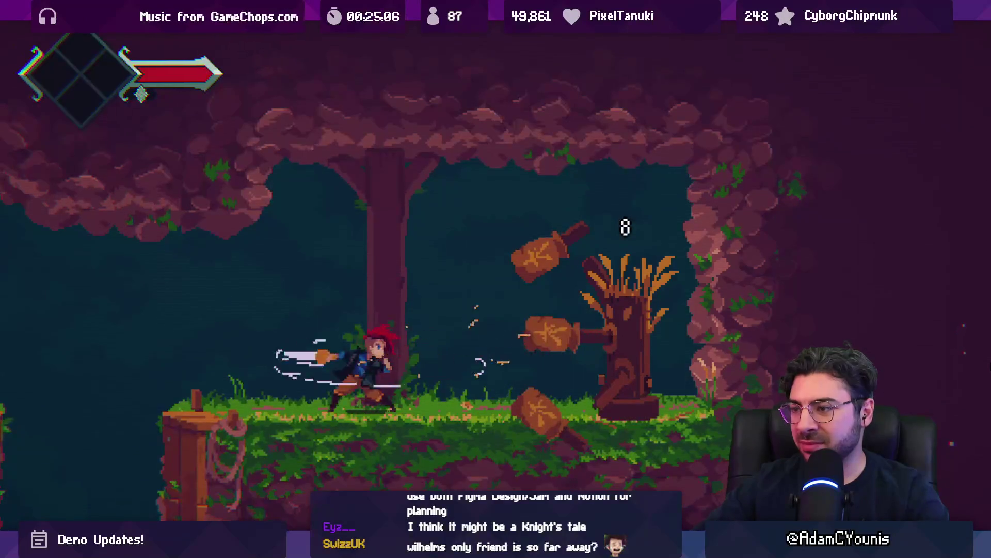
{"action": "key", "text": "s"}
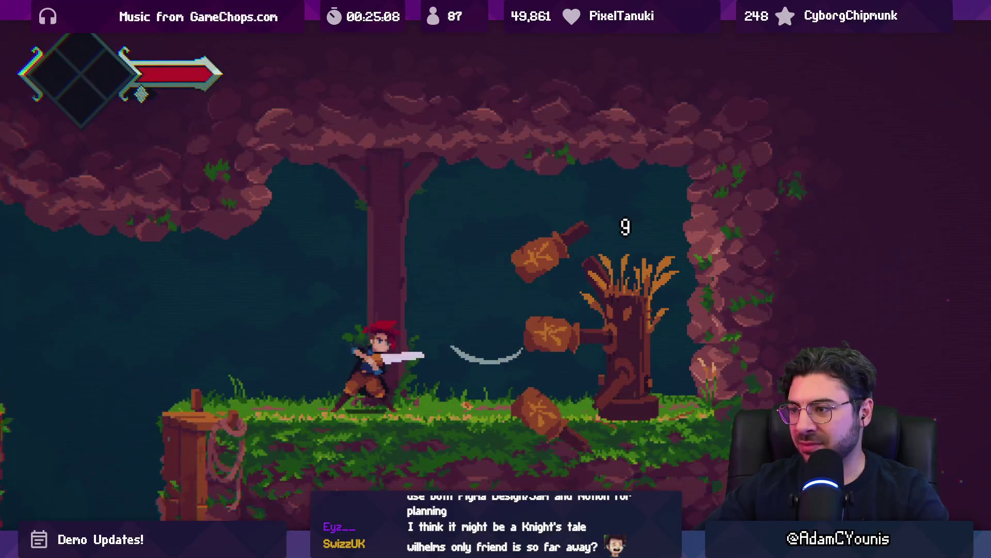
{"action": "key", "text": "s"}
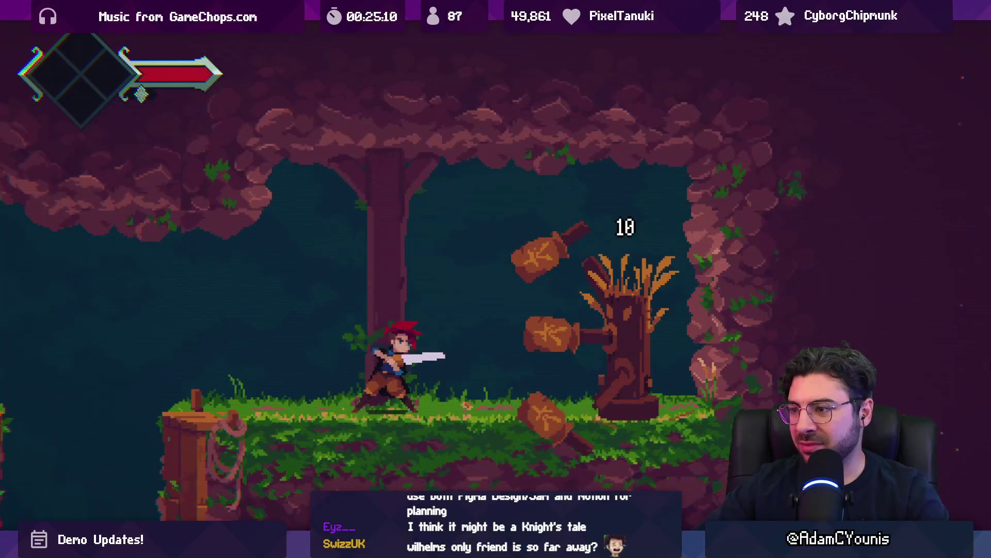
{"action": "key", "text": "s"}
{"action": "key", "text": "s"}
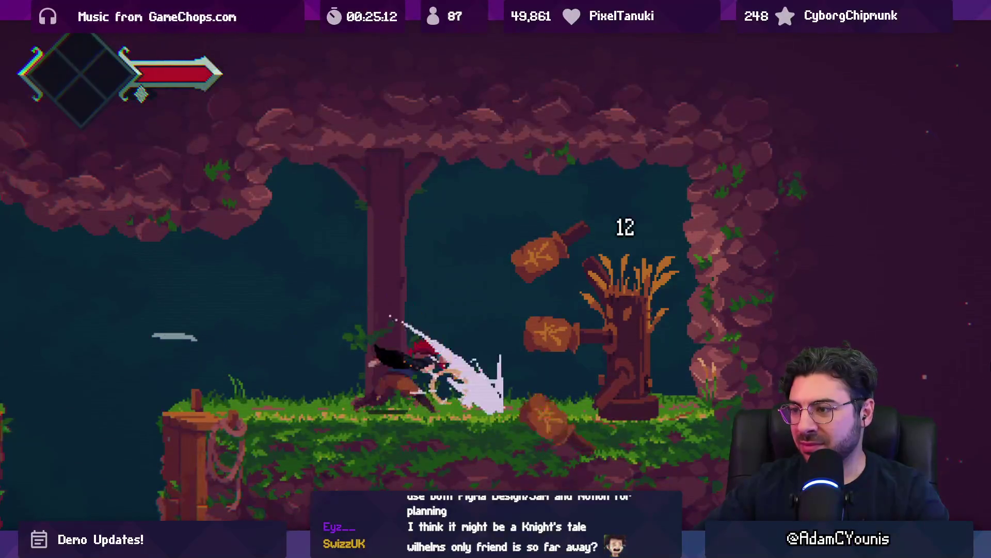
{"action": "key", "text": "s"}
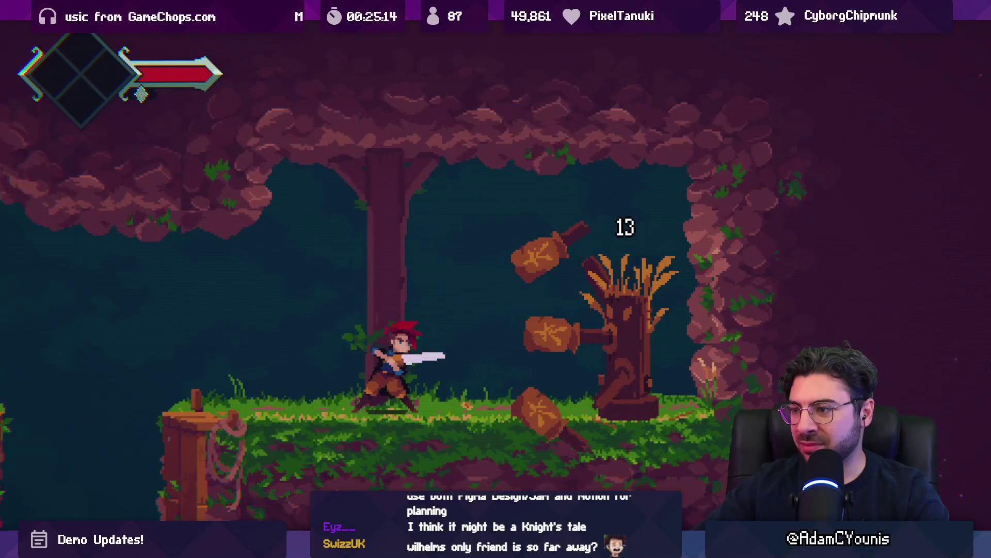
{"action": "key", "text": "s"}
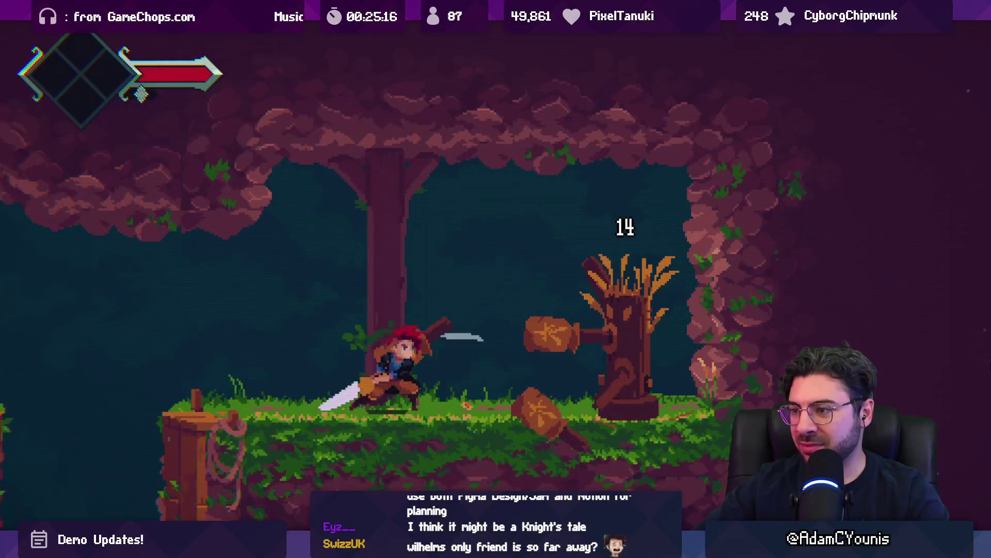
{"action": "key", "text": "s"}
{"action": "key", "text": "x"}
{"action": "key", "text": "x"}
{"action": "key", "text": "Left"}
{"action": "key", "text": "x"}
{"action": "key", "text": "x"}
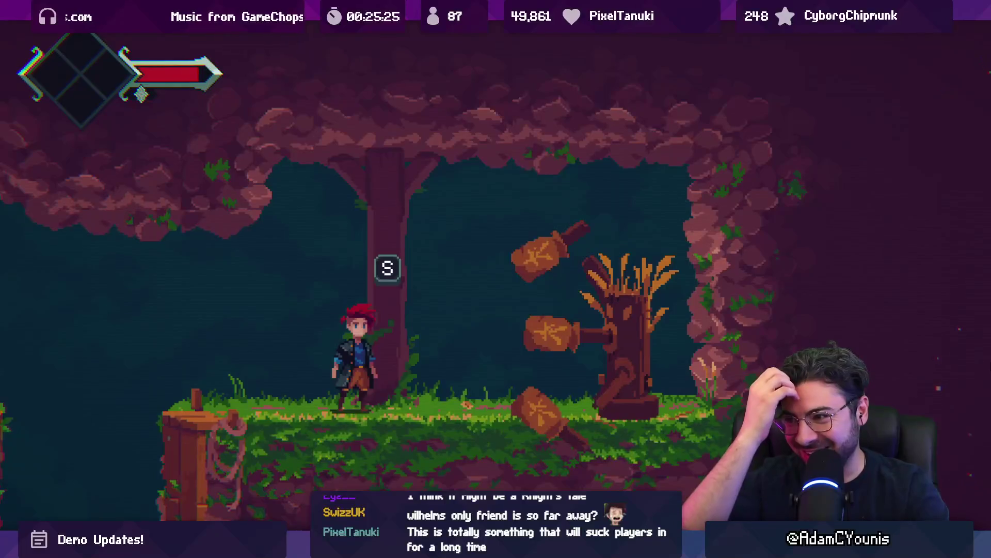
Walk away to reset the streak, then restart it with x attacks up to 8
{"action": "key", "text": "Right"}
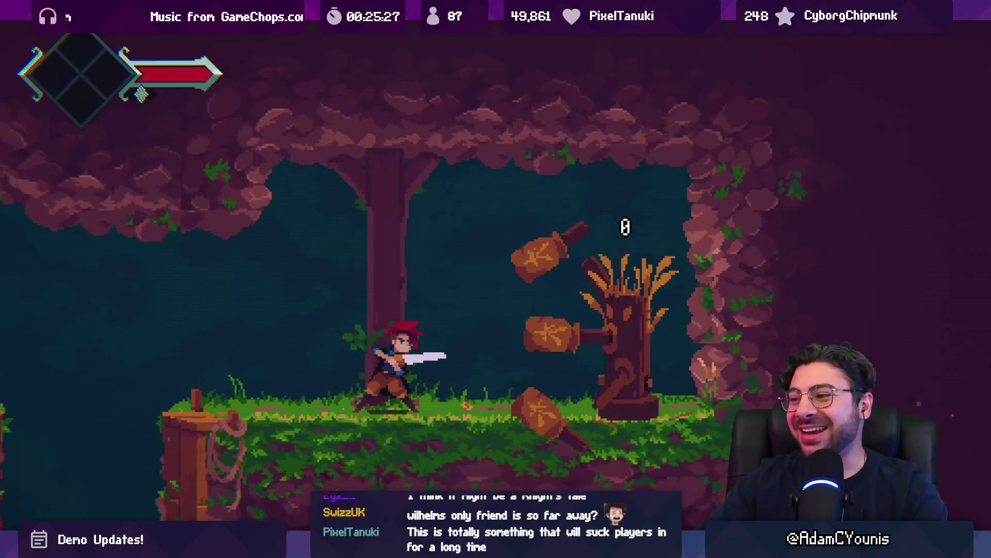
{"action": "key", "text": "x"}
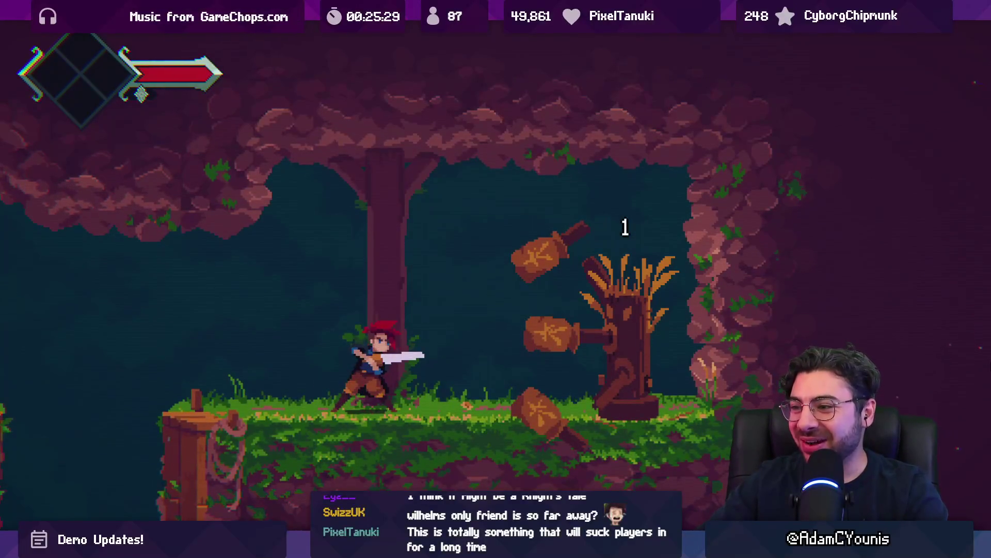
{"action": "key", "text": "x"}
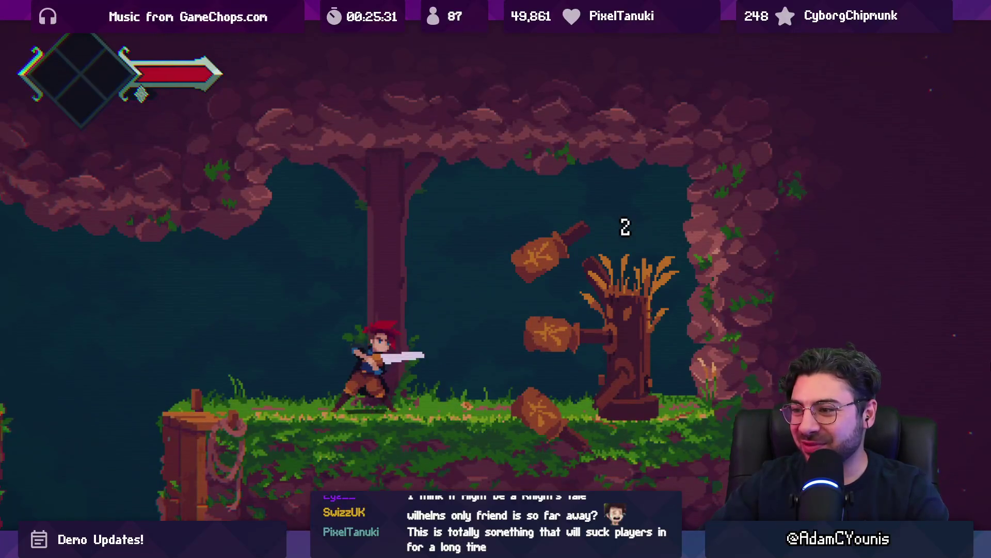
{"action": "key", "text": "x"}
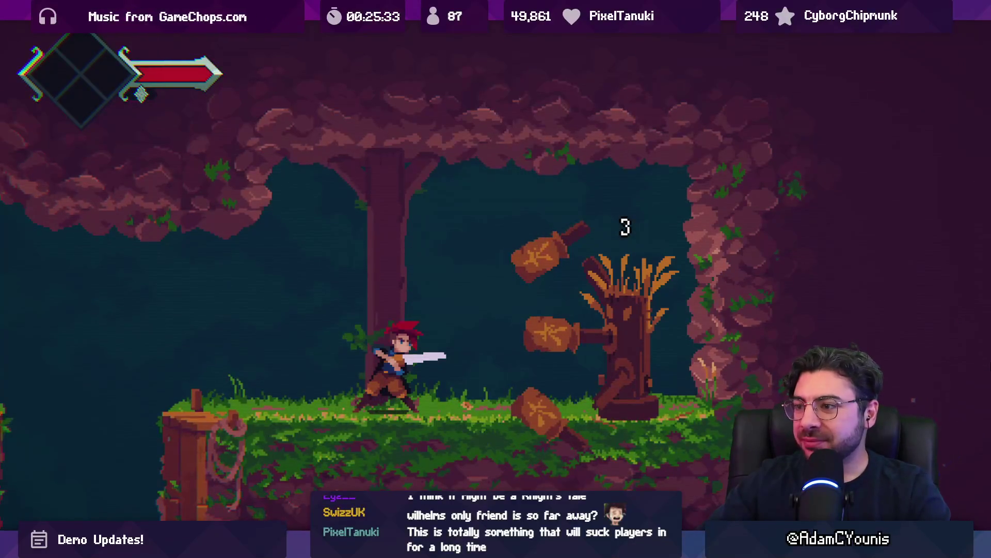
{"action": "key", "text": "x"}
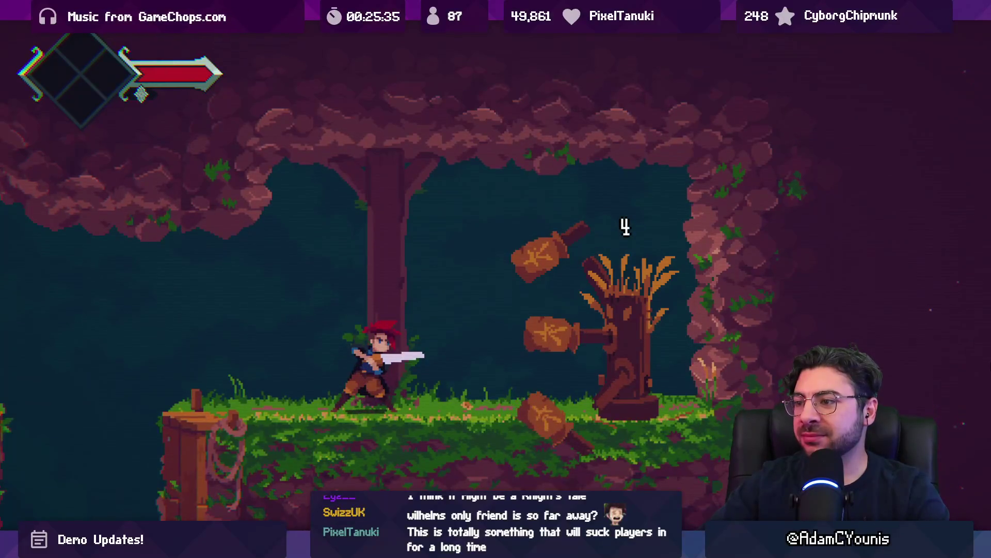
{"action": "key", "text": "x"}
{"action": "key", "text": "x"}
{"action": "key", "text": "x"}
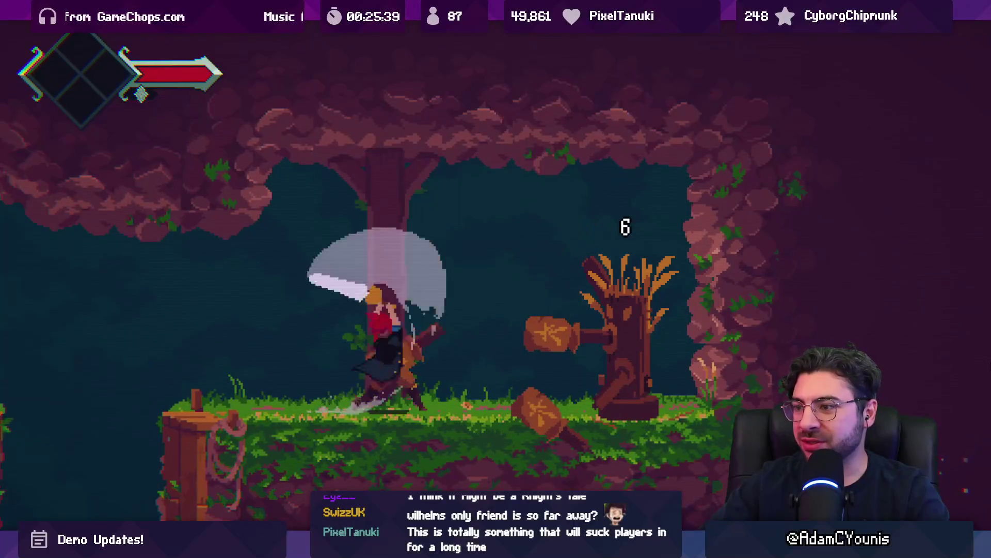
{"action": "key", "text": "x"}
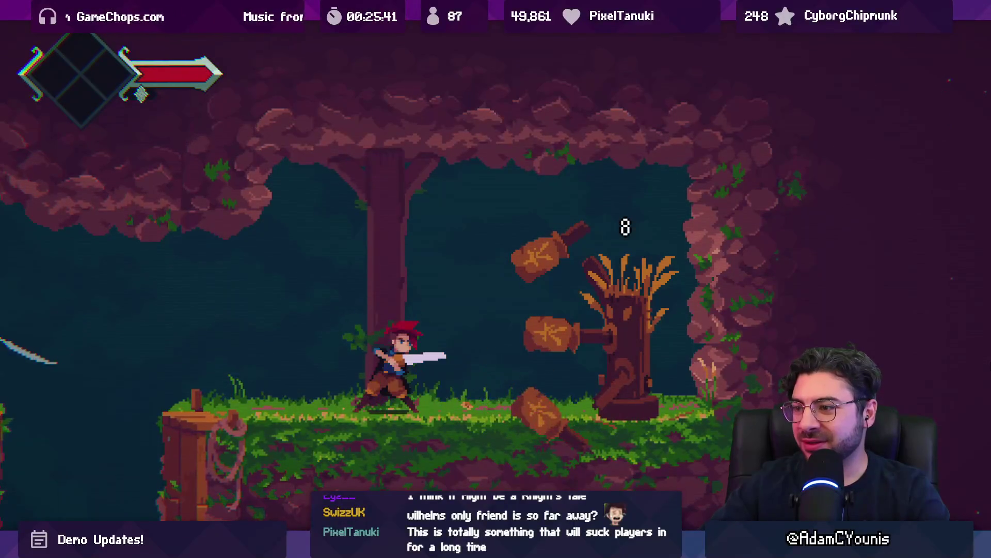
Continue hitting the dummy to raise the streak through 12 to 18
{"action": "key", "text": "x"}
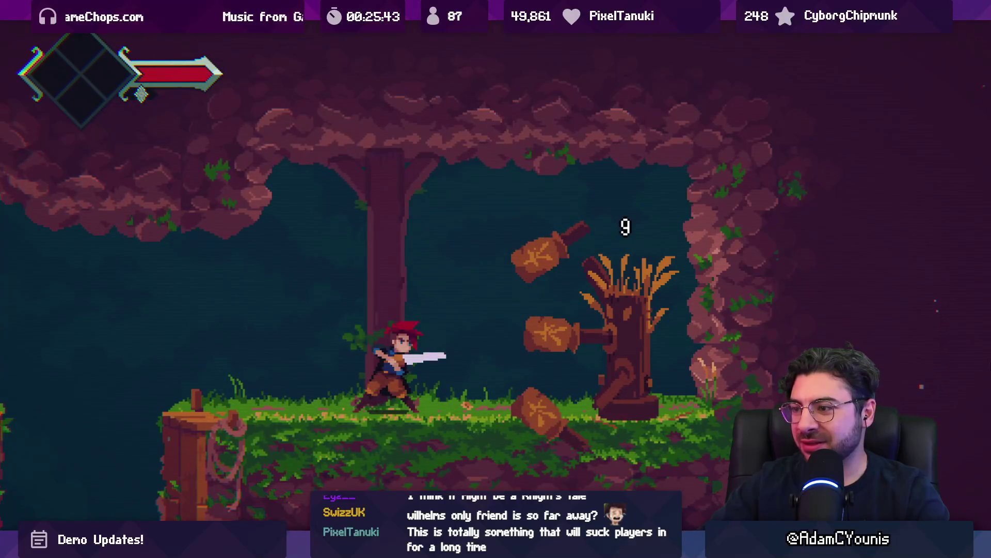
{"action": "key", "text": "x"}
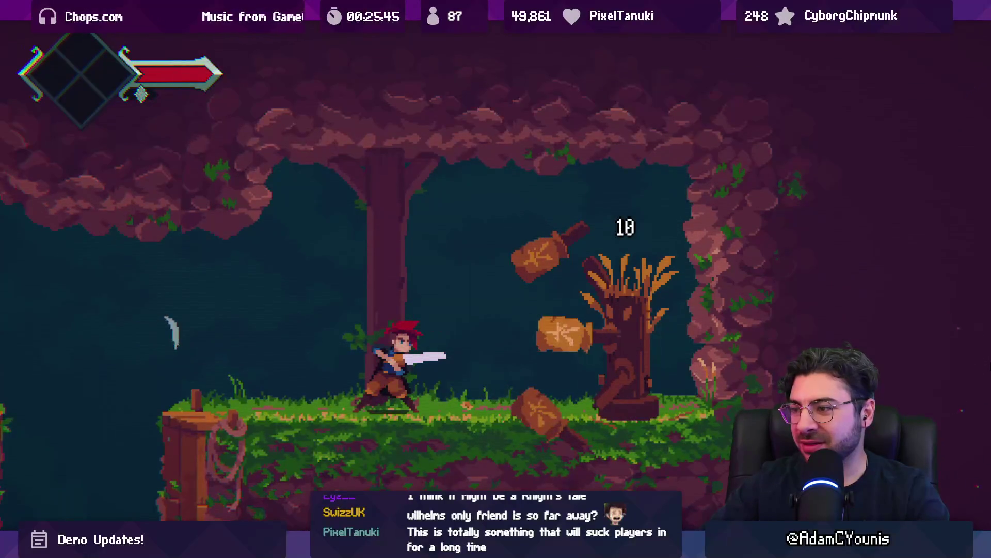
{"action": "key", "text": "x"}
{"action": "key", "text": "x"}
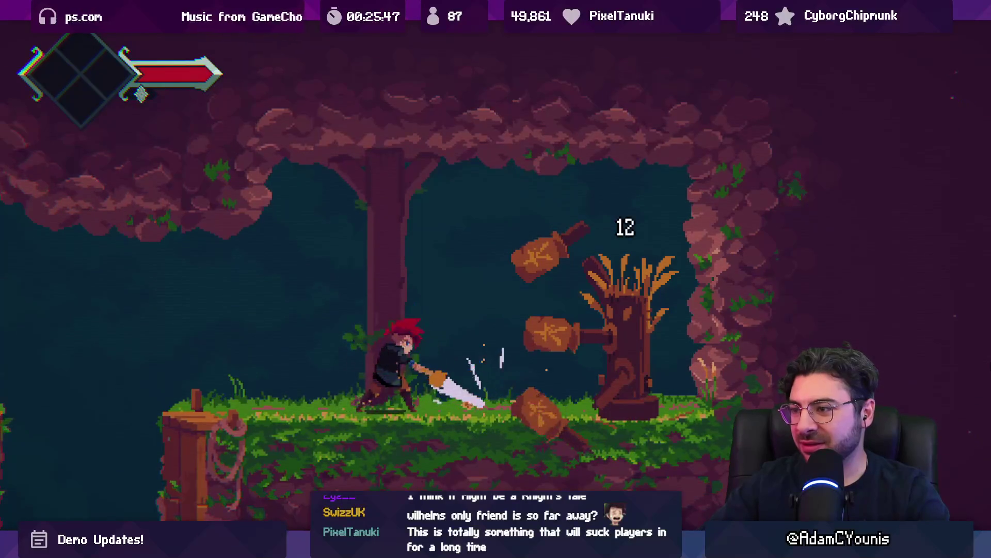
{"action": "key", "text": "x"}
{"action": "key", "text": "x"}
{"action": "key", "text": "x"}
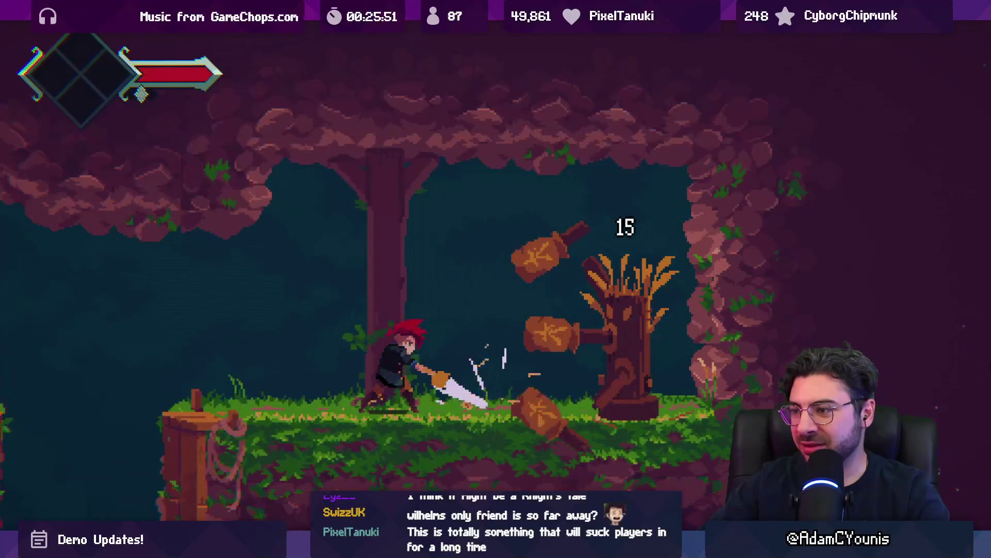
{"action": "key", "text": "x"}
{"action": "key", "text": "x"}
{"action": "key", "text": "x"}
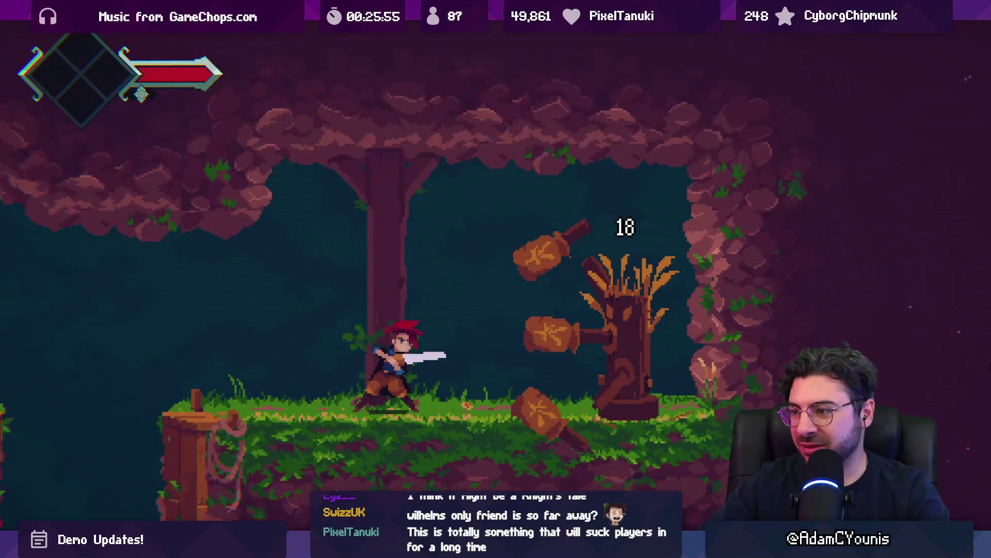
{"action": "key", "text": "x"}
Use a heavy attack to reset the streak, restart at 1–2, and confirm it drops to 0
{"action": "key", "text": "Left"}
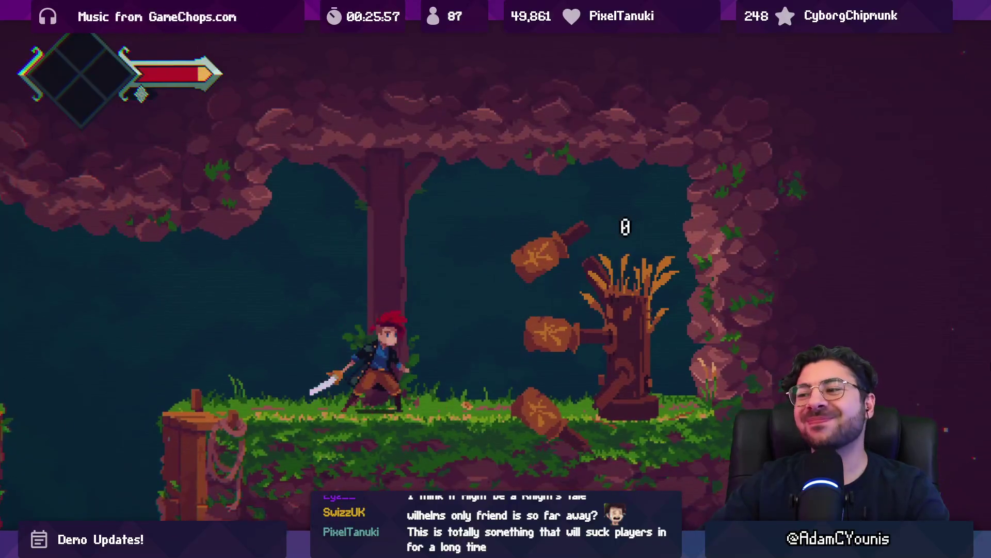
{"action": "key", "text": "x"}
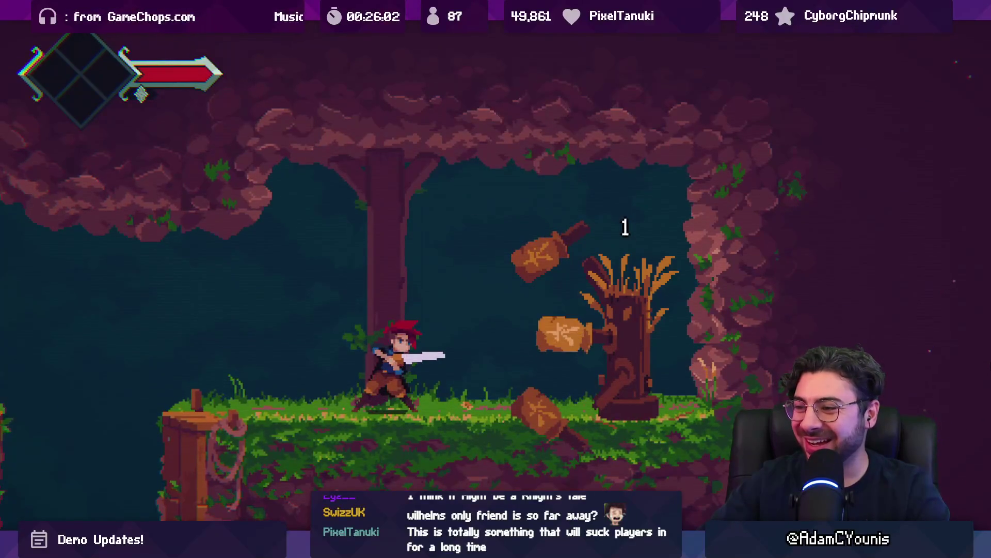
{"action": "key", "text": "x"}
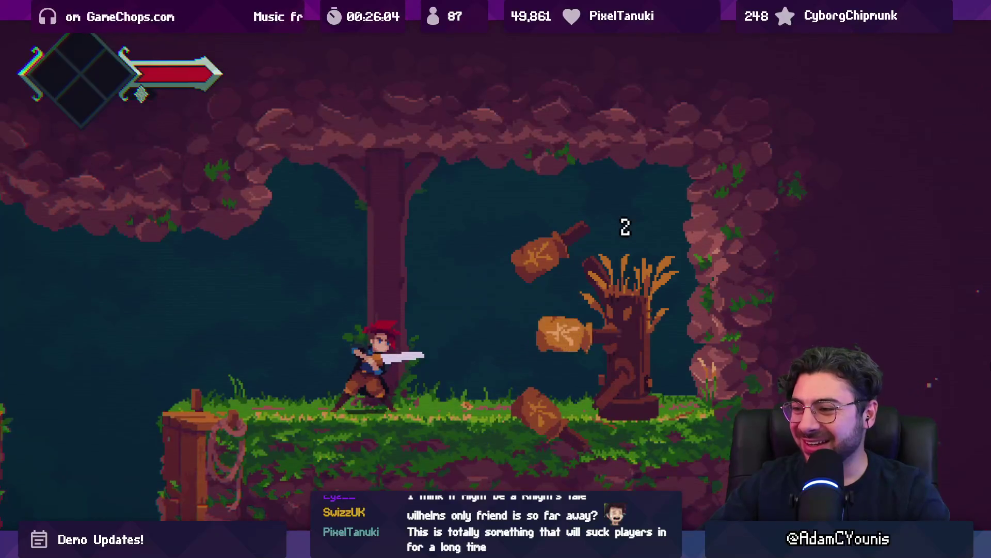
{"action": "key", "text": "x"}
{"action": "key", "text": "Left"}
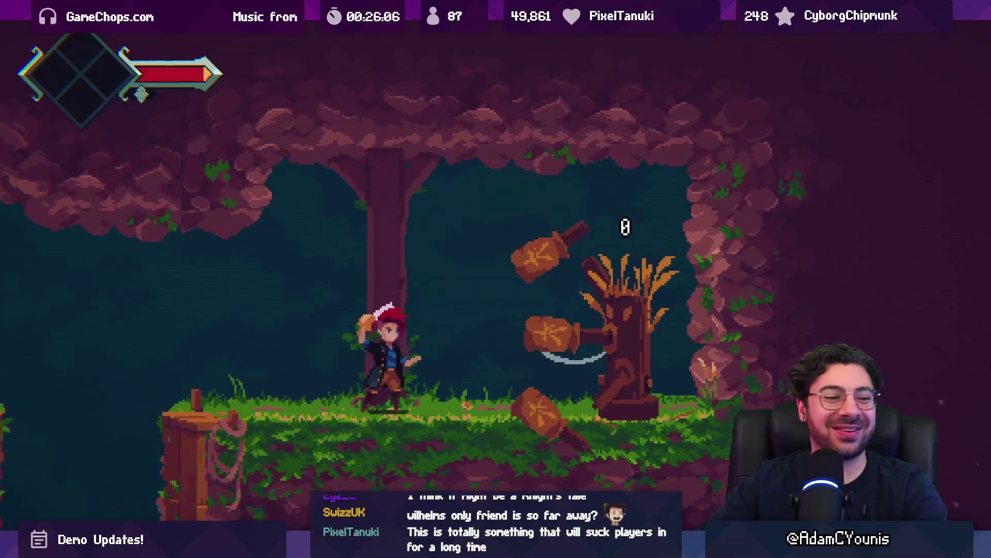
Start short streaks and check that the heavy attack resets the counter
{"action": "key", "text": "x"}
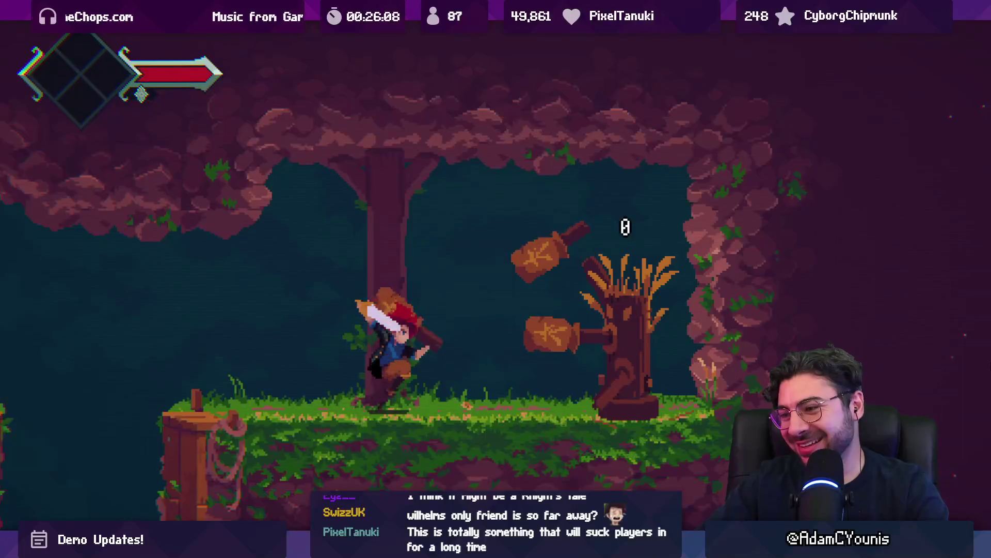
{"action": "key", "text": "x"}
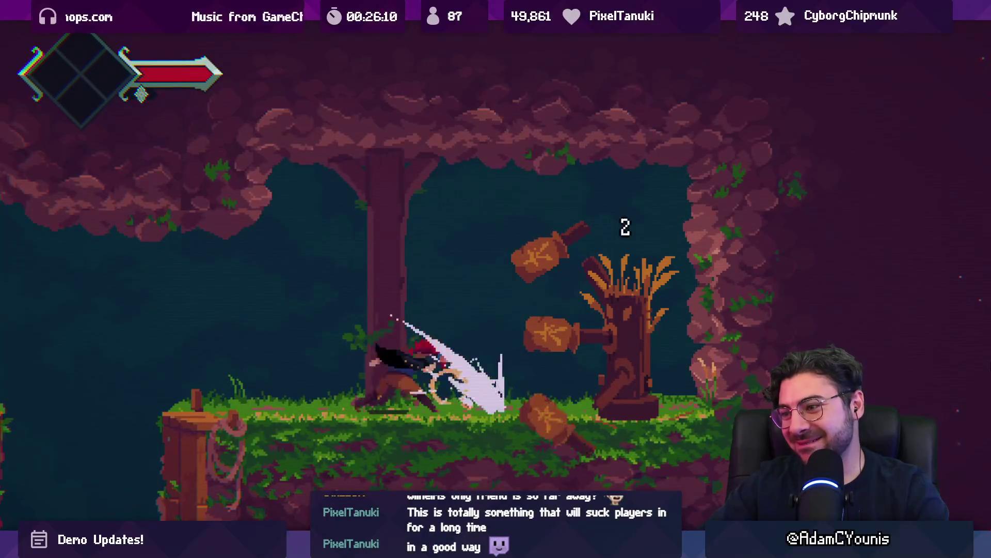
{"action": "key", "text": "x"}
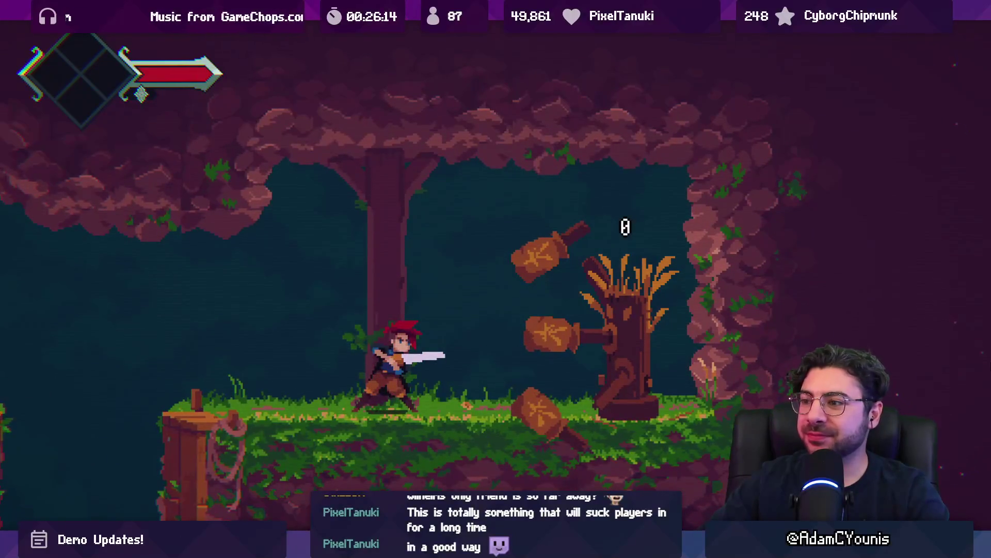
{"action": "key", "text": "x"}
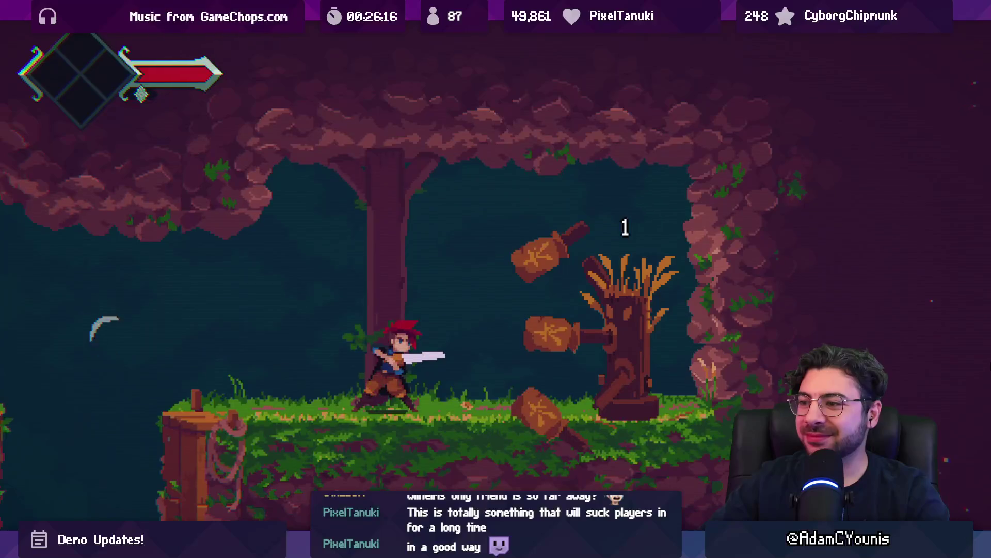
{"action": "key", "text": "x"}
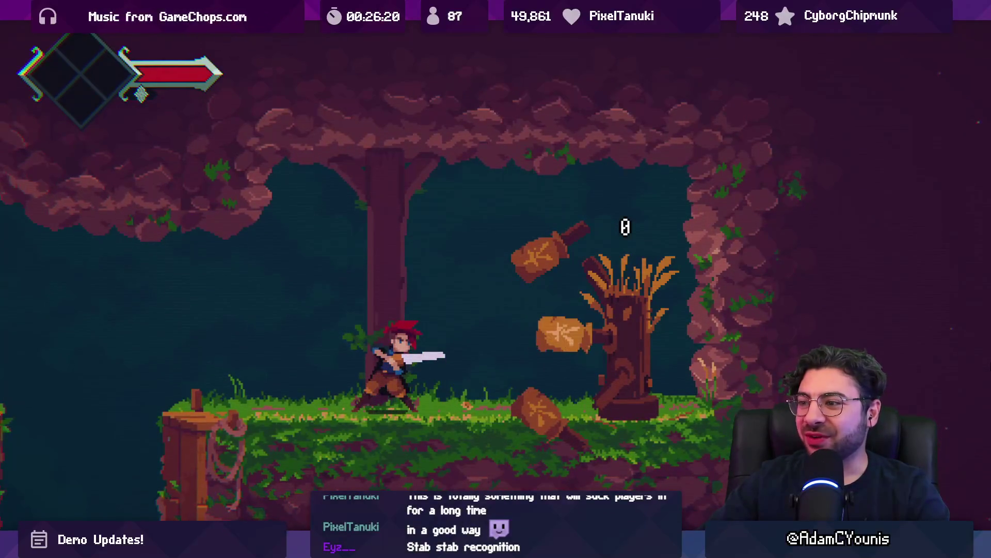
{"action": "key", "text": "x"}
{"action": "key", "text": "x"}
{"action": "key", "text": "x"}
Build a new streak on the dummy through 5, 8, 14 and up to 17
{"action": "key", "text": "x"}
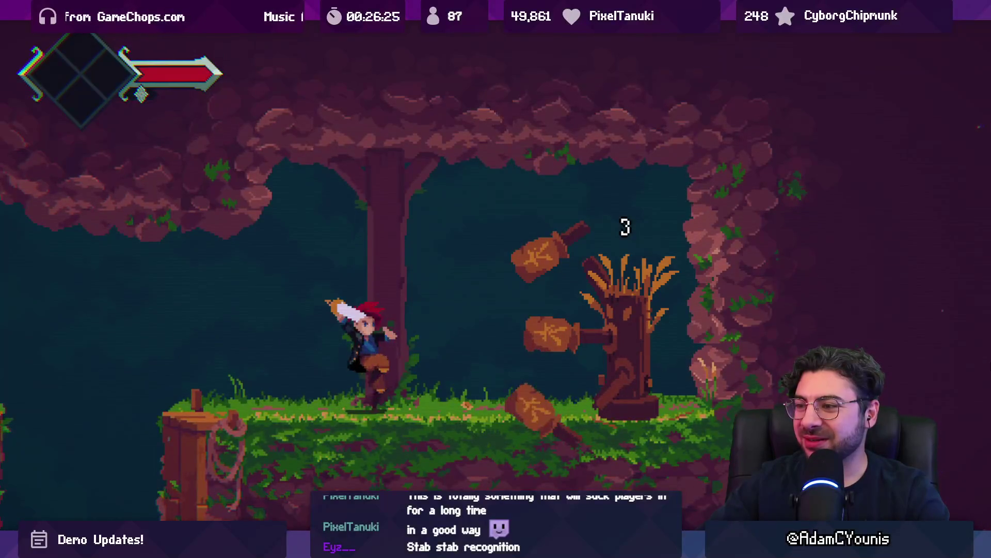
{"action": "key", "text": "x"}
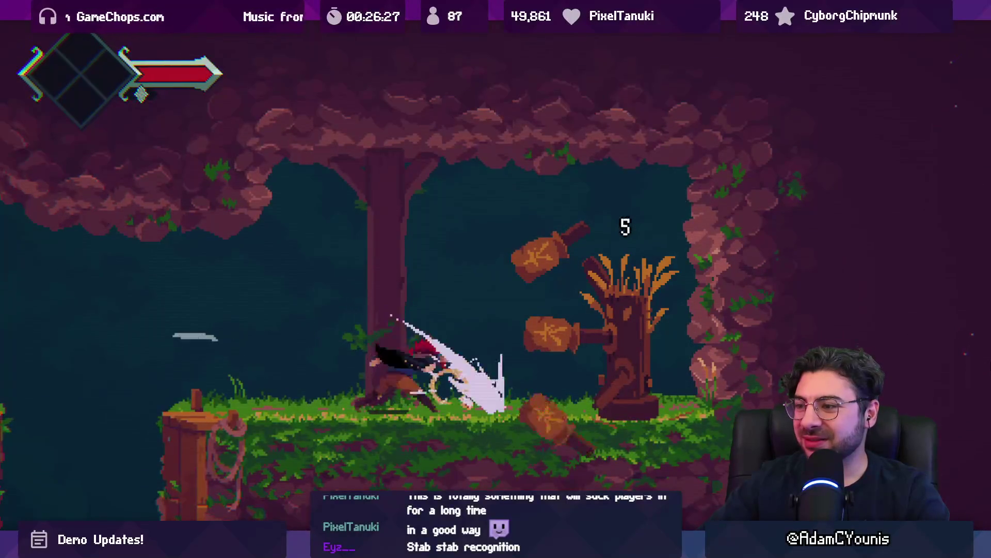
{"action": "key", "text": "x"}
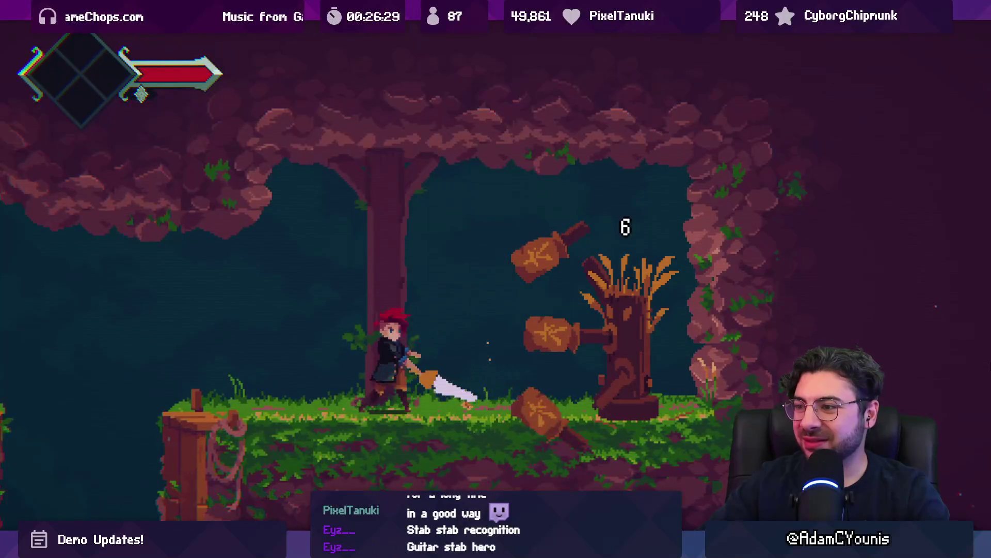
{"action": "key", "text": "x"}
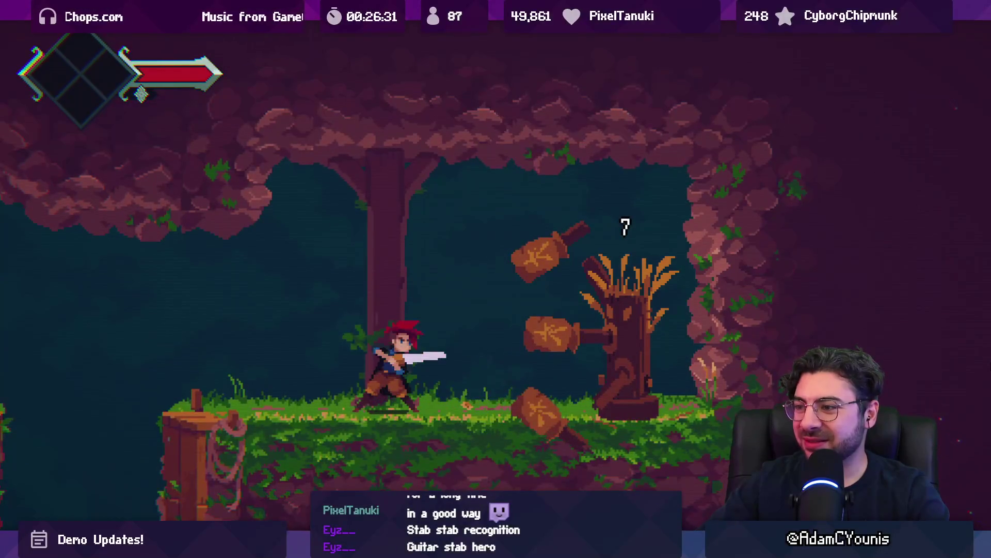
{"action": "key", "text": "x"}
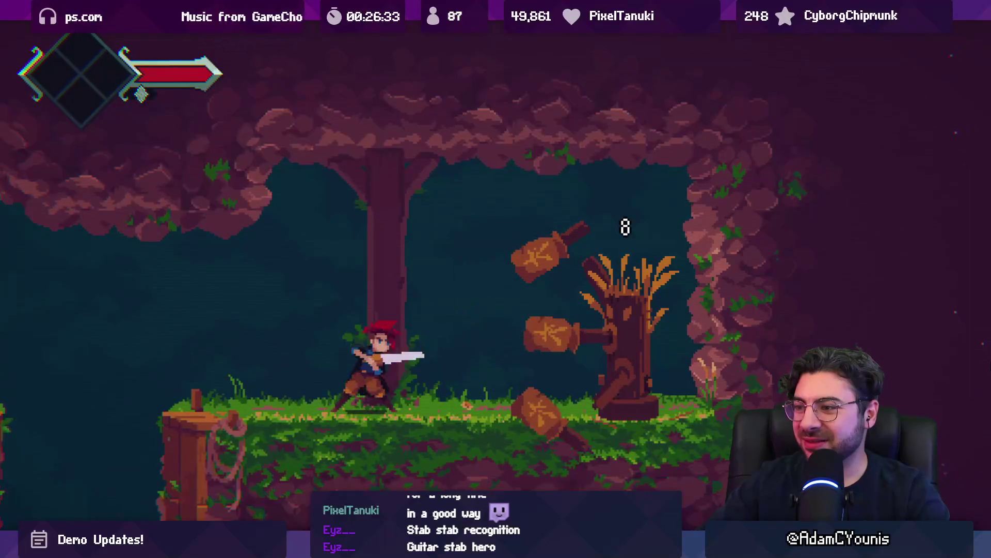
{"action": "key", "text": "x"}
{"action": "key", "text": "x"}
{"action": "key", "text": "x"}
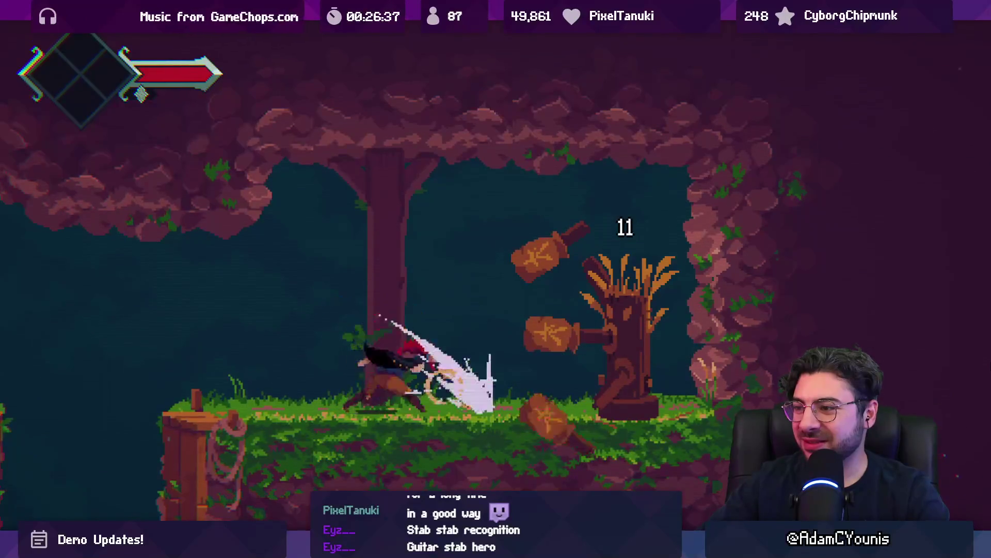
{"action": "key", "text": "x"}
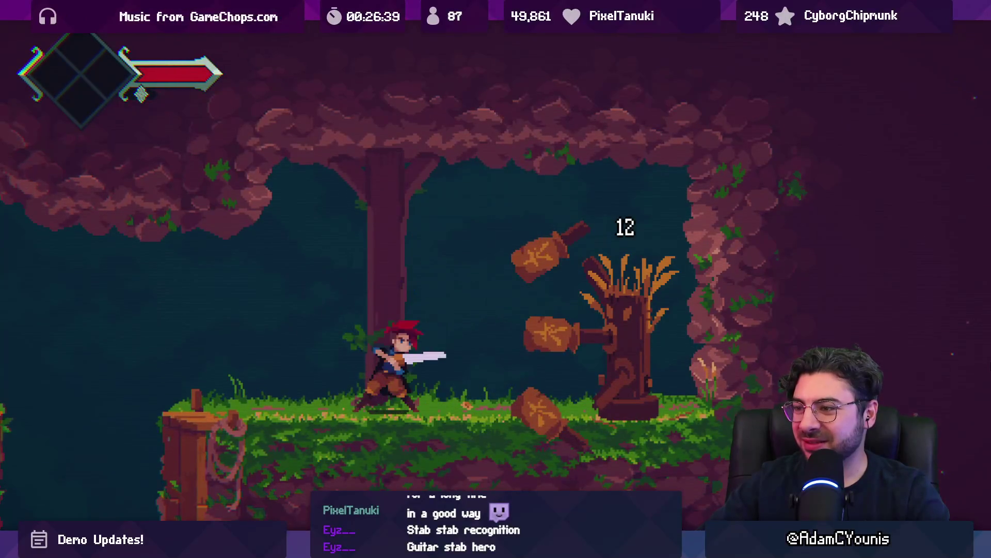
{"action": "key", "text": "x"}
{"action": "key", "text": "x"}
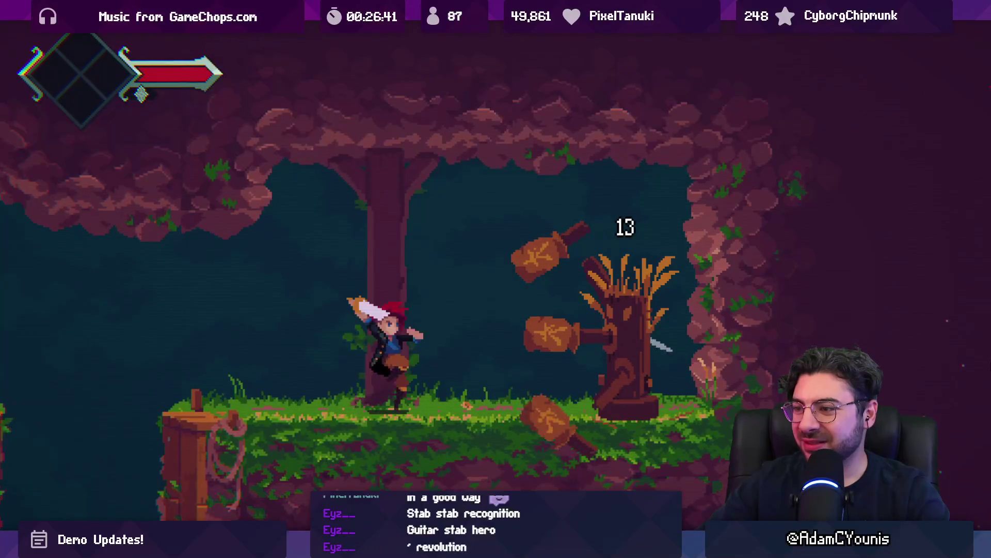
{"action": "key", "text": "x"}
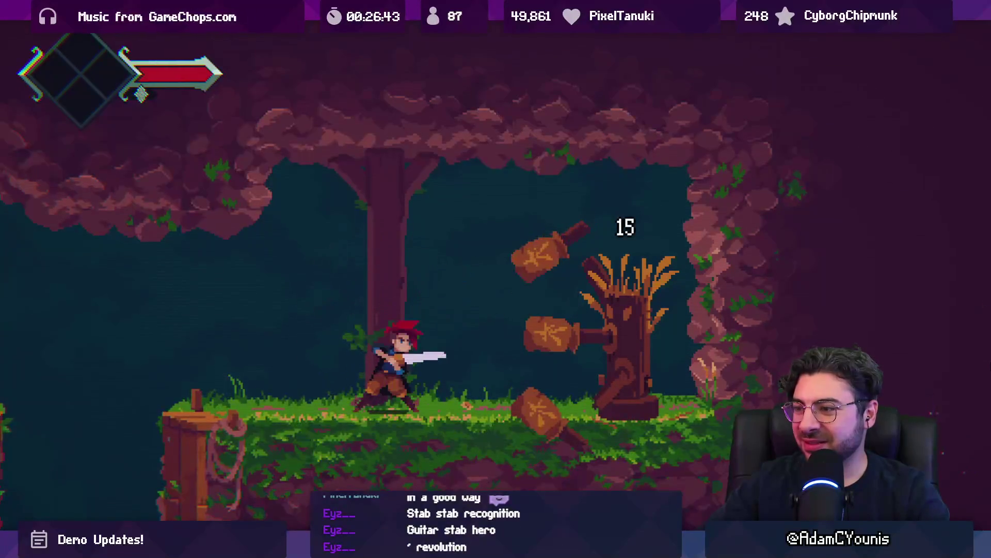
{"action": "key", "text": "x"}
{"action": "key", "text": "x"}
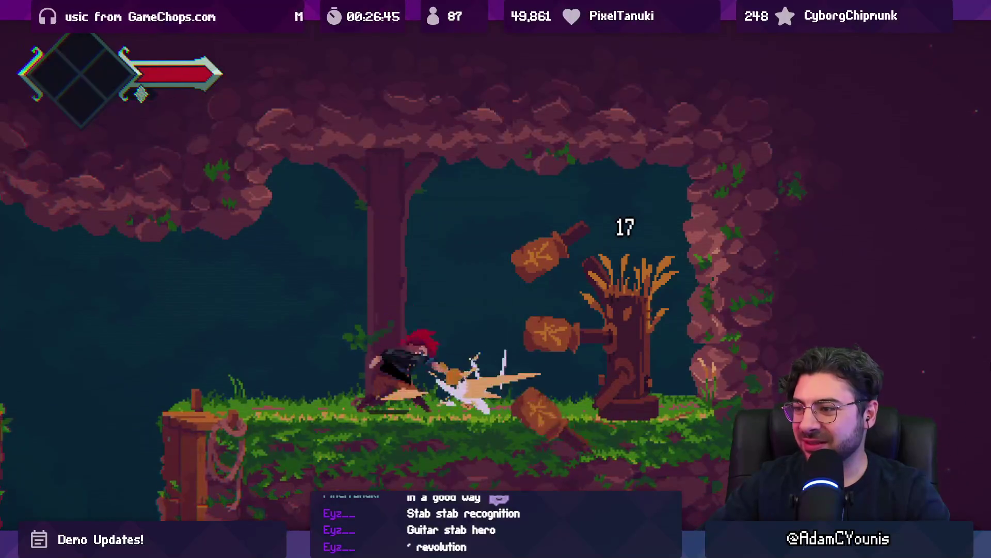
Keep slashing the dummy to push the streak past 45 to a high of 51
{"action": "key", "text": "x"}
{"action": "key", "text": "x"}
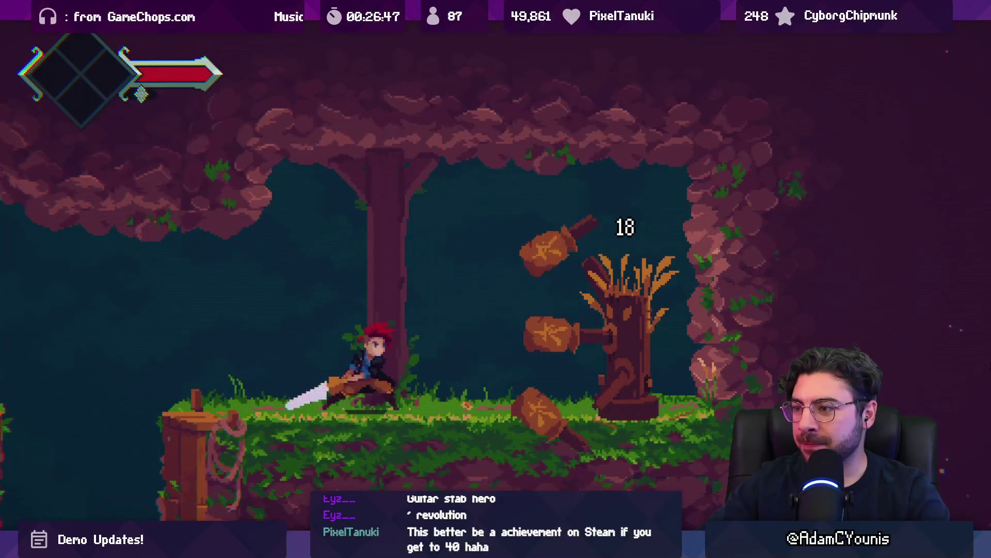
{"action": "key", "text": "x"}
{"action": "key", "text": "x"}
{"action": "key", "text": "x"}
{"action": "key", "text": "x"}
{"action": "key", "text": "x"}
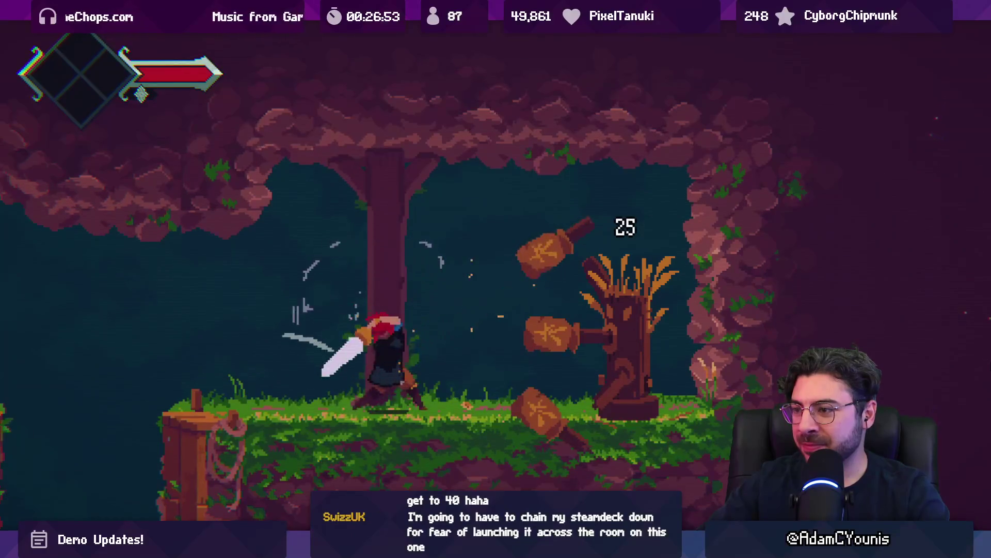
{"action": "key", "text": "x"}
{"action": "key", "text": "x"}
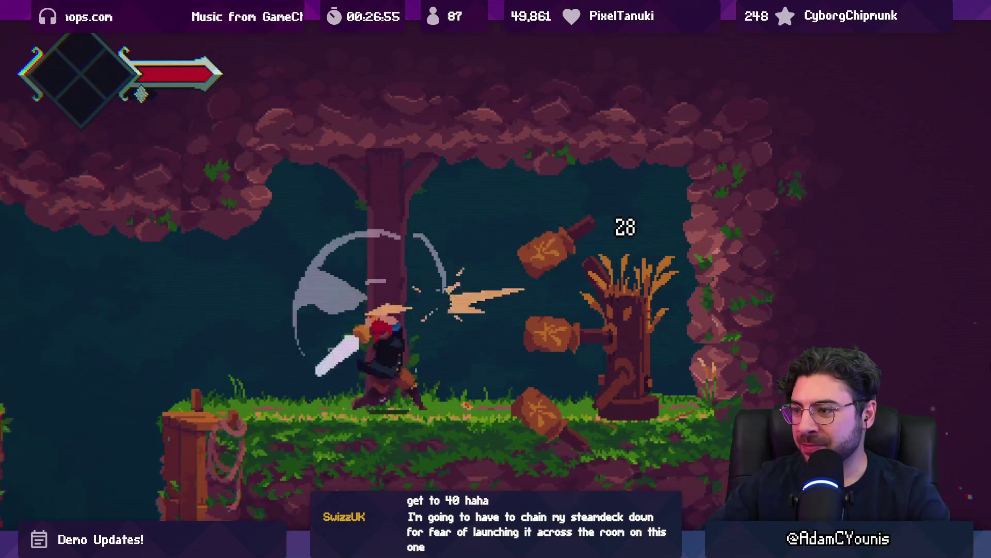
{"action": "key", "text": "x"}
{"action": "key", "text": "x"}
{"action": "key", "text": "x"}
{"action": "key", "text": "x"}
{"action": "key", "text": "x"}
{"action": "key", "text": "x"}
{"action": "key", "text": "x"}
{"action": "key", "text": "x"}
{"action": "key", "text": "x"}
{"action": "key", "text": "x"}
{"action": "key", "text": "x"}
{"action": "key", "text": "x"}
{"action": "key", "text": "x"}
{"action": "key", "text": "x"}
{"action": "key", "text": "x"}
{"action": "key", "text": "x"}
{"action": "key", "text": "x"}
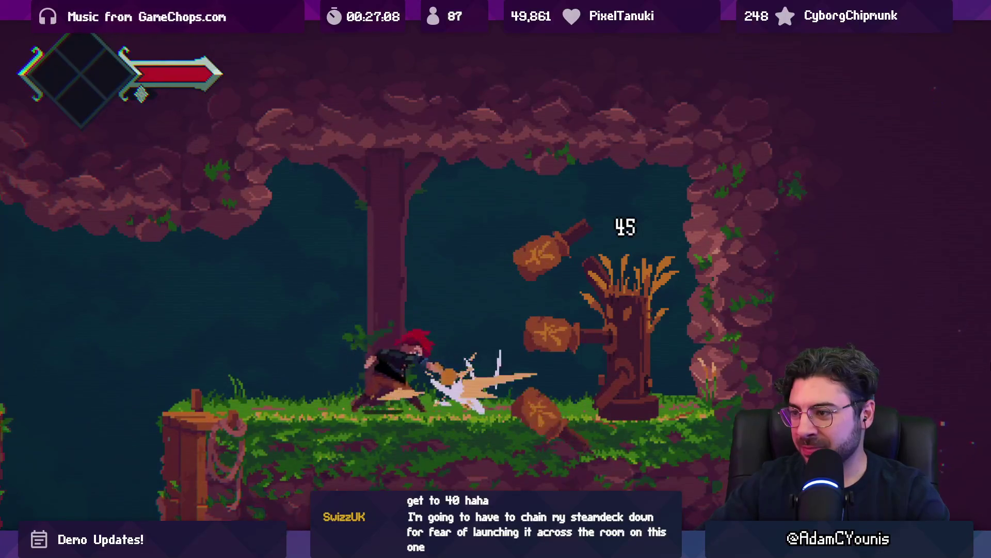
{"action": "key", "text": "x"}
{"action": "key", "text": "x"}
{"action": "key", "text": "x"}
{"action": "key", "text": "x"}
{"action": "key", "text": "x"}
Walk the hero left into the tree toward the village and leave fullscreen game view
{"action": "key", "text": "Left"}
{"action": "key", "text": "s"}
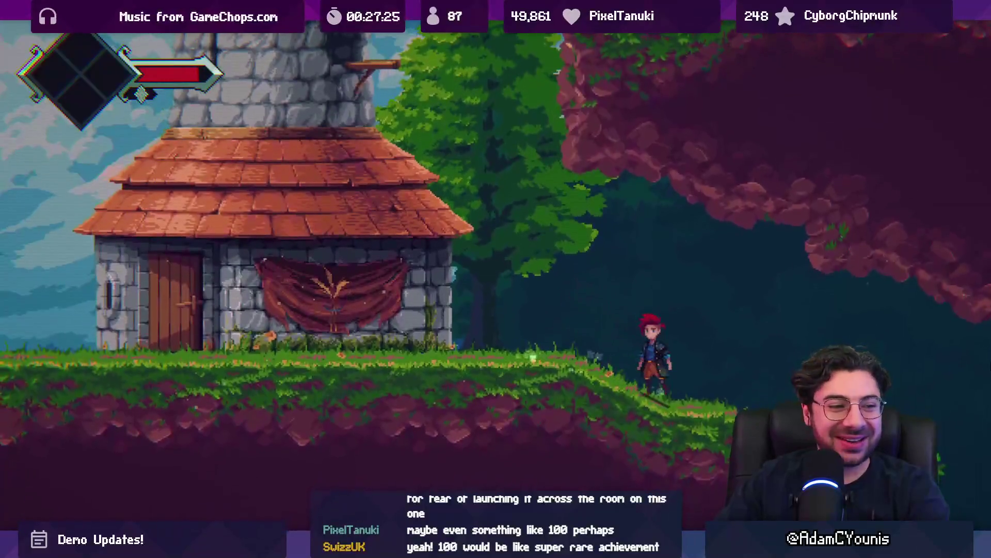
{"action": "key", "text": "ctrl+shift+F7"}
Stop the playtest and open the Punching Machine Minigame prefab for editing
{"action": "left_click", "coordinate": [484, 29]}
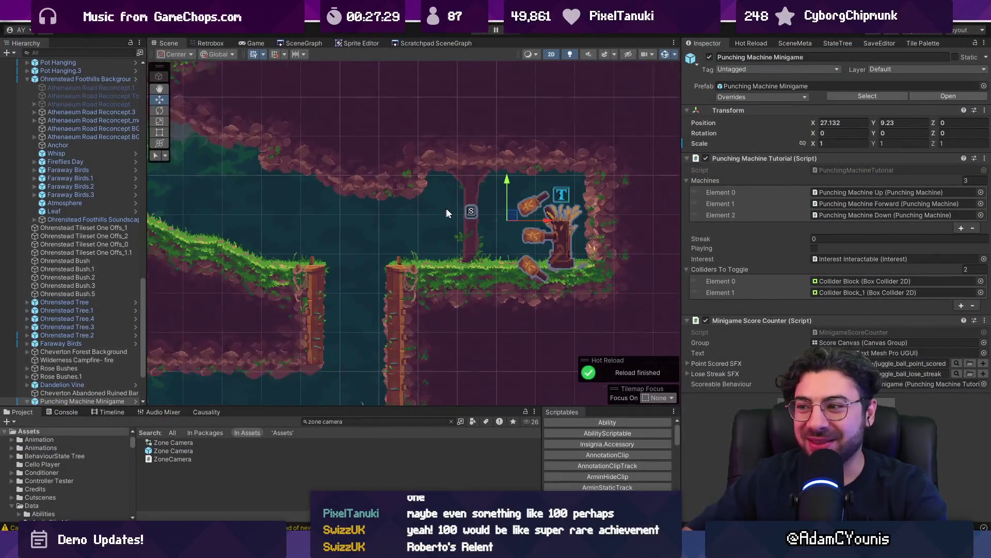
{"action": "key", "text": "f"}
{"action": "left_click", "coordinate": [91, 401]}
{"action": "scroll", "coordinate": [348, 263], "scroll_direction": "down", "scroll_amount": 2}
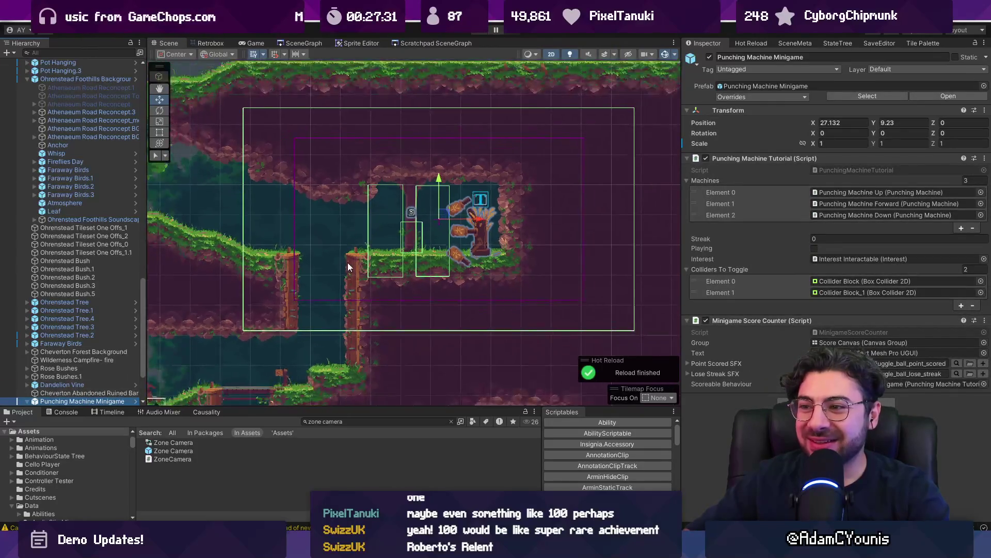
{"action": "left_click", "coordinate": [135, 401]}
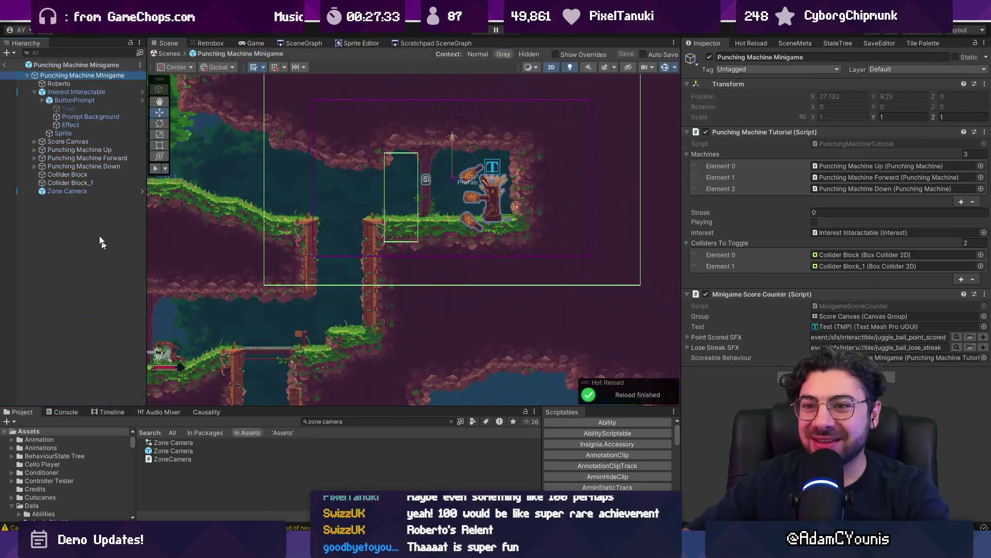
Reshape Zone Camera's trigger box, extending the left edge and pulling the right edge inward
{"action": "left_click", "coordinate": [67, 190]}
{"action": "left_click", "coordinate": [812, 310]}
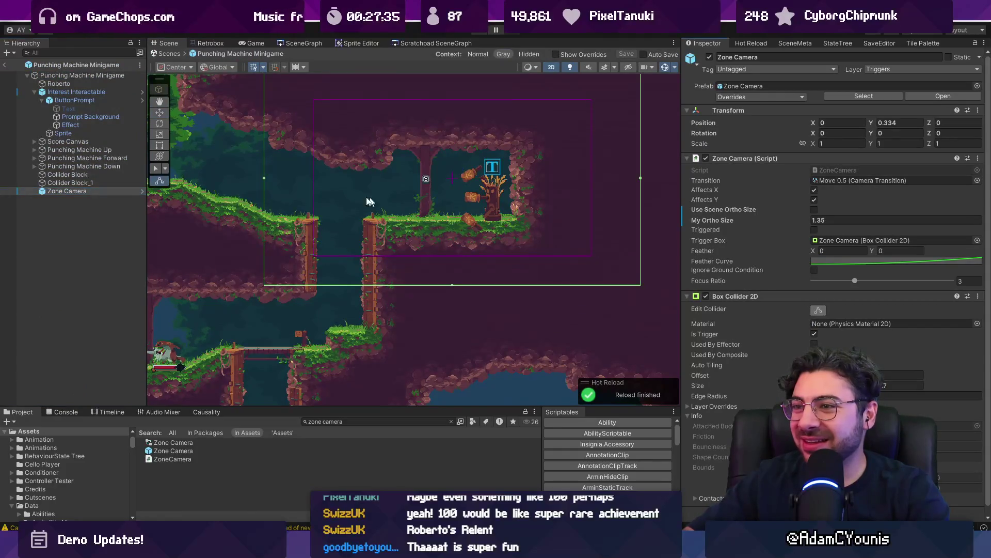
{"action": "mouse_move", "coordinate": [436, 171]}
{"action": "left_mouse_down"}
{"action": "mouse_move", "coordinate": [446, 171]}
{"action": "mouse_move", "coordinate": [406, 172]}
{"action": "left_mouse_up"}
{"action": "left_click_drag", "start_coordinate": [638, 175], "coordinate": [535, 175]}
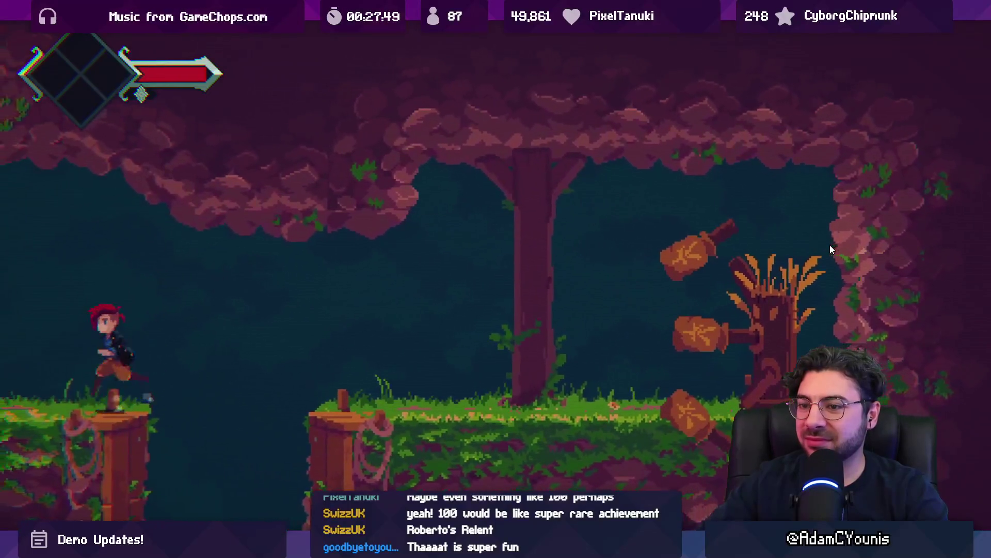
Exit prefab editing and show the running game fullscreen again
{"action": "key", "text": "shift+space"}
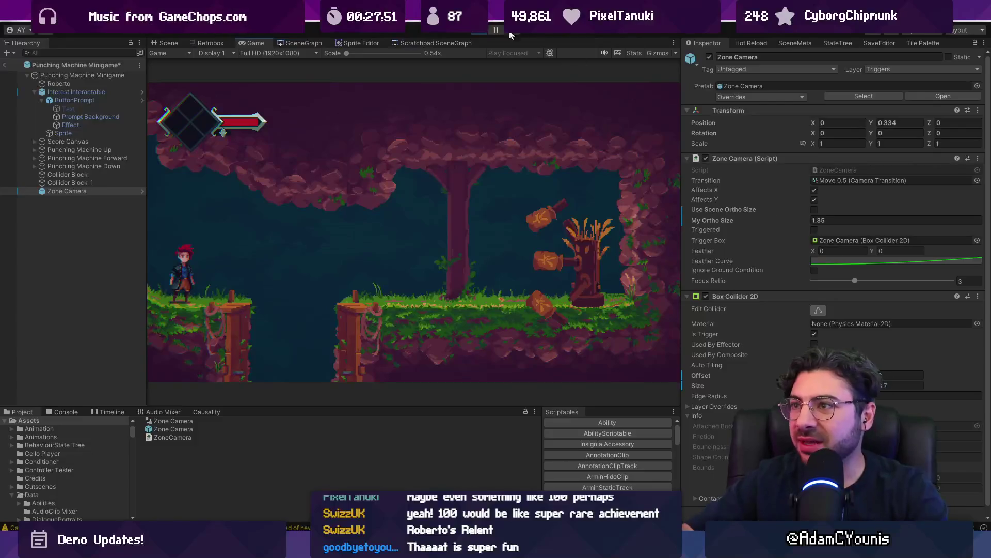
{"action": "key", "text": "ctrl+1"}
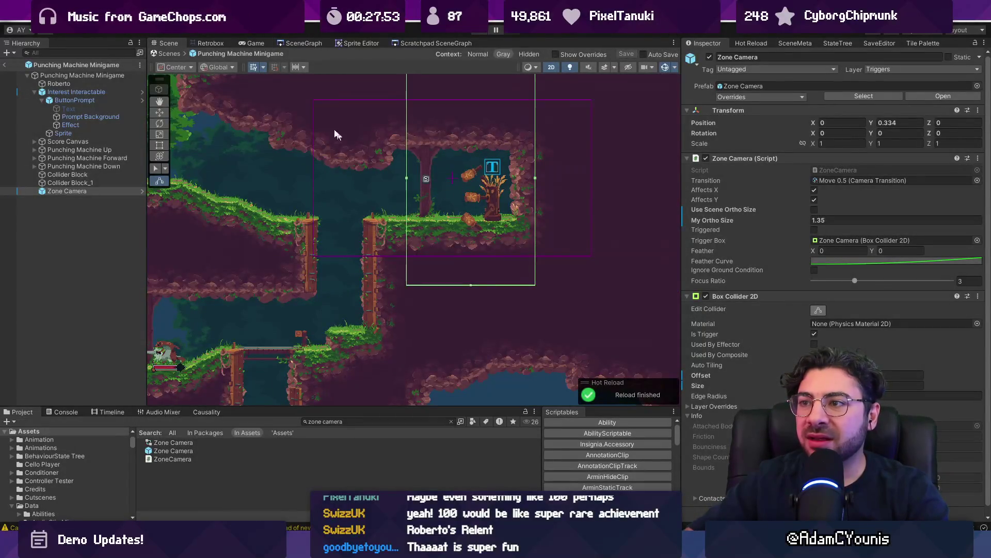
{"action": "left_click", "coordinate": [169, 54]}
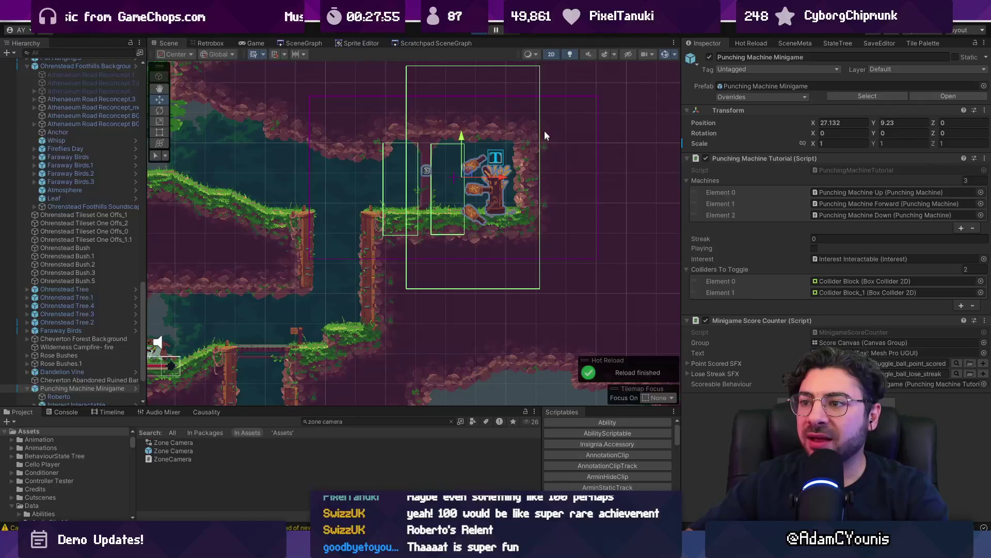
{"action": "key", "text": "ctrl+2"}
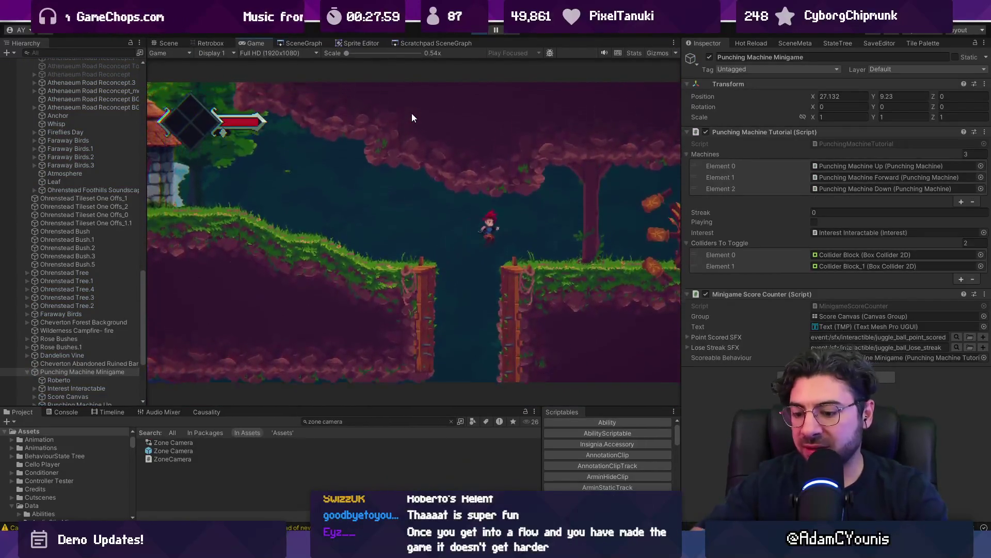
{"action": "key", "text": "shift+space"}
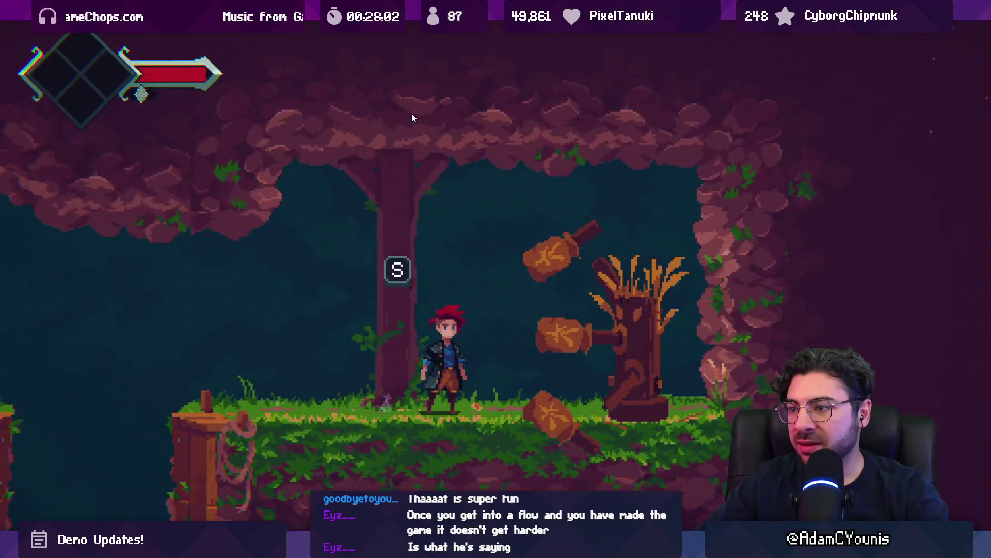
Stop the playtest, then select Interest Interactable inside the minigame prefab
{"action": "key", "text": "shift+space"}
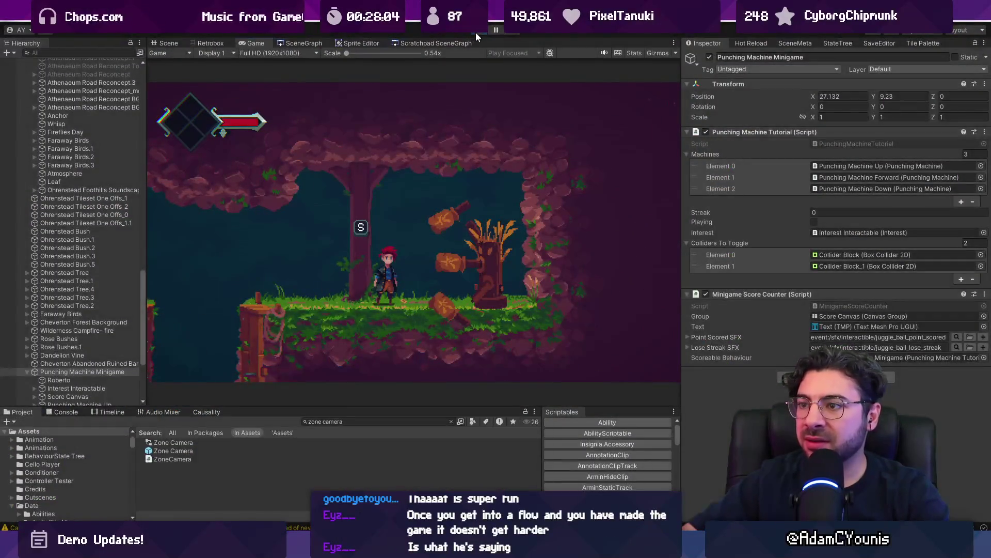
{"action": "left_click", "coordinate": [475, 32]}
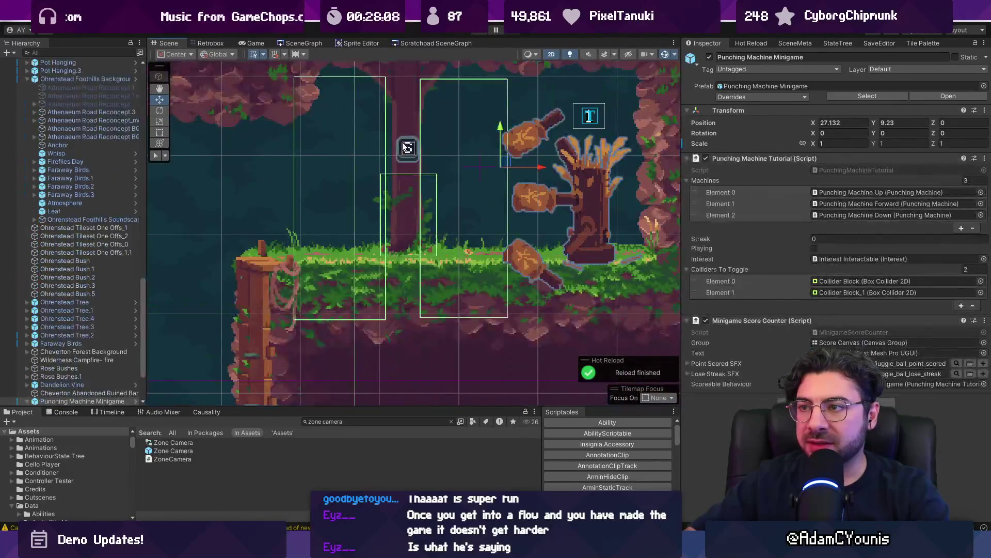
{"action": "left_click", "coordinate": [406, 148]}
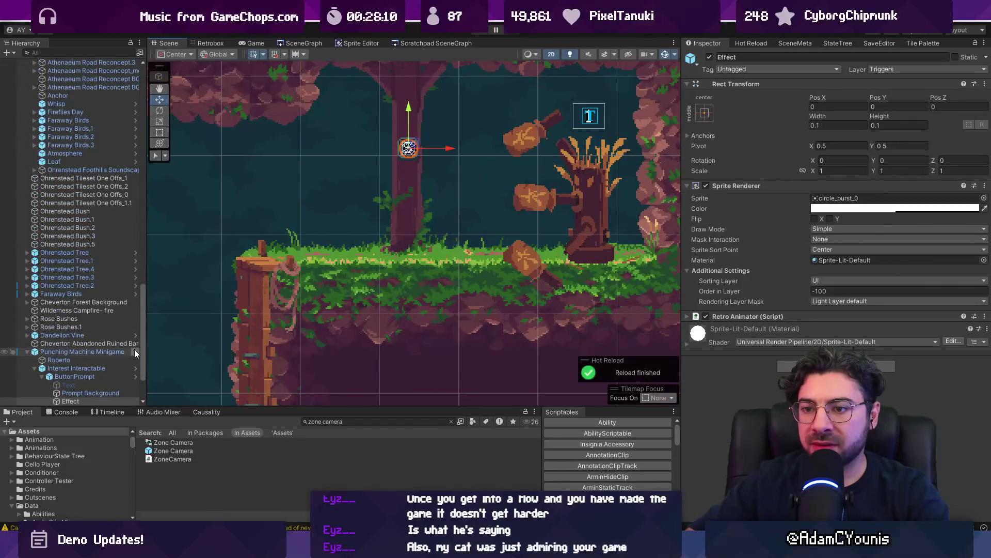
{"action": "left_click", "coordinate": [136, 352]}
{"action": "left_click", "coordinate": [91, 92]}
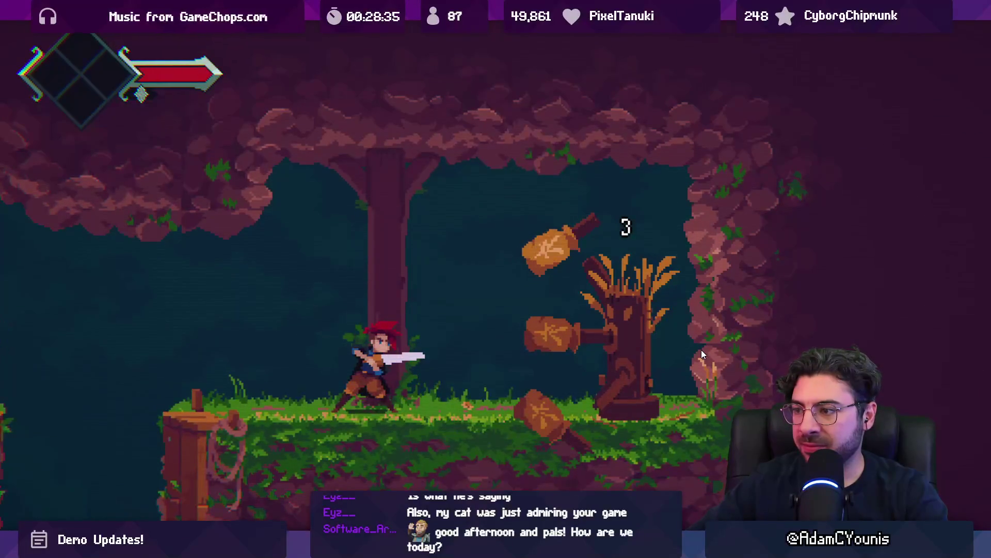
Attack the stump dummy repeatedly, raising the hit streak from 3 to 16
{"action": "key", "text": "x"}
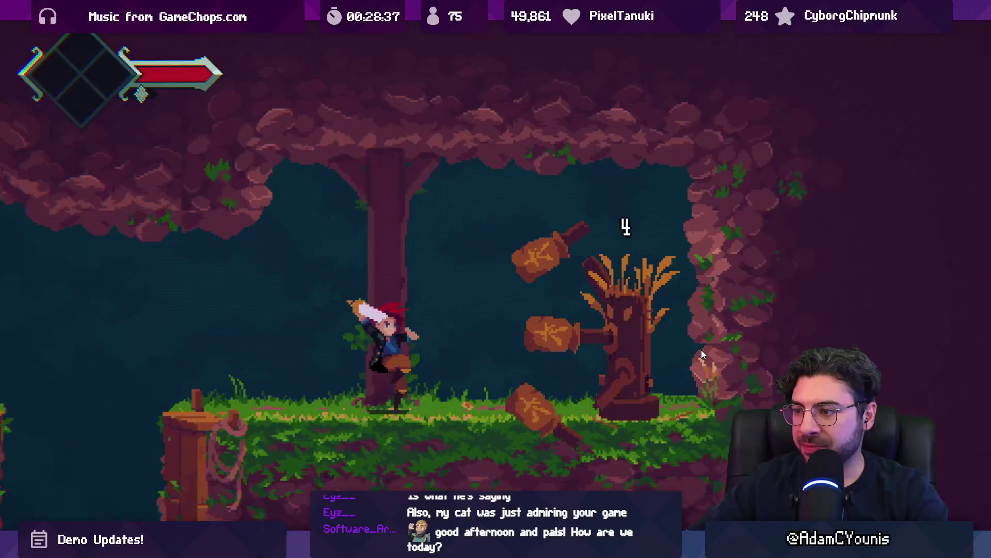
{"action": "key", "text": "x"}
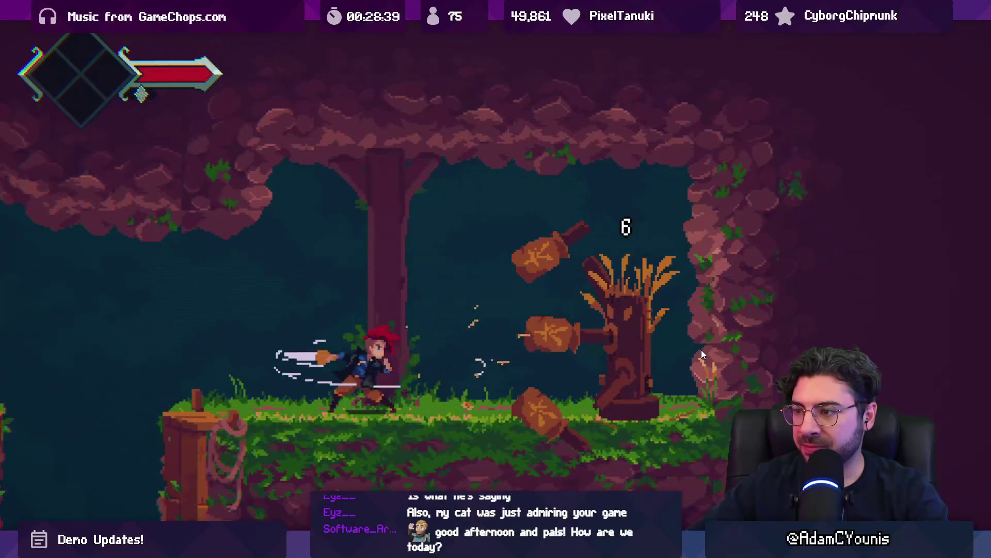
{"action": "key", "text": "x"}
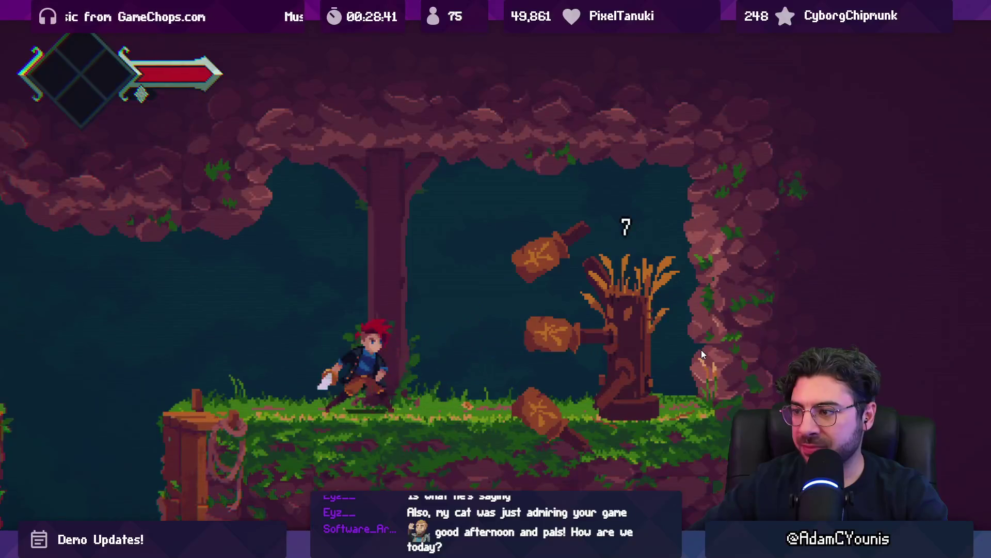
{"action": "key", "text": "x"}
{"action": "key", "text": "Right"}
{"action": "key", "text": "x"}
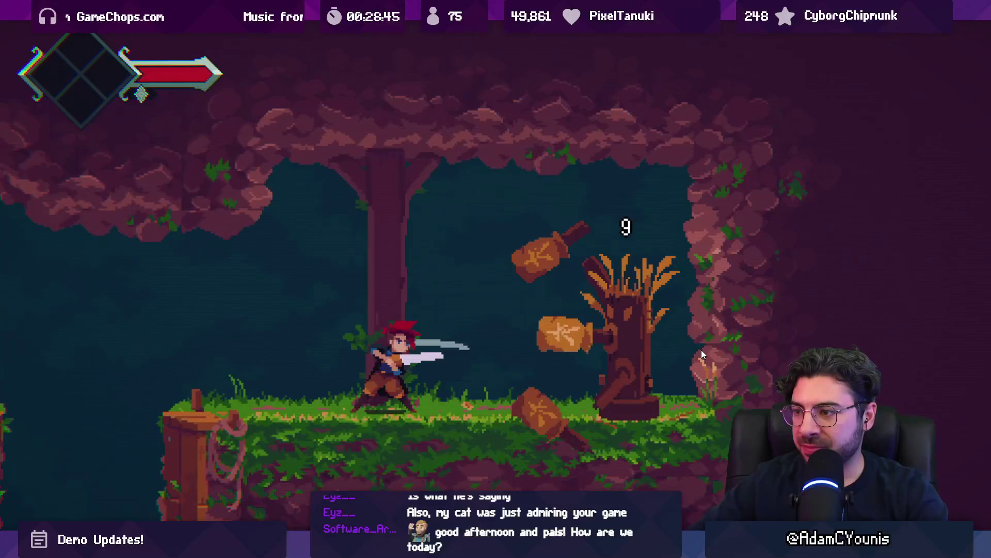
{"action": "key", "text": "x"}
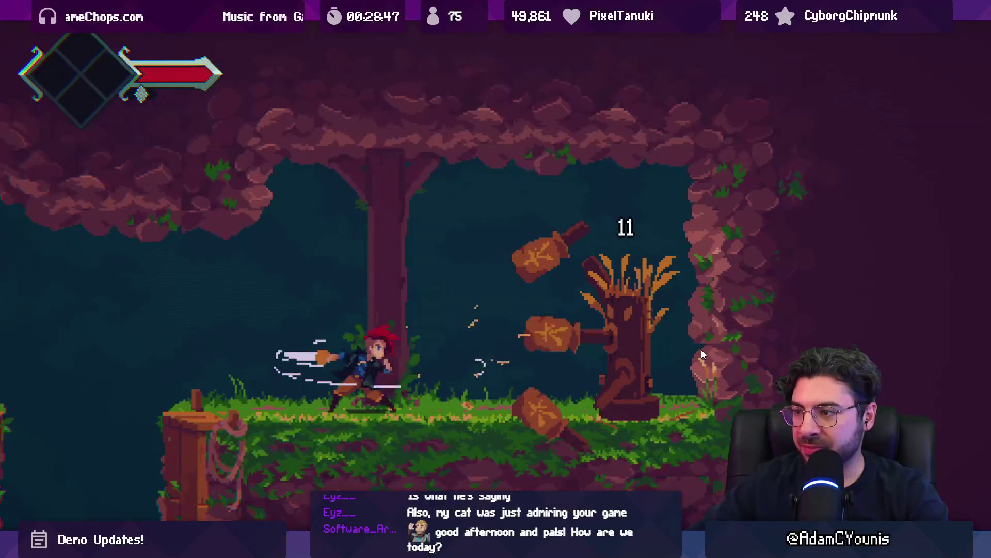
{"action": "key", "text": "x"}
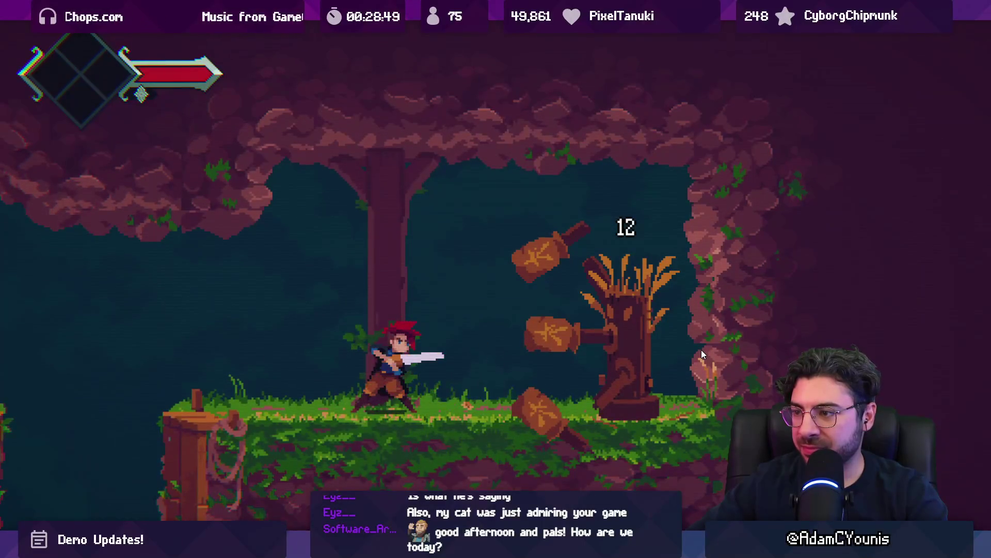
{"action": "key", "text": "x"}
{"action": "key", "text": "x"}
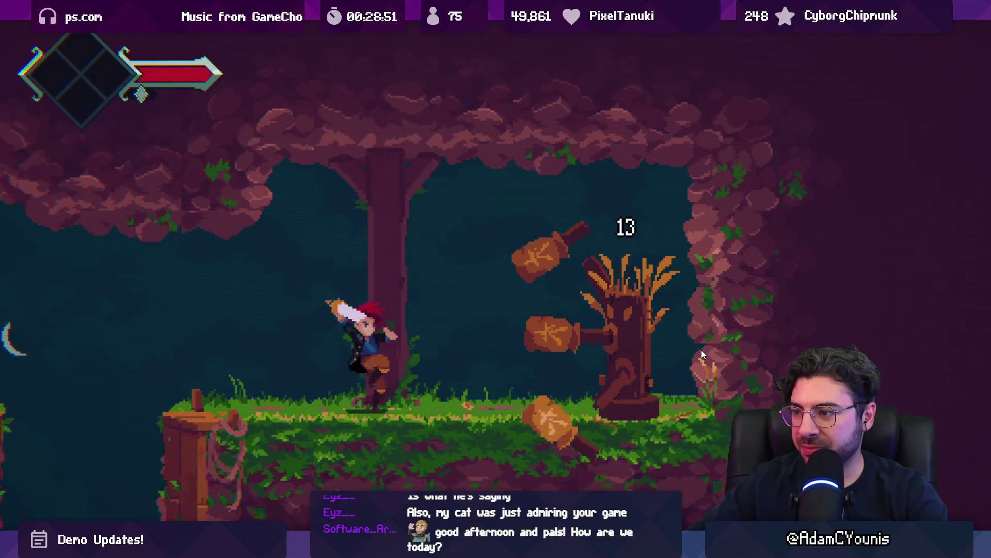
{"action": "key", "text": "x"}
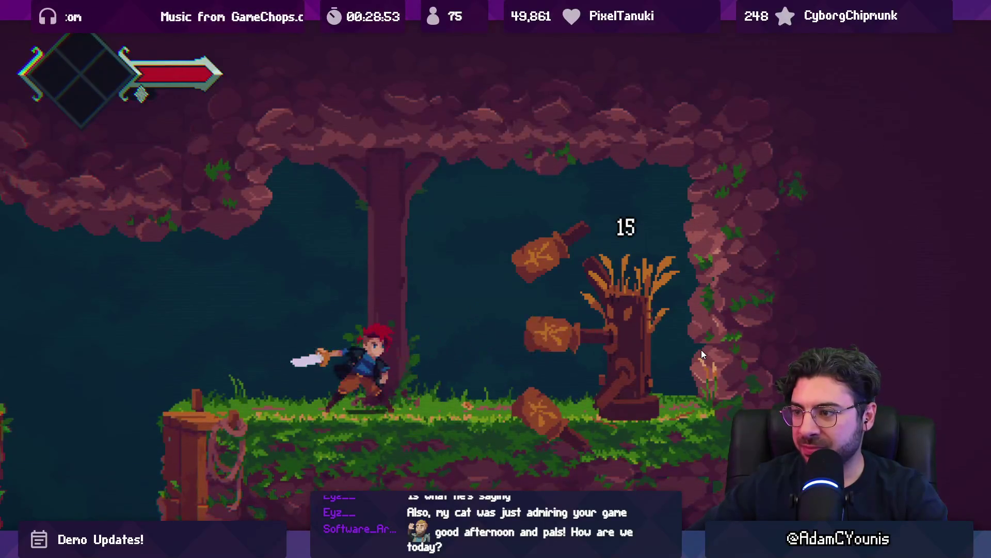
{"action": "key", "text": "x"}
{"action": "key", "text": "x"}
{"action": "key", "text": "shift+space"}
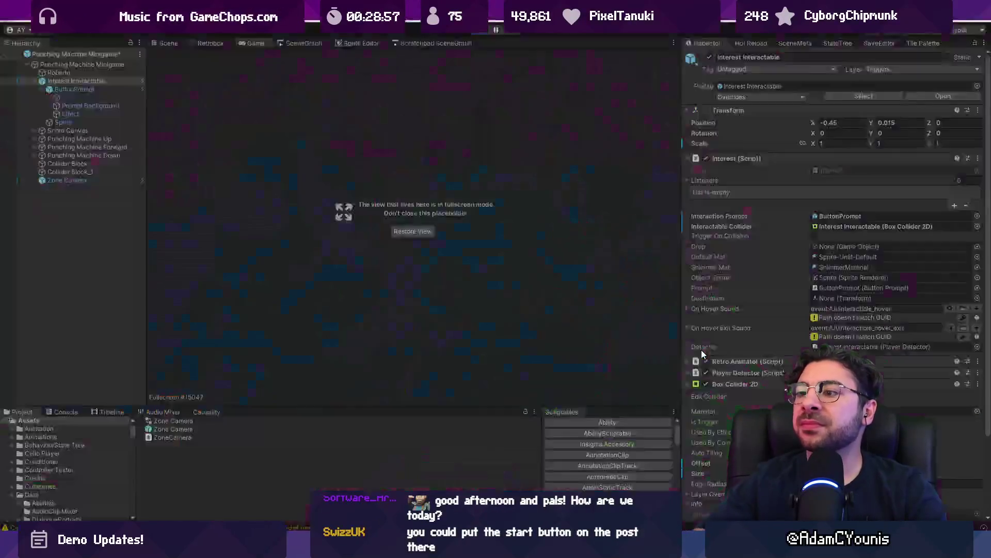
{"action": "left_click", "coordinate": [478, 31]}
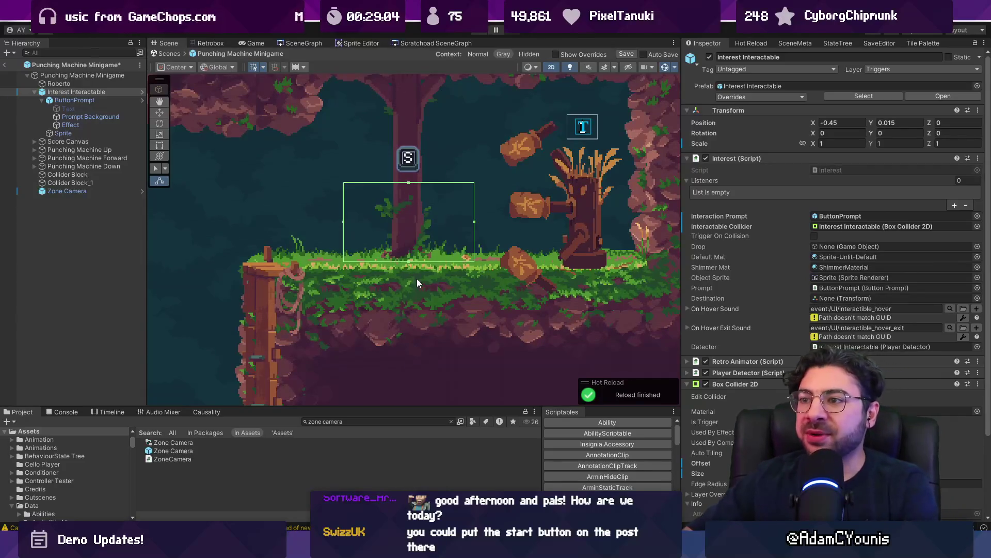
{"action": "scroll", "coordinate": [445, 254], "scroll_direction": "down", "scroll_amount": 5}
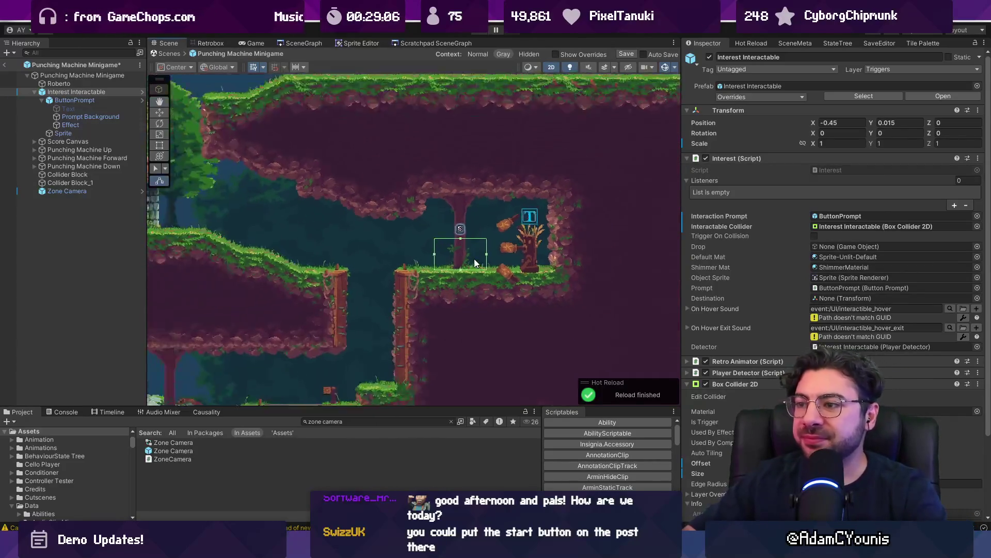
{"action": "scroll", "coordinate": [475, 263], "scroll_direction": "down", "scroll_amount": 2}
{"action": "key", "text": "ctrl+s"}
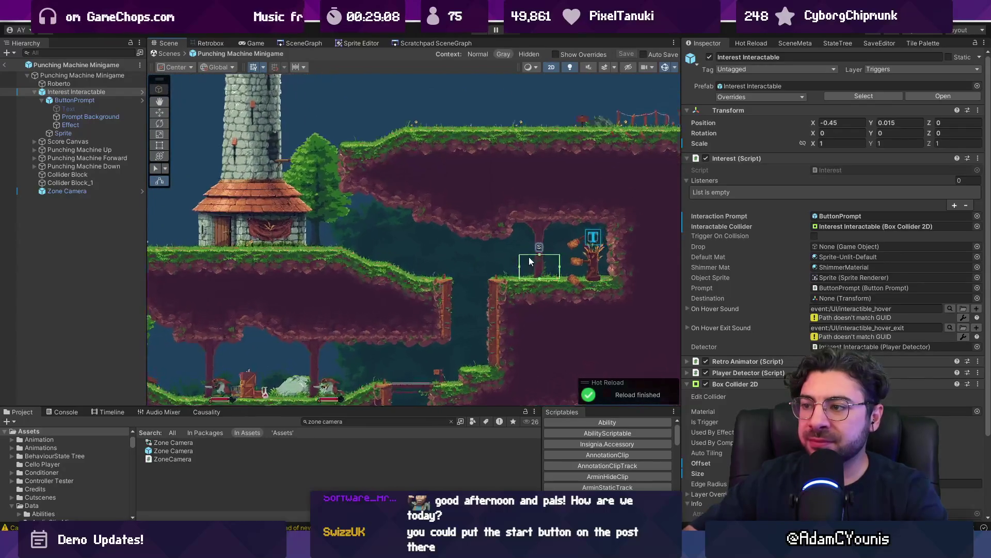
{"action": "scroll", "coordinate": [524, 253], "scroll_direction": "down", "scroll_amount": 2}
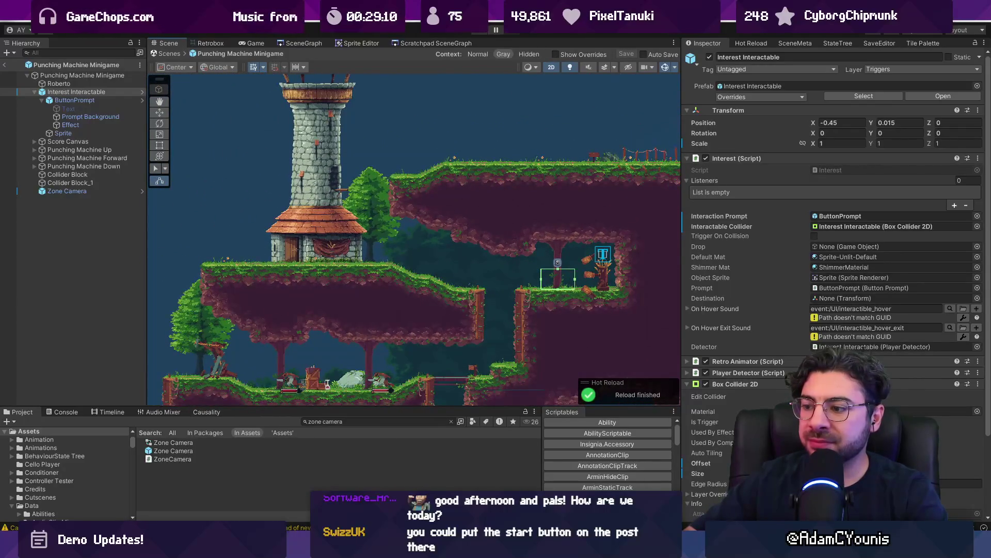
{"action": "scroll", "coordinate": [614, 281], "scroll_direction": "up", "scroll_amount": 6}
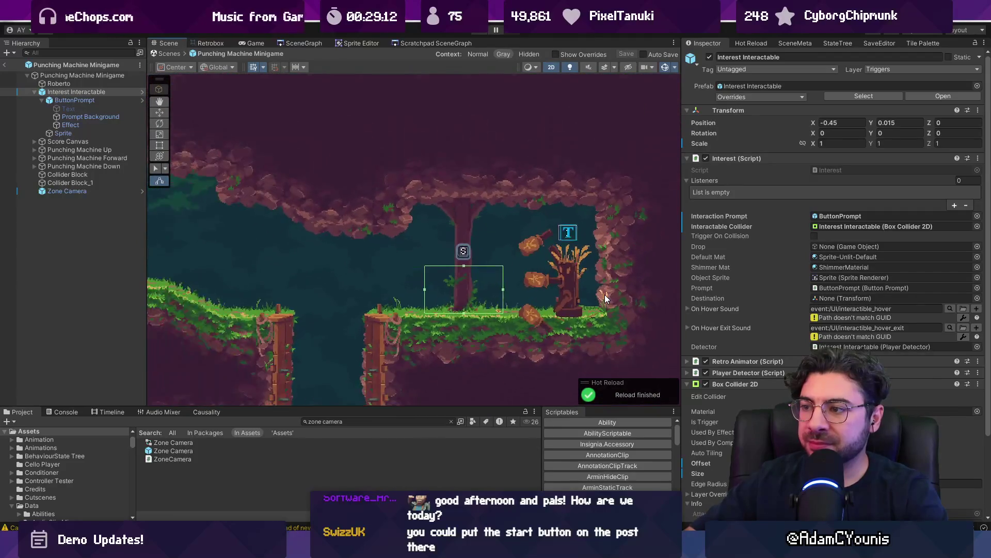
{"action": "left_click_drag", "start_coordinate": [596, 284], "coordinate": [543, 261]}
{"action": "mouse_move", "coordinate": [541, 547]}
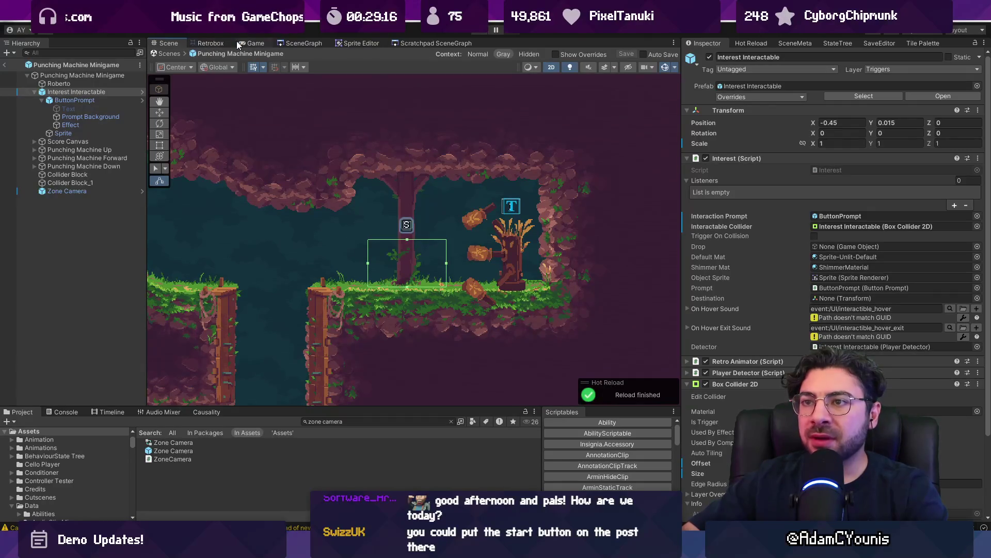
{"action": "key", "text": "alt+Tab"}
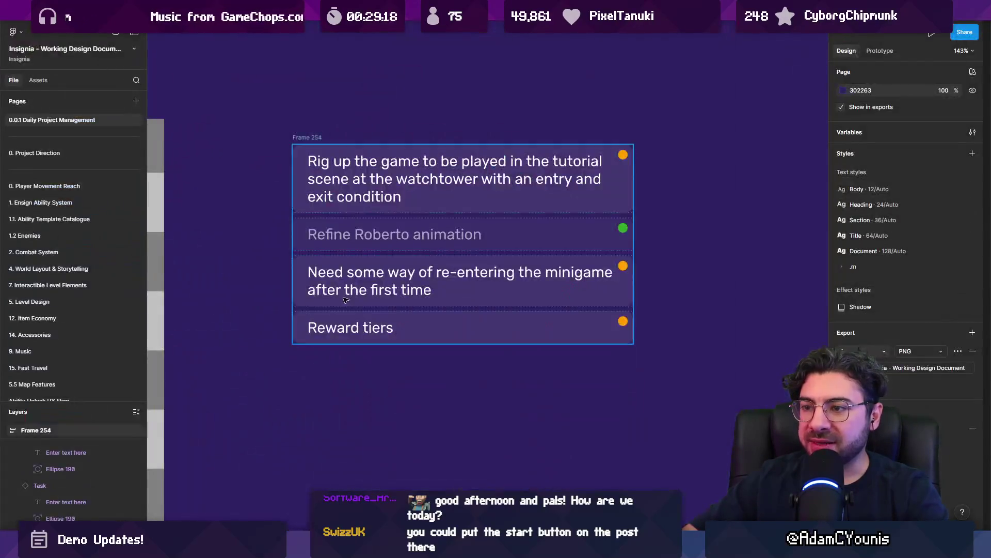
Delete the watchtower tutorial task card in Figma, then return to Unity
{"action": "left_click", "coordinate": [490, 179]}
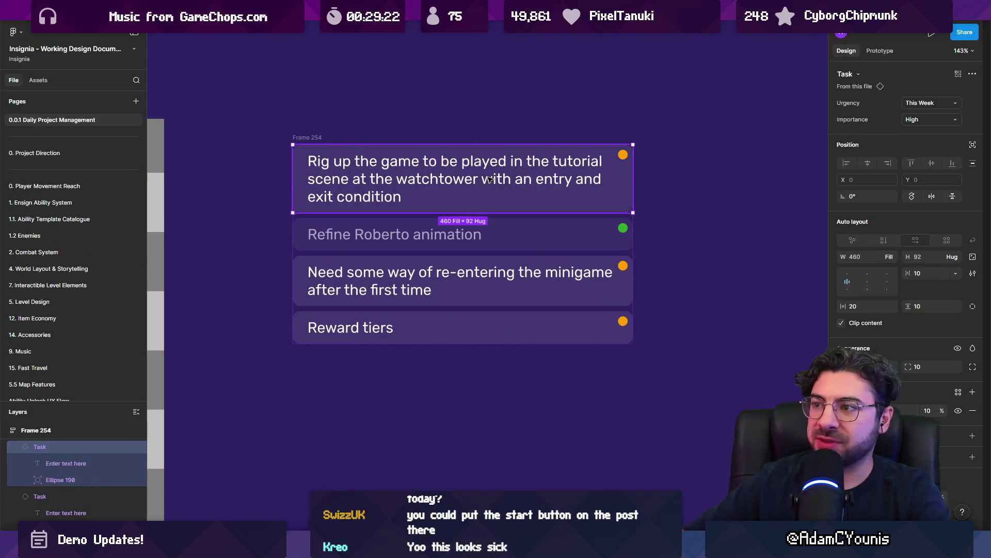
{"action": "key", "text": "Delete"}
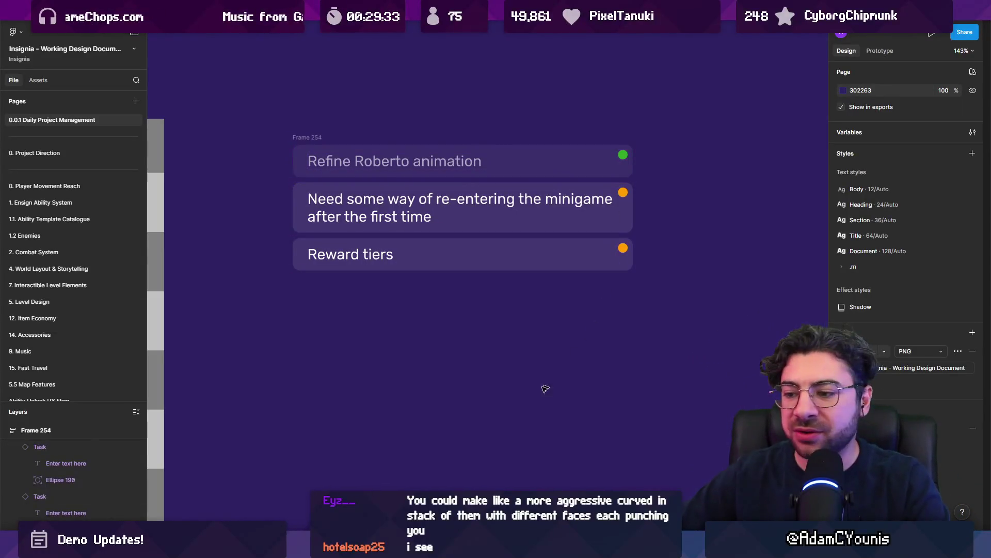
{"action": "key", "text": "alt+Tab"}
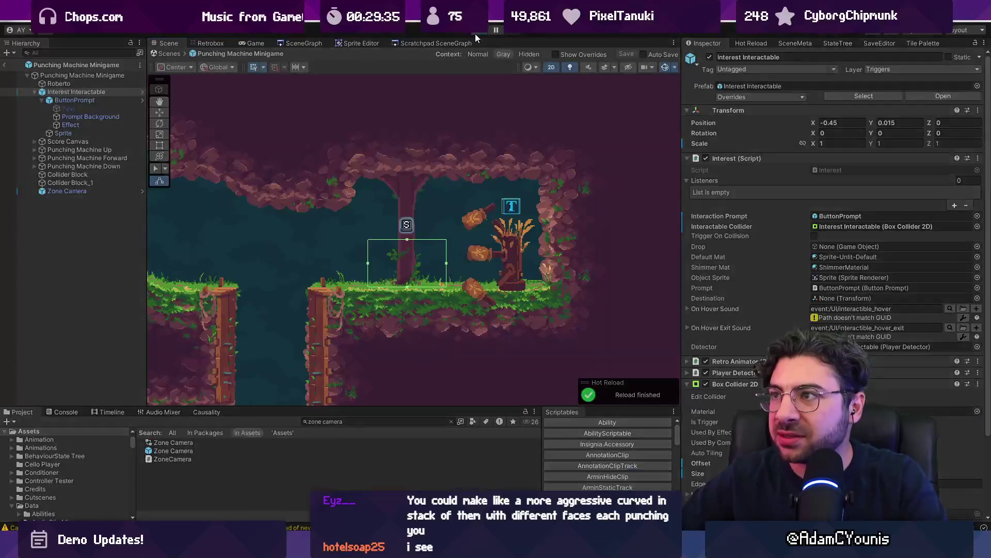
Switch Unity from the Scene view to the Game view, then bring up Task Manager
{"action": "key", "text": "ctrl+2"}
{"action": "left_click", "coordinate": [173, 53]}
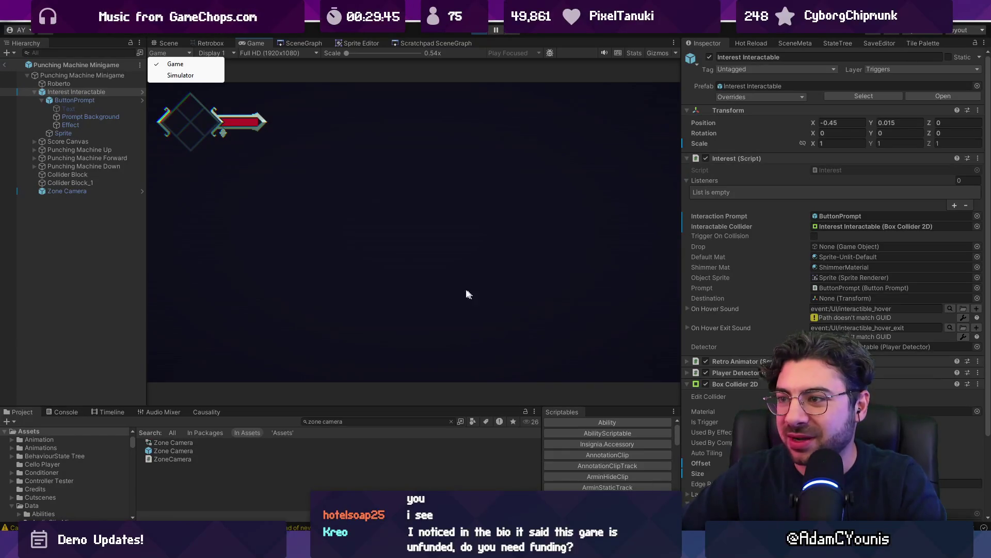
{"action": "key", "text": "ctrl+shift+Escape"}
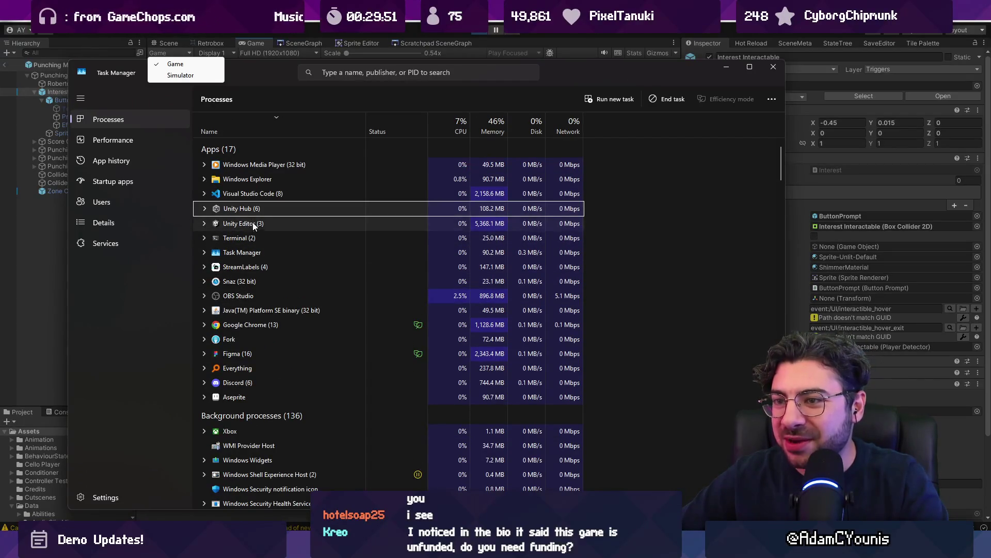
Select the Unity Editor process, reopen the Insignia project, and minimize Task Manager
{"action": "left_click", "coordinate": [252, 223]}
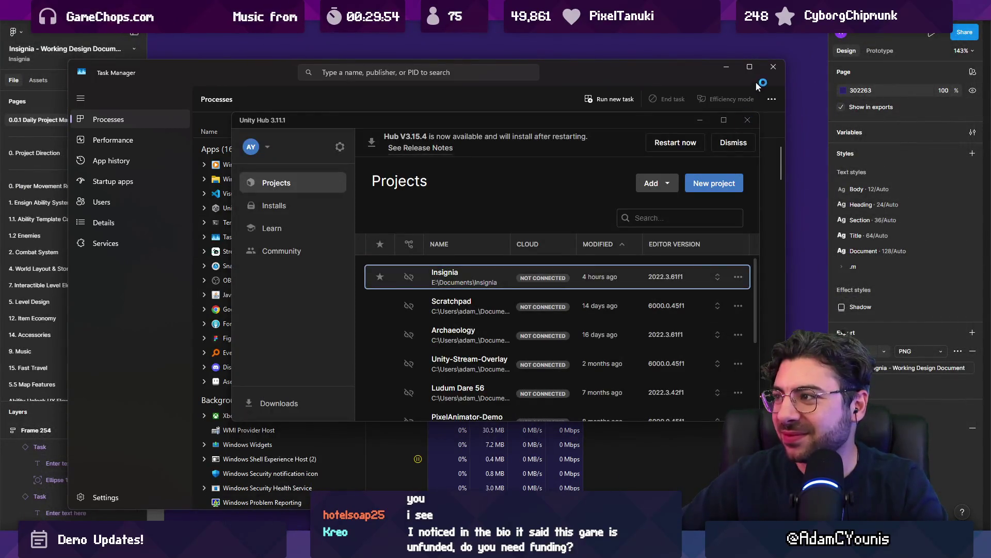
{"action": "left_click", "coordinate": [463, 292]}
{"action": "left_click", "coordinate": [726, 66]}
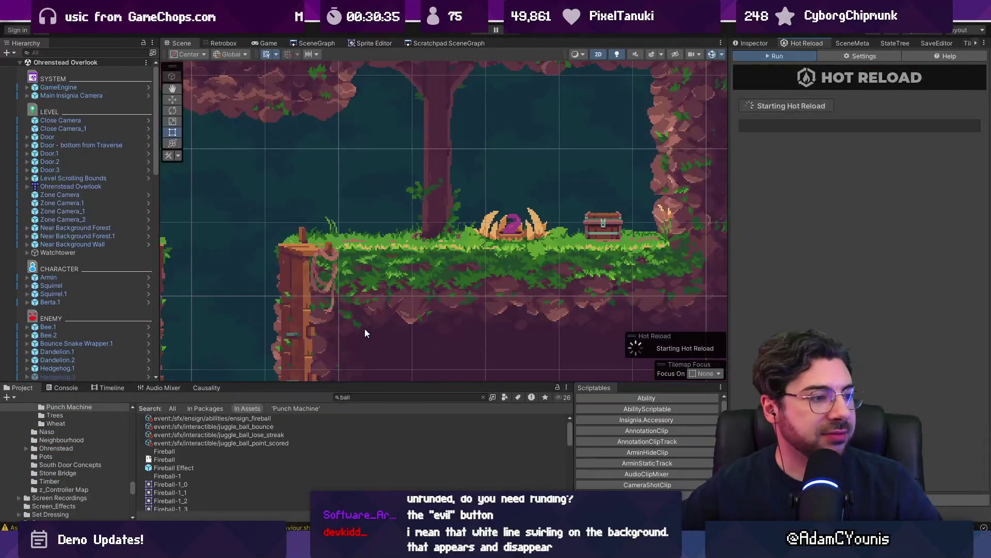
Select the treasure chest, the creature and nearby objects in the cave clearing
{"action": "scroll", "coordinate": [471, 249], "scroll_direction": "down", "scroll_amount": 5}
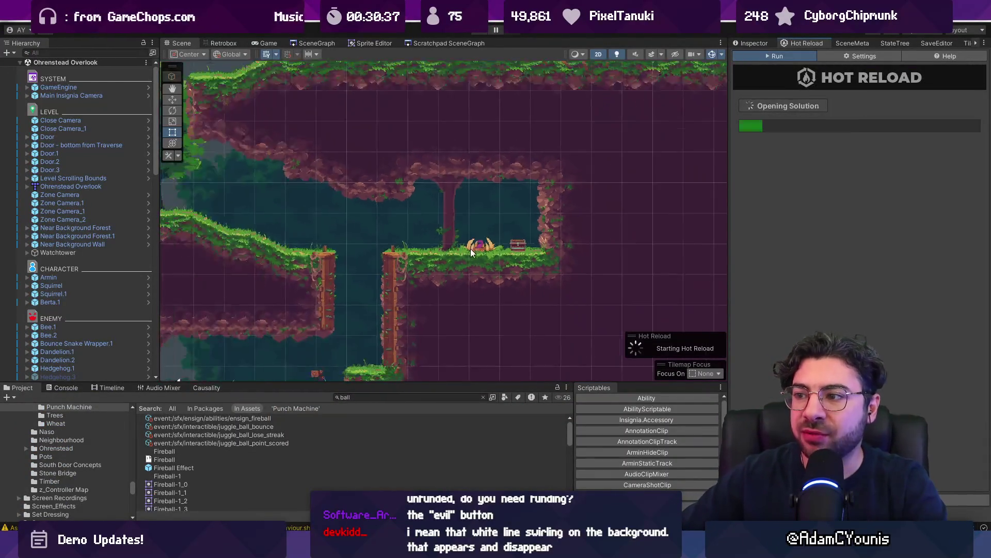
{"action": "scroll", "coordinate": [473, 247], "scroll_direction": "up", "scroll_amount": 3}
{"action": "mouse_move", "coordinate": [424, 196]}
{"action": "left_mouse_down"}
{"action": "mouse_move", "coordinate": [582, 267]}
{"action": "mouse_move", "coordinate": [590, 293]}
{"action": "left_mouse_up"}
{"action": "left_click", "coordinate": [82, 170]}
{"action": "mouse_move", "coordinate": [320, 146]}
{"action": "left_mouse_down"}
{"action": "mouse_move", "coordinate": [637, 299]}
{"action": "mouse_move", "coordinate": [628, 311]}
{"action": "left_mouse_up"}
{"action": "scroll", "coordinate": [110, 259], "scroll_direction": "up", "scroll_amount": 10}
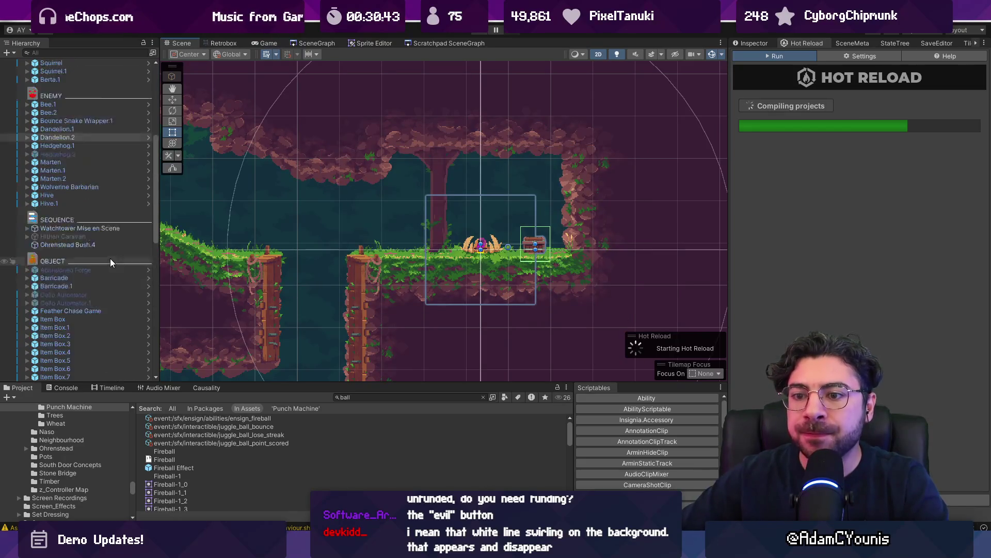
{"action": "scroll", "coordinate": [107, 244], "scroll_direction": "down", "scroll_amount": 15}
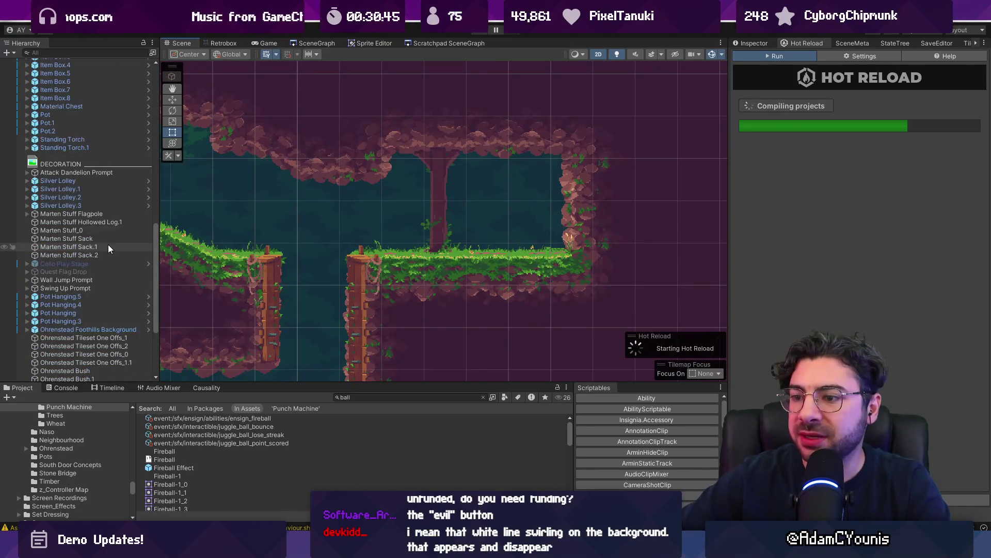
Search the Project for 'punch' and place the Punching Machine Minigame prefab in the clearing
{"action": "left_click", "coordinate": [386, 396]}
{"action": "type", "text": "p"}
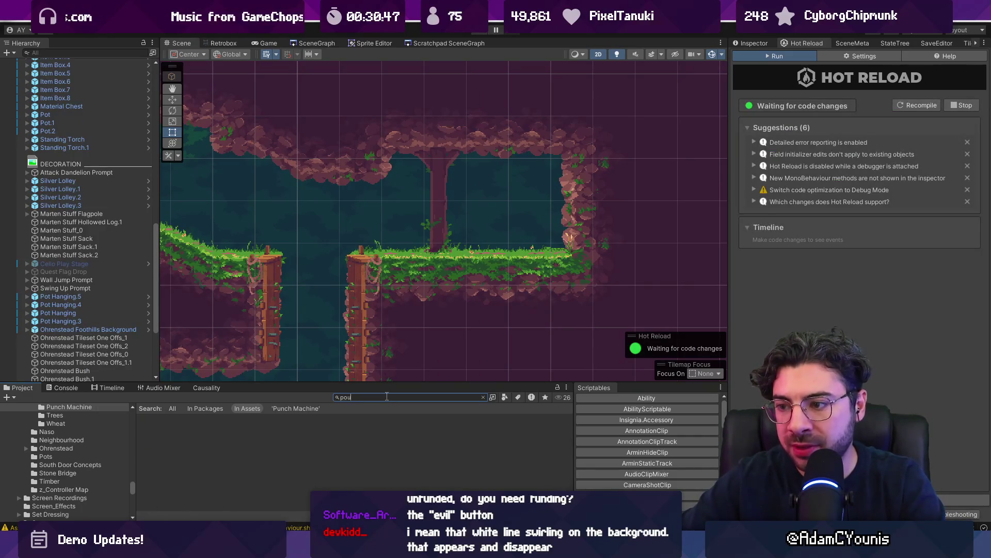
{"action": "type", "text": "unch"}
{"action": "scroll", "coordinate": [516, 266], "scroll_direction": "down", "scroll_amount": 5}
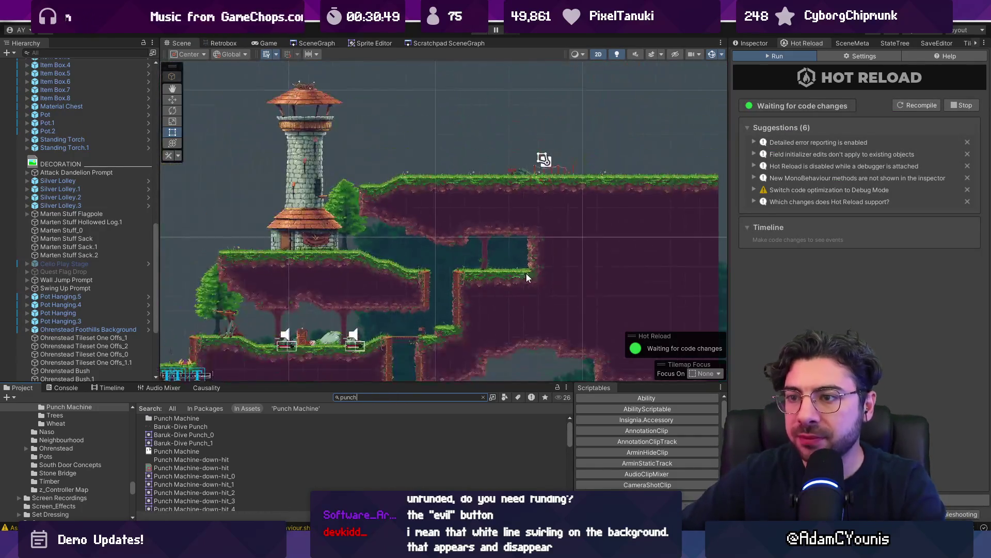
{"action": "scroll", "coordinate": [516, 263], "scroll_direction": "up", "scroll_amount": 2}
{"action": "scroll", "coordinate": [274, 434], "scroll_direction": "down", "scroll_amount": 10}
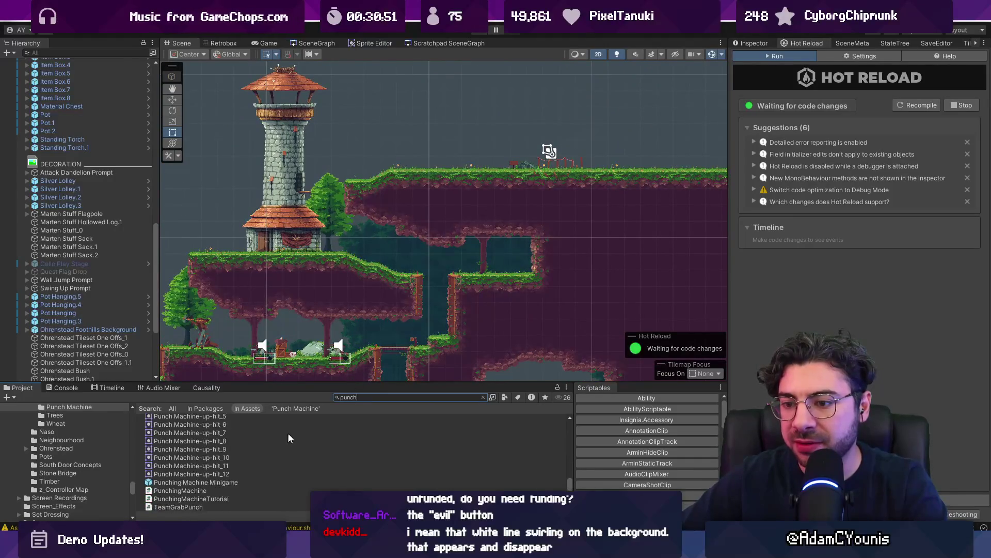
{"action": "left_click_drag", "start_coordinate": [237, 482], "coordinate": [518, 262]}
{"action": "key", "text": "f"}
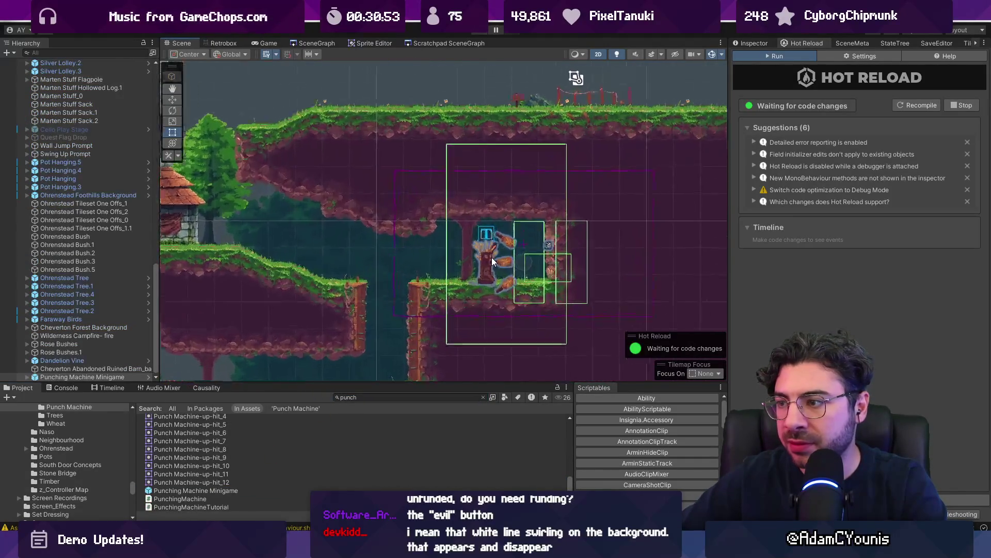
Adjust the minigame's Scale X mirroring and set its Position X to 27.1
{"action": "left_click", "coordinate": [751, 42]}
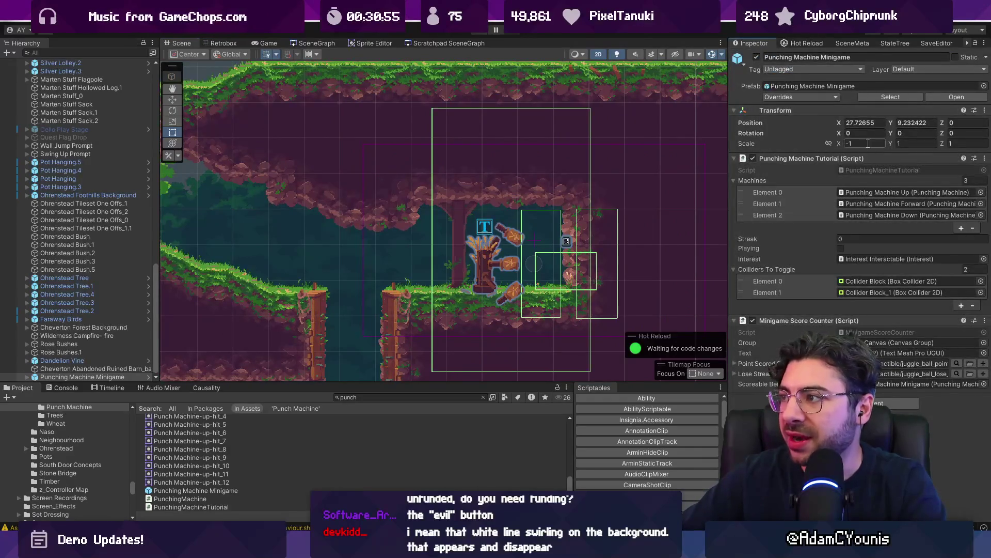
{"action": "key", "text": "Return"}
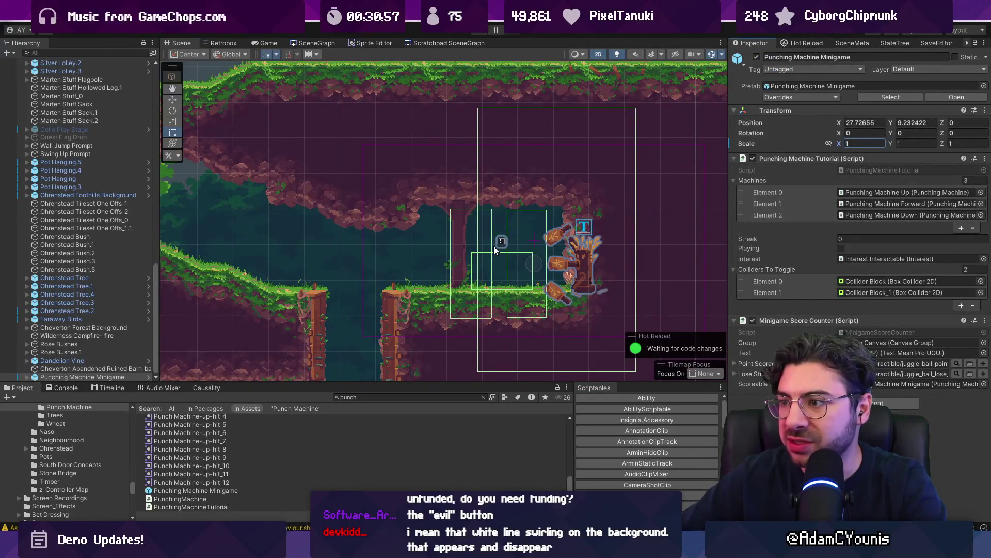
{"action": "left_click_drag", "start_coordinate": [838, 122], "coordinate": [826, 123]}
{"action": "type", "text": "27.1"}
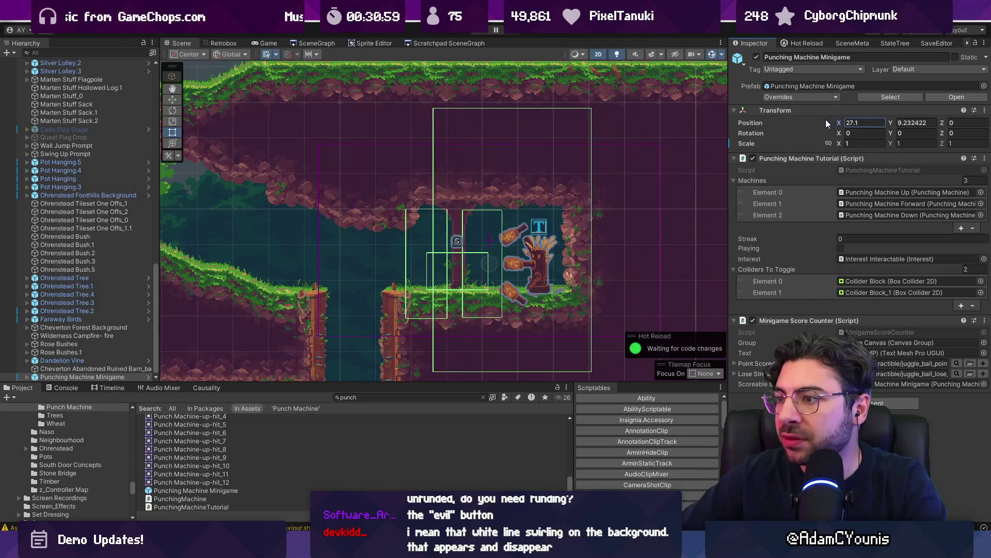
{"action": "type", "text": "3"}
{"action": "key", "text": "BackSpace"}
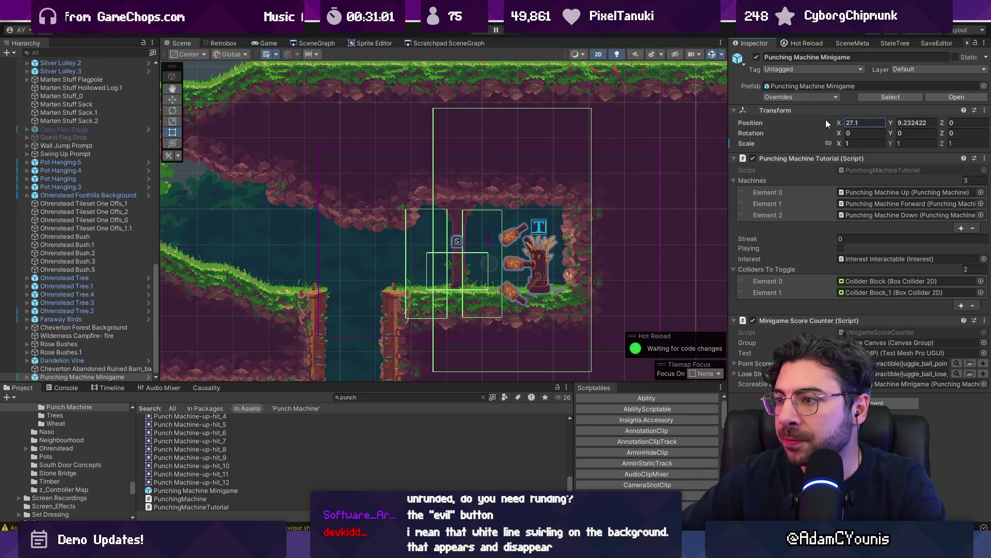
{"action": "scroll", "coordinate": [522, 272], "scroll_direction": "up", "scroll_amount": 5}
{"action": "scroll", "coordinate": [490, 260], "scroll_direction": "down", "scroll_amount": 3}
{"action": "type", "text": "w"}
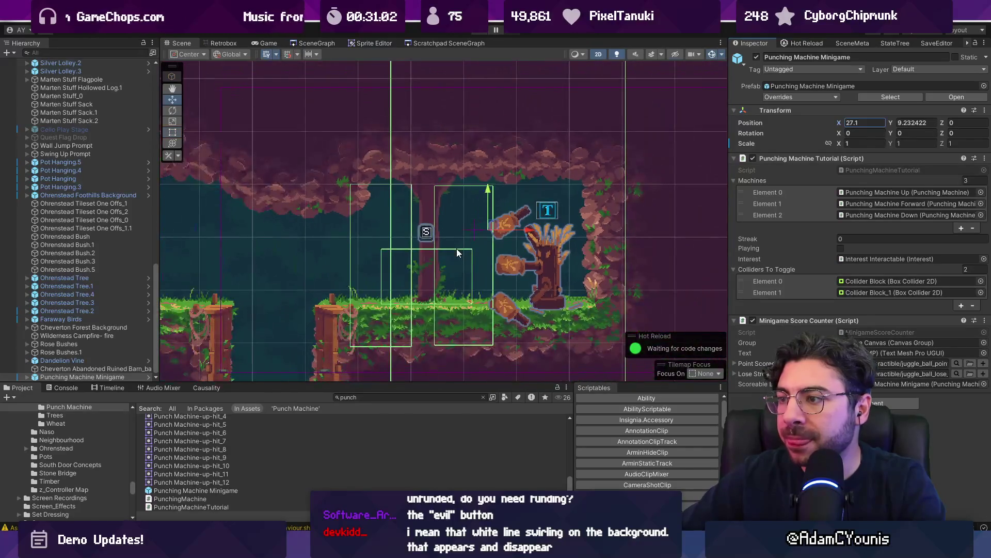
{"action": "type", "text": "1"}
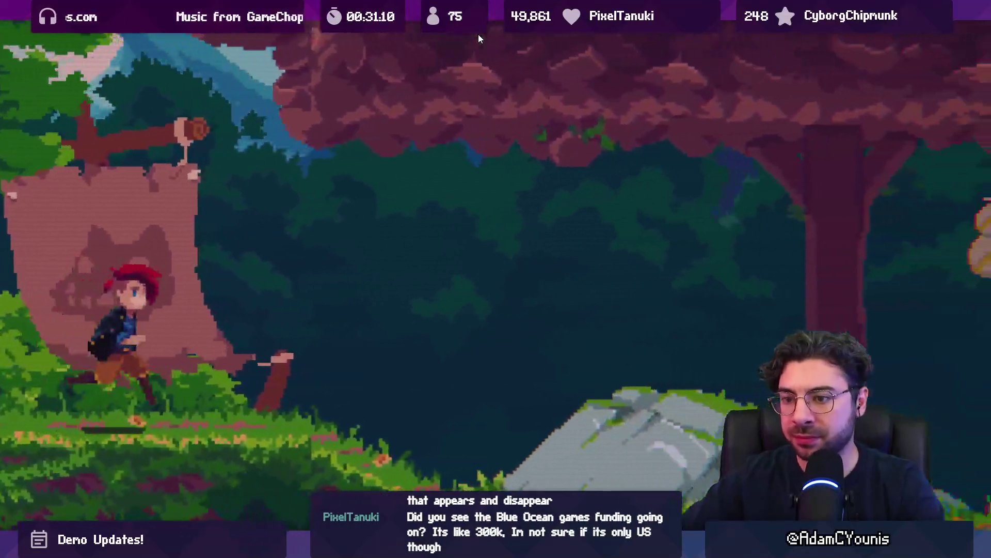
Exit fullscreen, lower the Game view scale to fit, and return to fullscreen
{"action": "key", "text": "Escape"}
{"action": "left_click_drag", "start_coordinate": [392, 53], "coordinate": [322, 50]}
{"action": "key", "text": "F11"}
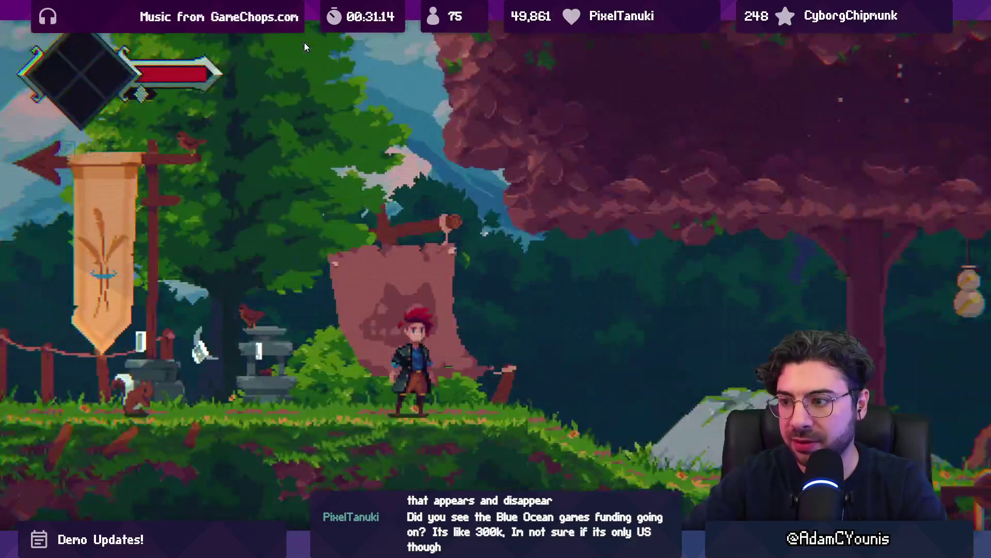
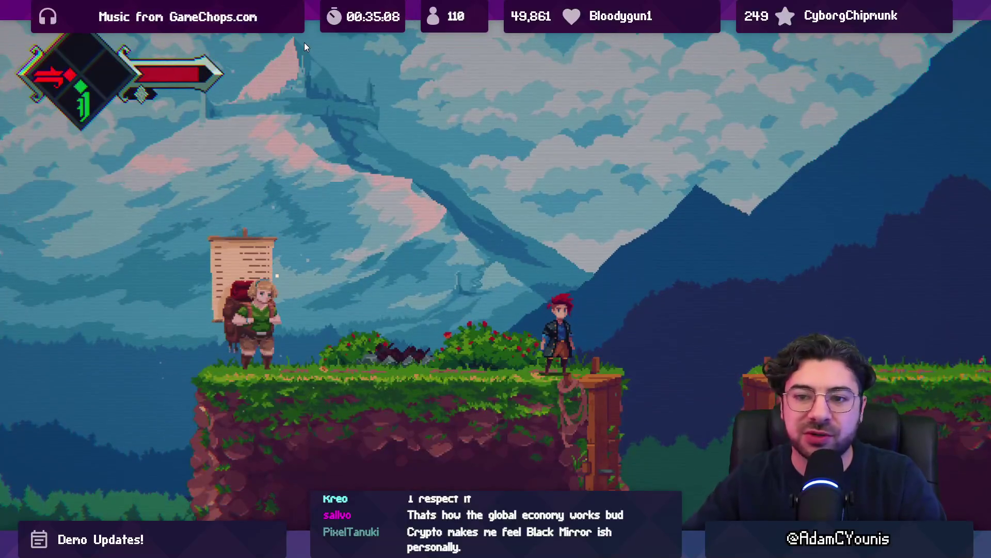
Run the character right through the tutorial caves and across the bridge, then exit fullscreen and stop play mode
{"action": "key", "text": "Right"}
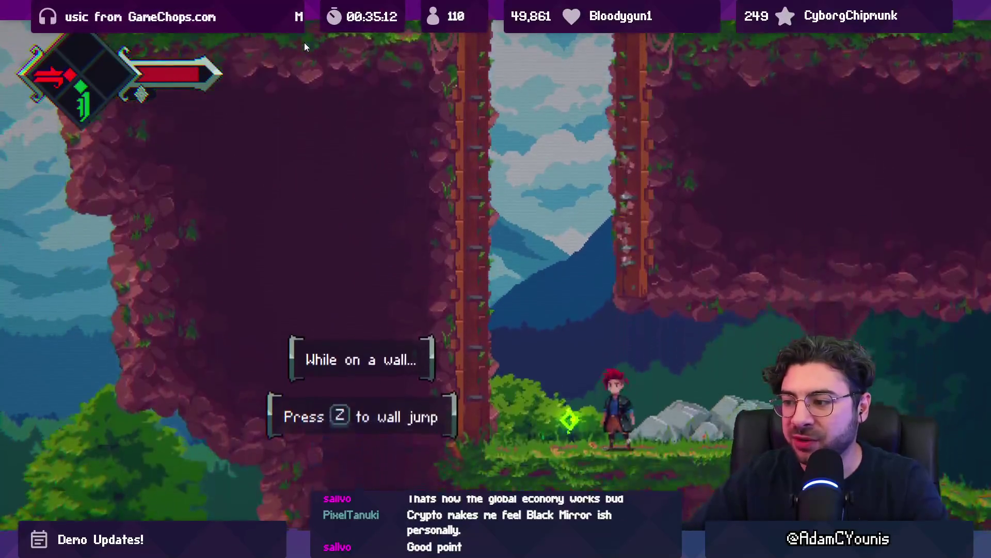
{"action": "key", "text": "Left"}
{"action": "key", "text": "z"}
{"action": "key", "text": "Right"}
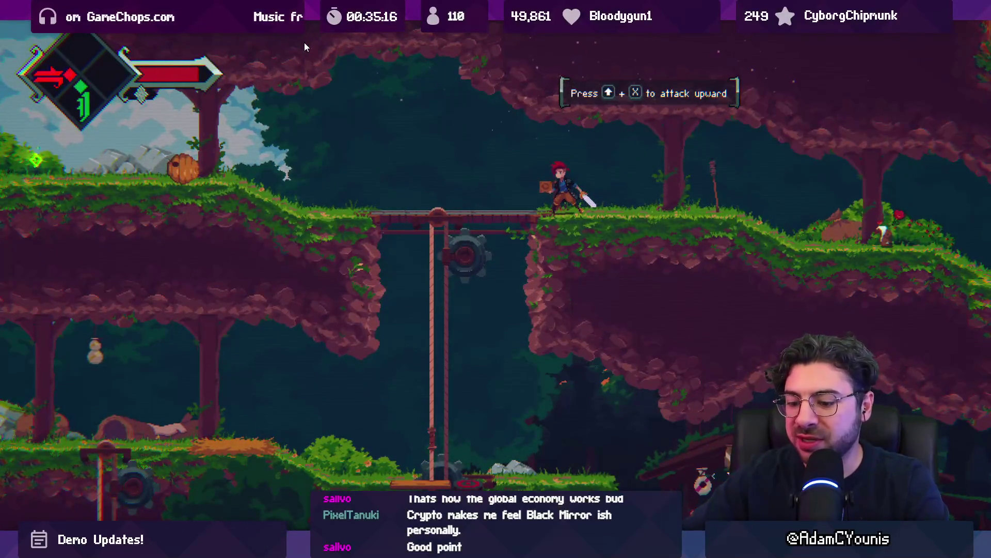
{"action": "key", "text": "Escape"}
{"action": "left_click", "coordinate": [478, 32]}
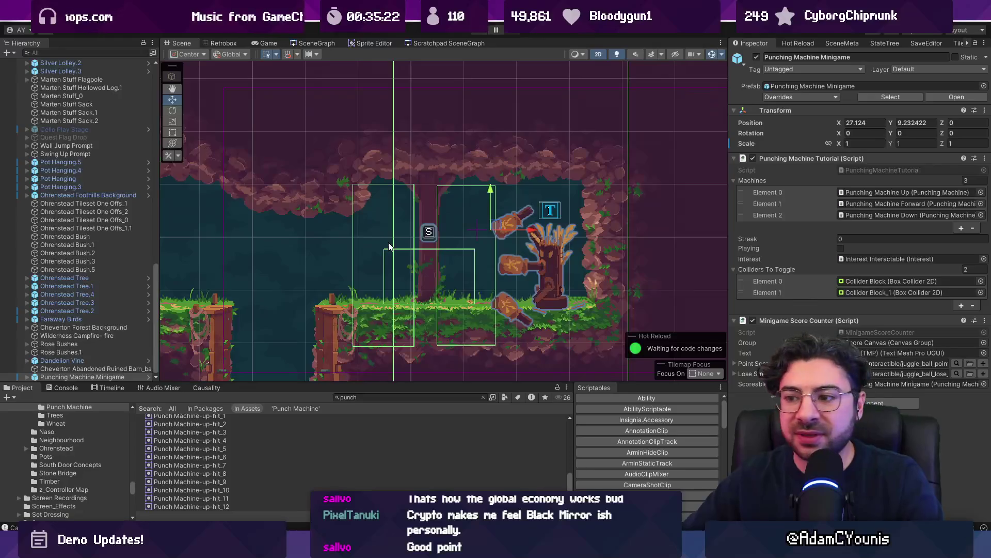
{"action": "key", "text": "alt+Tab"}
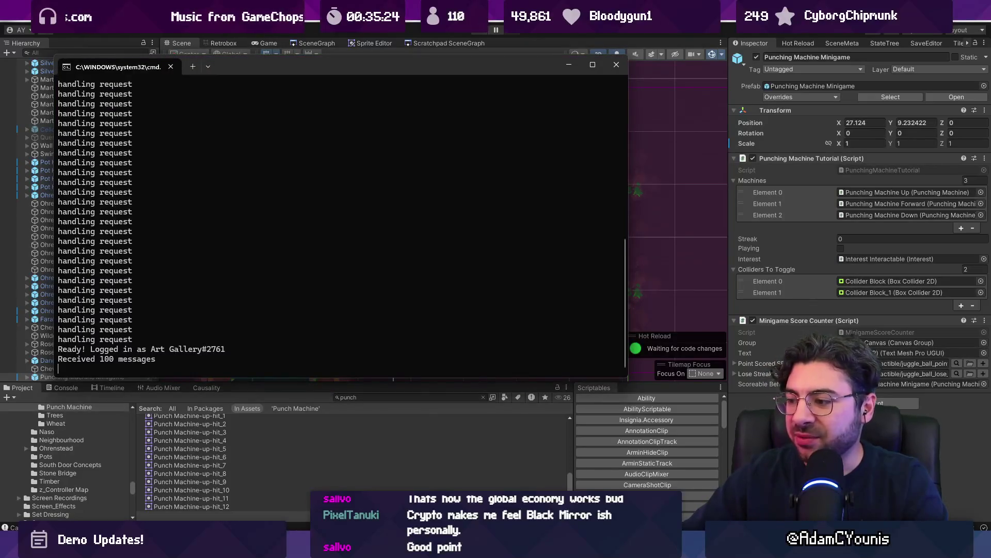
{"action": "key", "text": "alt+Tab"}
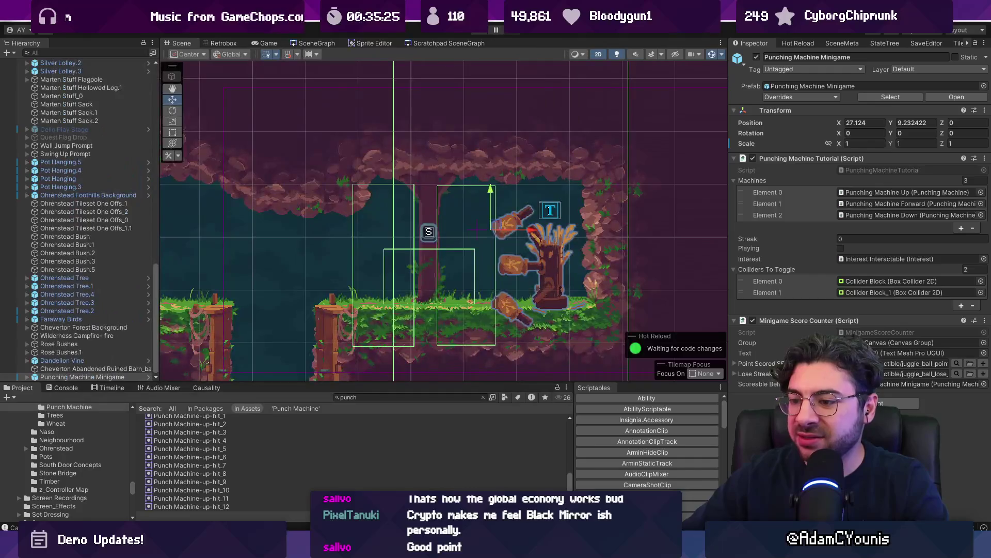
{"action": "scroll", "coordinate": [491, 234], "scroll_direction": "up", "scroll_amount": 3}
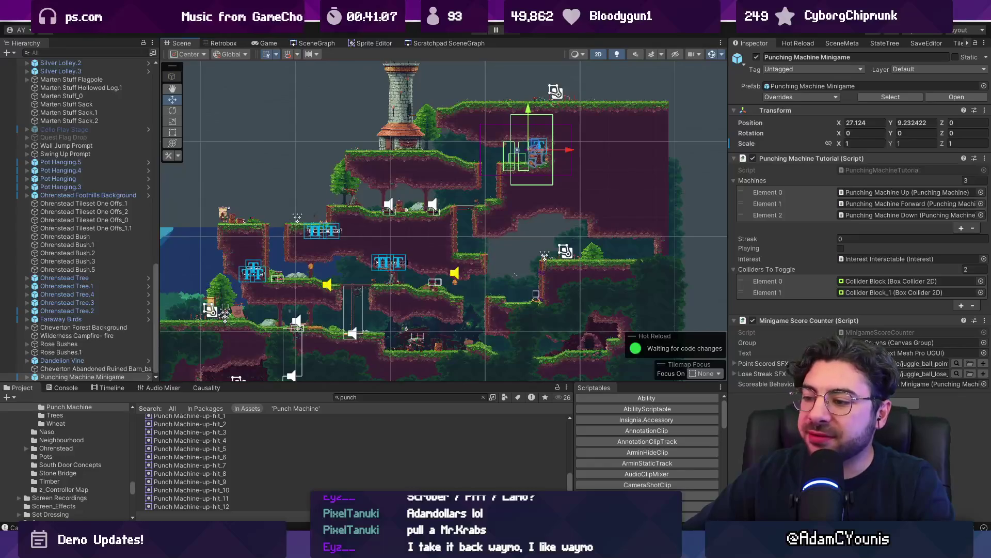
{"action": "key", "text": "alt+Tab"}
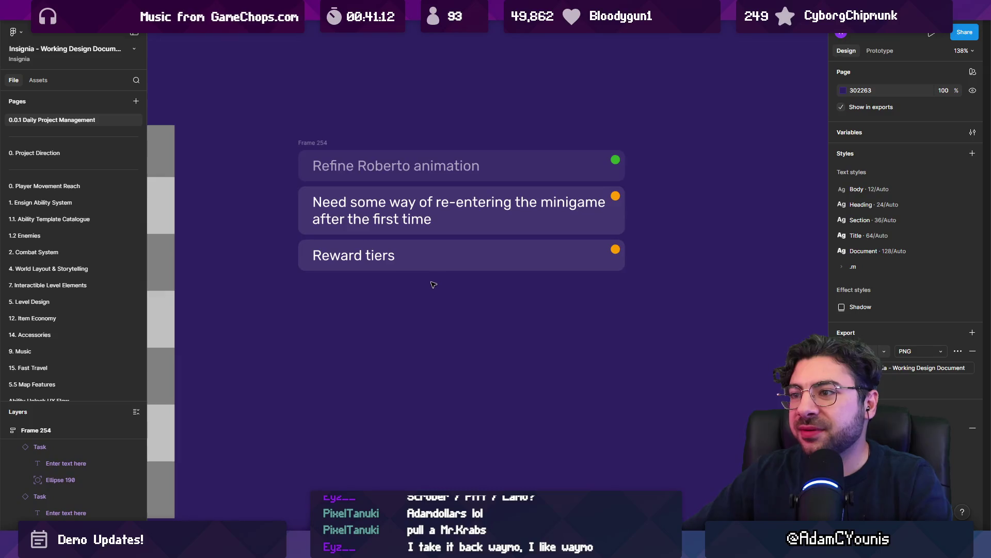
Delete the 'Need some way of re-entering...' task card in Figma and select Frame 254
{"action": "scroll", "coordinate": [413, 310], "scroll_direction": "up", "scroll_amount": 1}
{"action": "scroll", "coordinate": [402, 312], "scroll_direction": "up", "scroll_amount": 1, "text": "ctrl"}
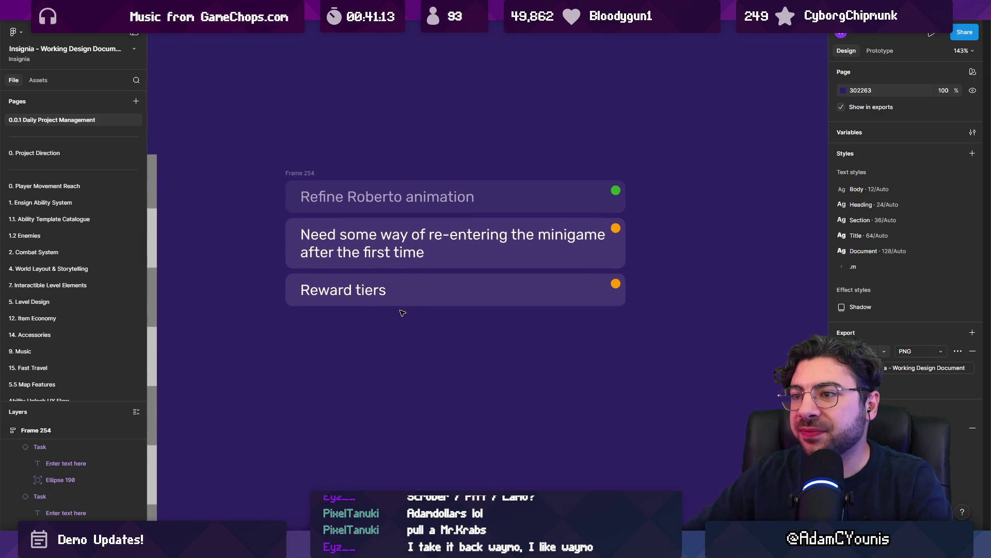
{"action": "left_click", "coordinate": [413, 228]}
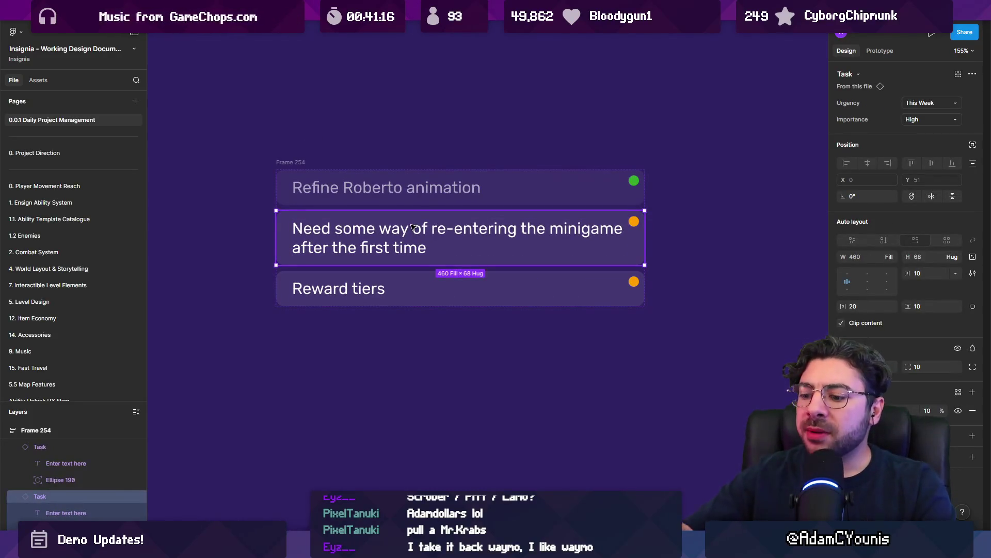
{"action": "key", "text": "Delete"}
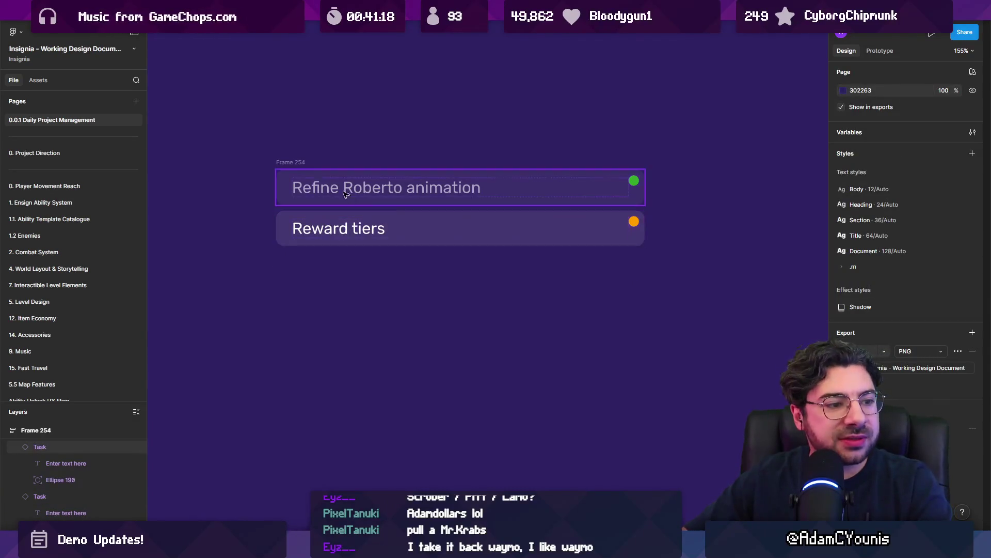
{"action": "left_click", "coordinate": [291, 163]}
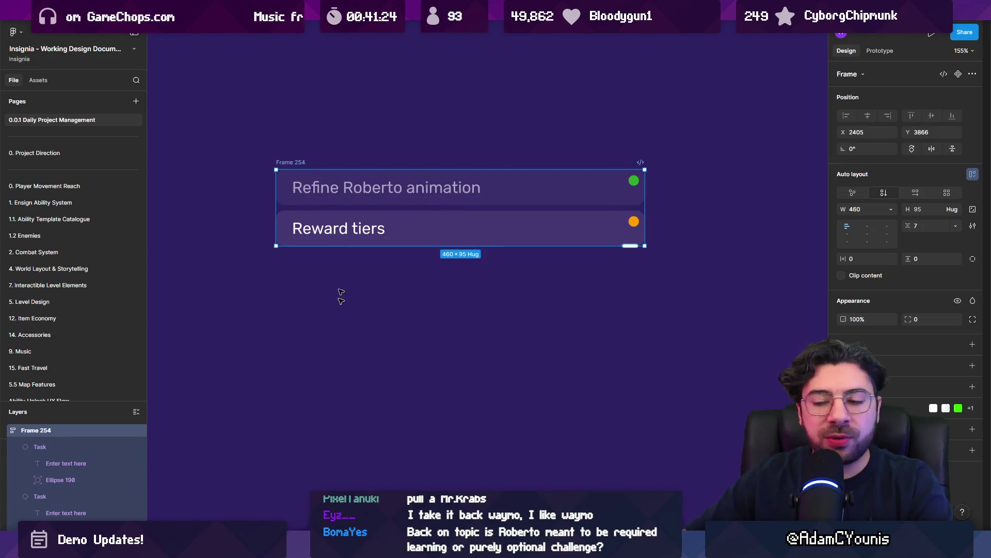
Check the tower and punching machine in Unity's Scene view, then select Figma's Reward tiers card
{"action": "left_click", "coordinate": [337, 548]}
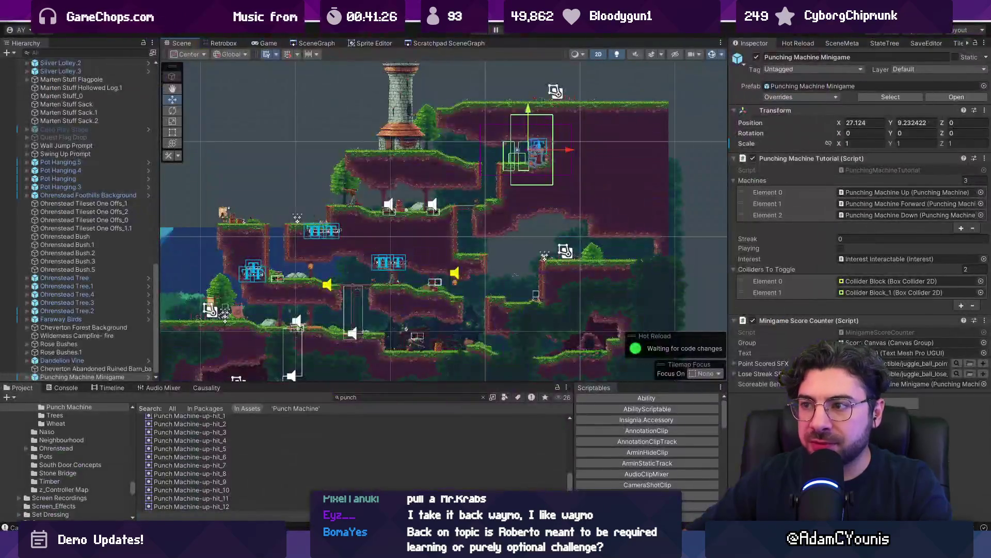
{"action": "scroll", "coordinate": [454, 114], "scroll_direction": "up", "scroll_amount": 5}
{"action": "left_click_drag", "start_coordinate": [442, 138], "coordinate": [438, 187]}
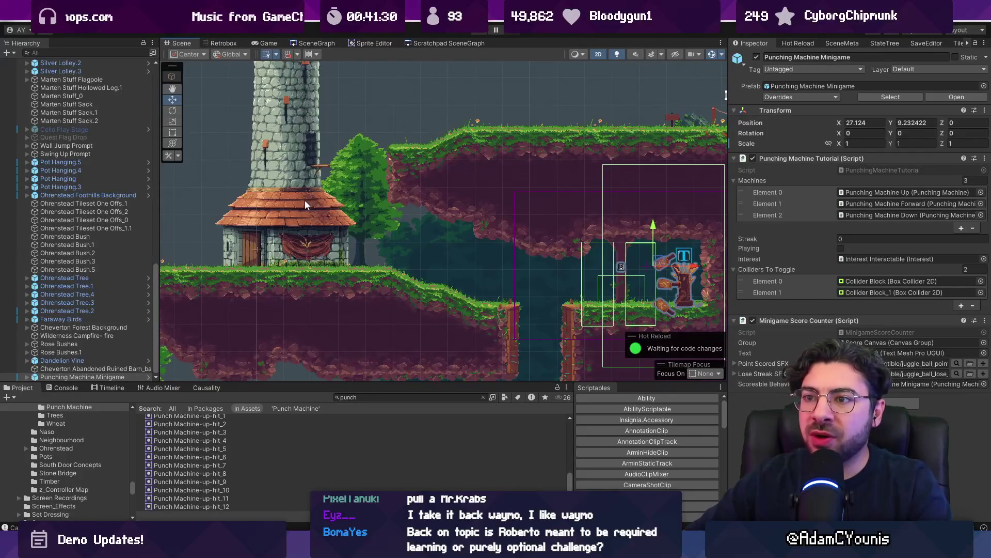
{"action": "key", "text": "alt+Tab"}
{"action": "left_click", "coordinate": [384, 241]}
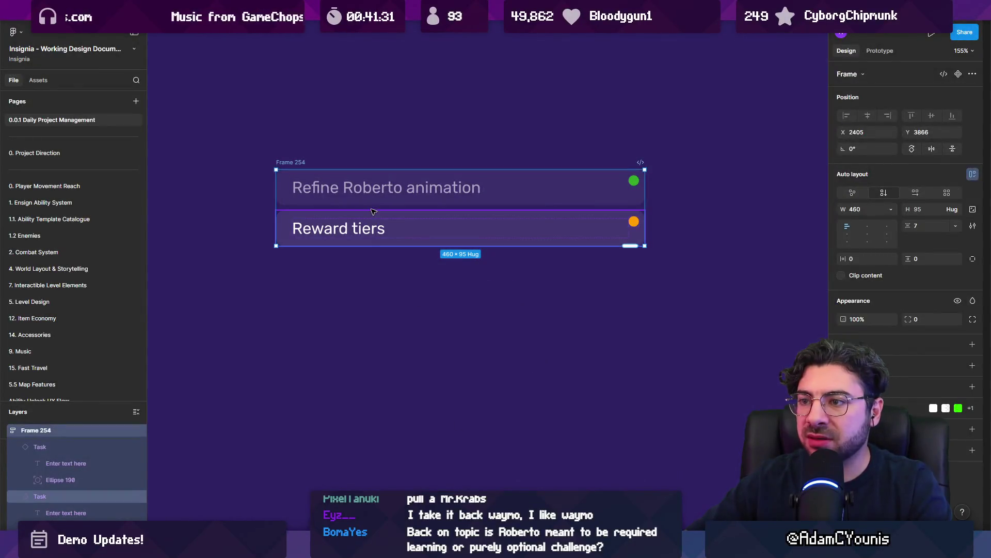
Duplicate the Reward tiers card and retype it as 'Way to block the player from proceeding until after they've scored x points'
{"action": "key", "text": "ctrl+d"}
{"action": "double_click", "coordinate": [335, 260]}
{"action": "key", "text": "Return"}
{"action": "type", "text": "ay to bl"}
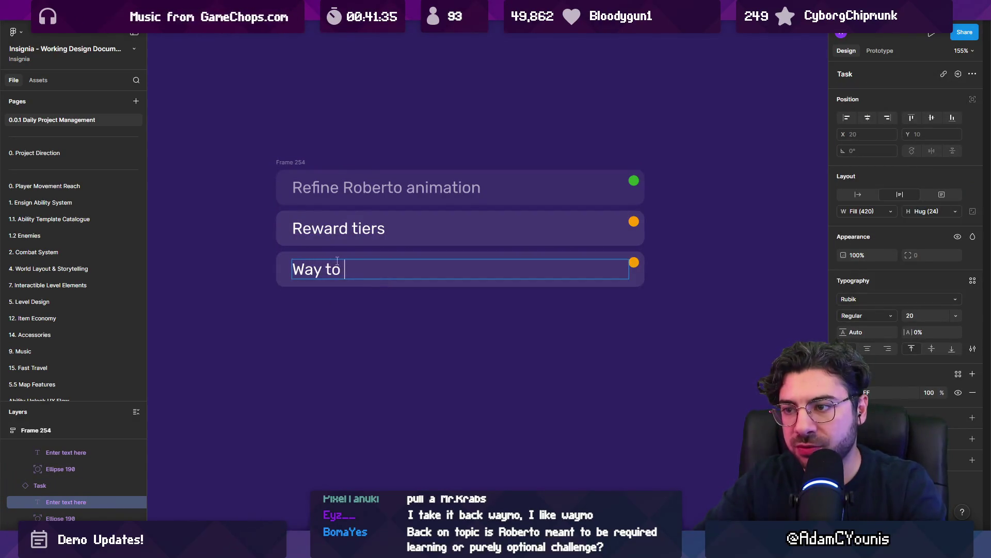
{"action": "type", "text": "ock the playher from"}
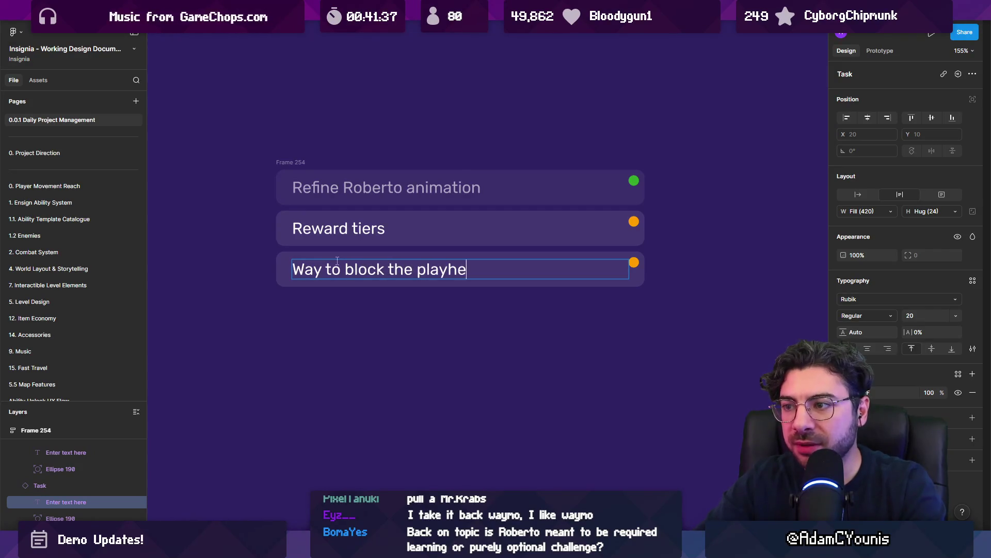
{"action": "key", "text": "BackSpace"}
{"action": "key", "text": "BackSpace"}
{"action": "key", "text": "BackSpace"}
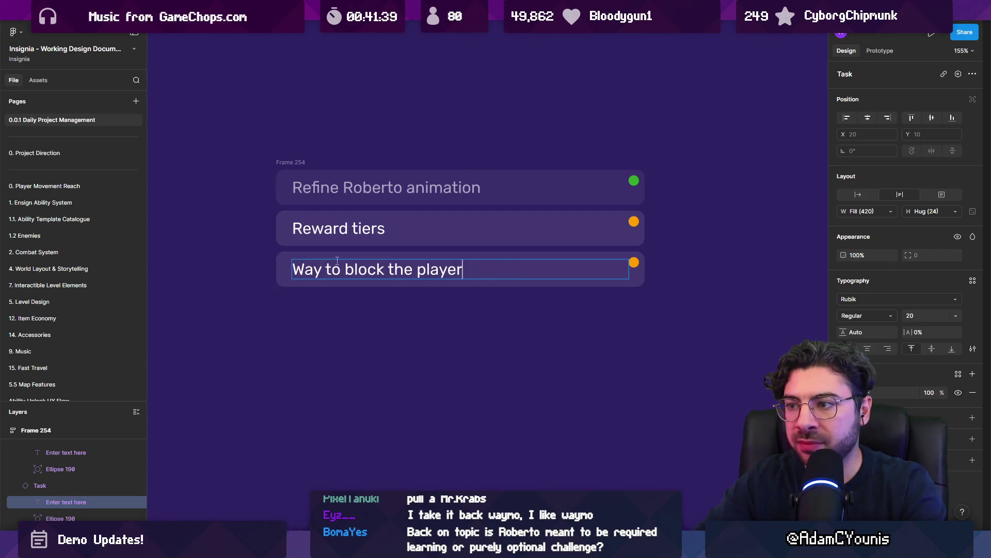
{"action": "type", "text": "from procee"}
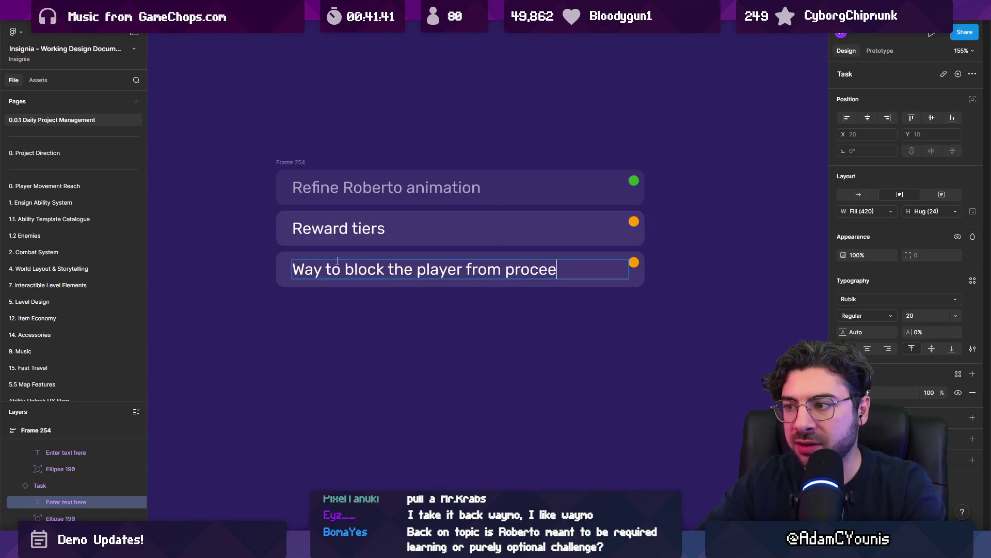
{"action": "type", "text": "ding until aftrer"}
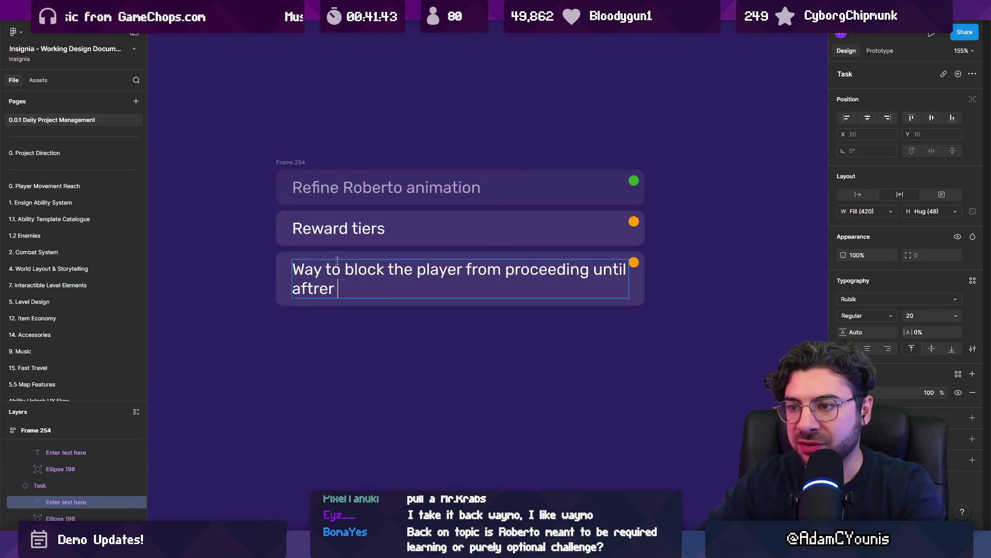
{"action": "type", "text": "they'cve"}
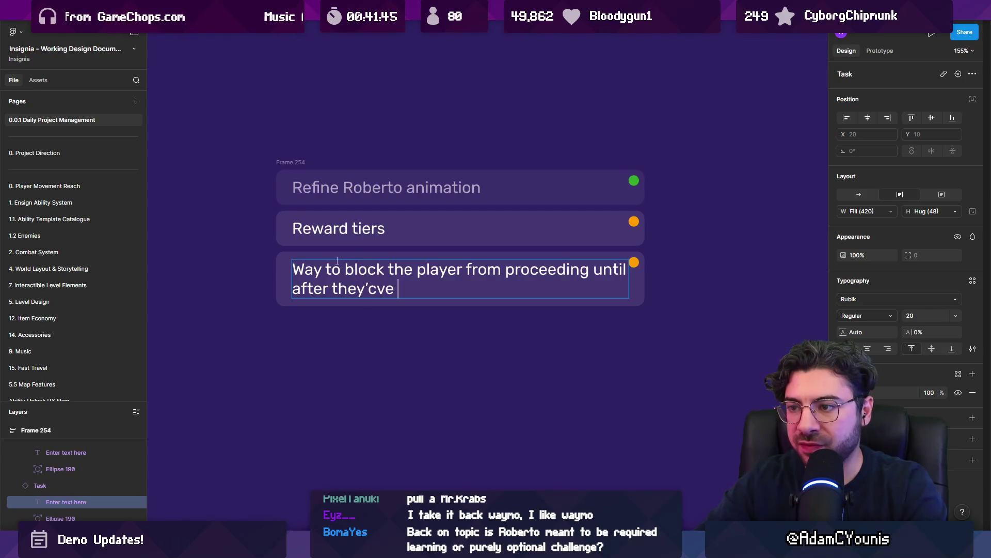
{"action": "key", "text": "BackSpace"}
{"action": "type", "text": "ve sco"}
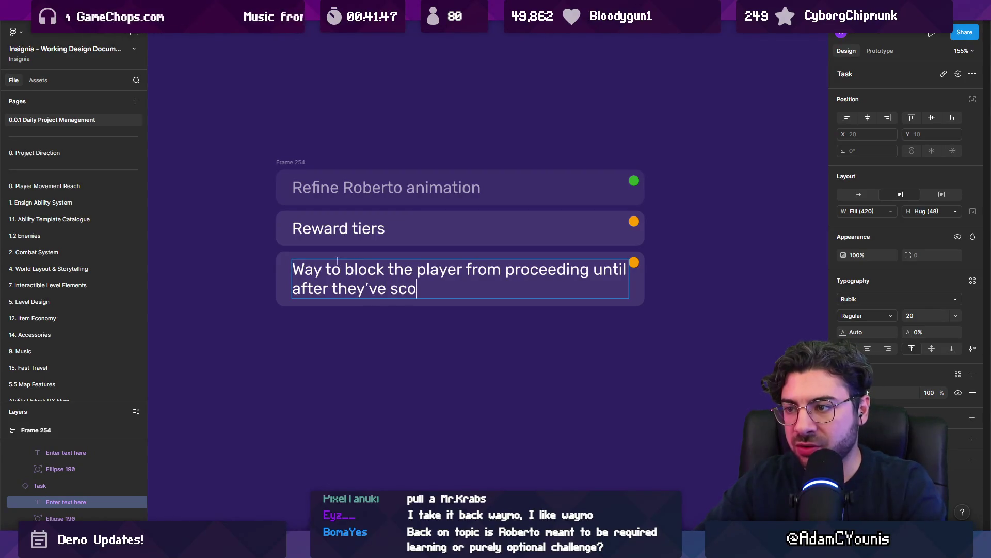
{"action": "type", "text": "red x points."}
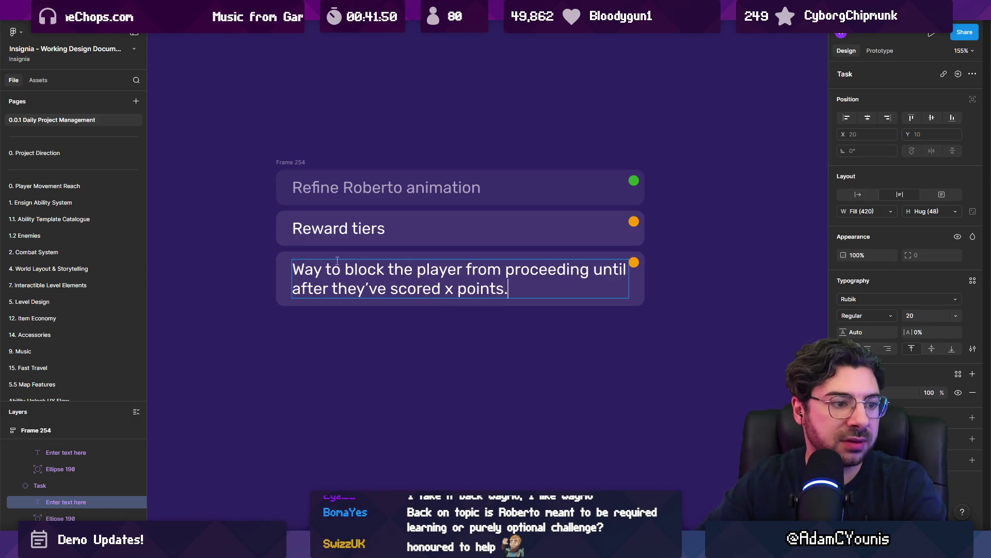
{"action": "key", "text": "Escape"}
{"action": "left_click", "coordinate": [381, 332]}
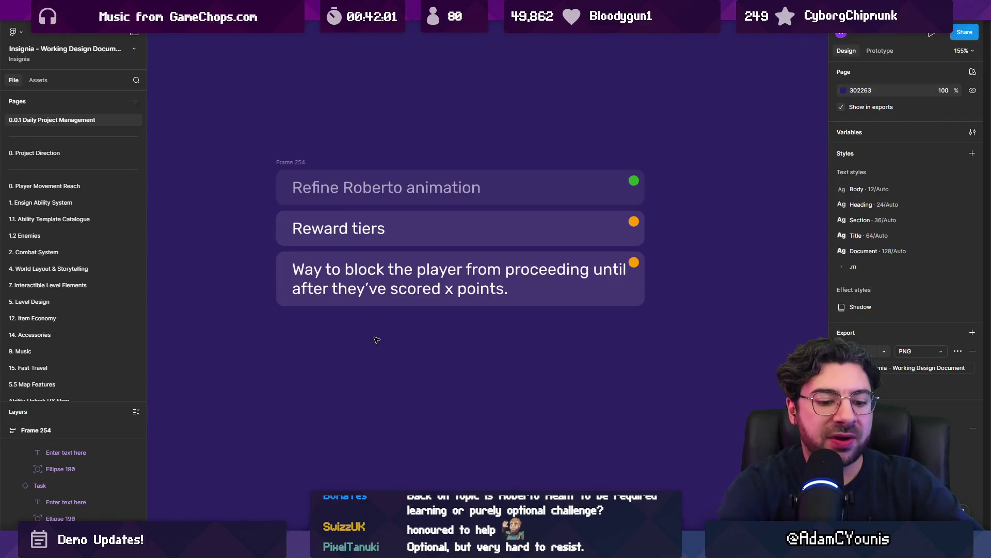
{"action": "key", "text": "alt+Tab"}
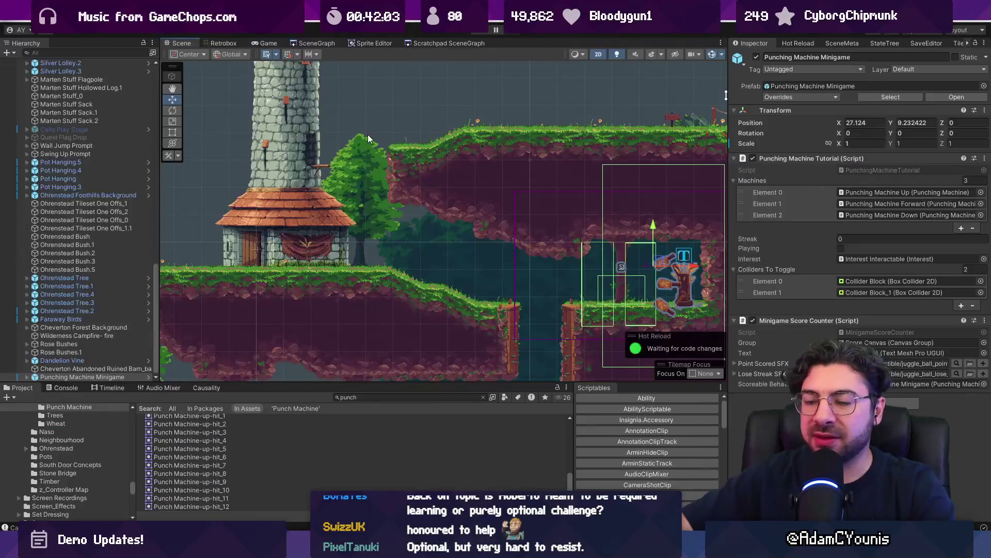
Frame the Punching Machine Minigame in the Scene view and ping its PunchingMachineTutorial script from the Inspector
{"action": "scroll", "coordinate": [407, 150], "scroll_direction": "down", "scroll_amount": 3}
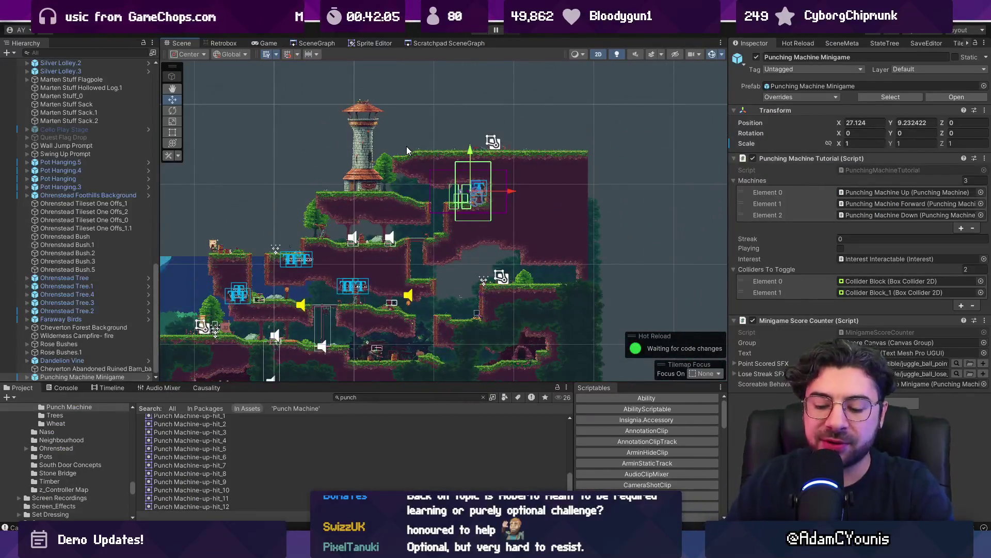
{"action": "scroll", "coordinate": [366, 225], "scroll_direction": "up", "scroll_amount": 5}
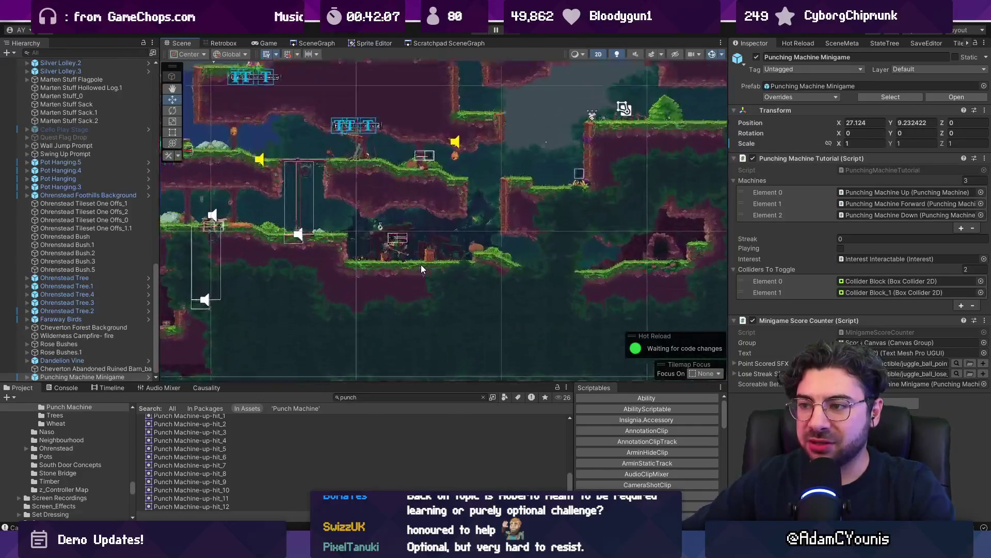
{"action": "scroll", "coordinate": [383, 245], "scroll_direction": "up", "scroll_amount": 1}
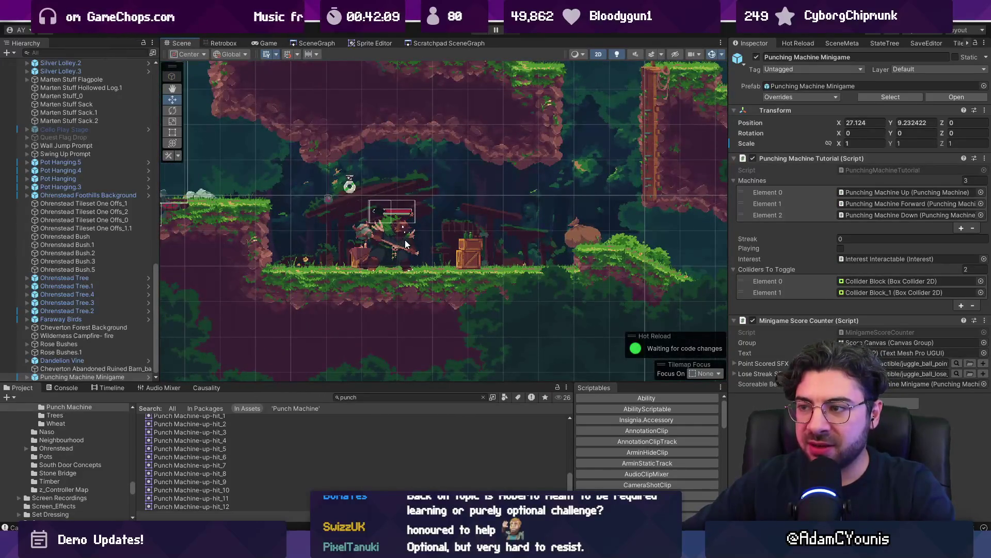
{"action": "scroll", "coordinate": [406, 245], "scroll_direction": "down", "scroll_amount": 3}
{"action": "scroll", "coordinate": [207, 283], "scroll_direction": "up", "scroll_amount": 3}
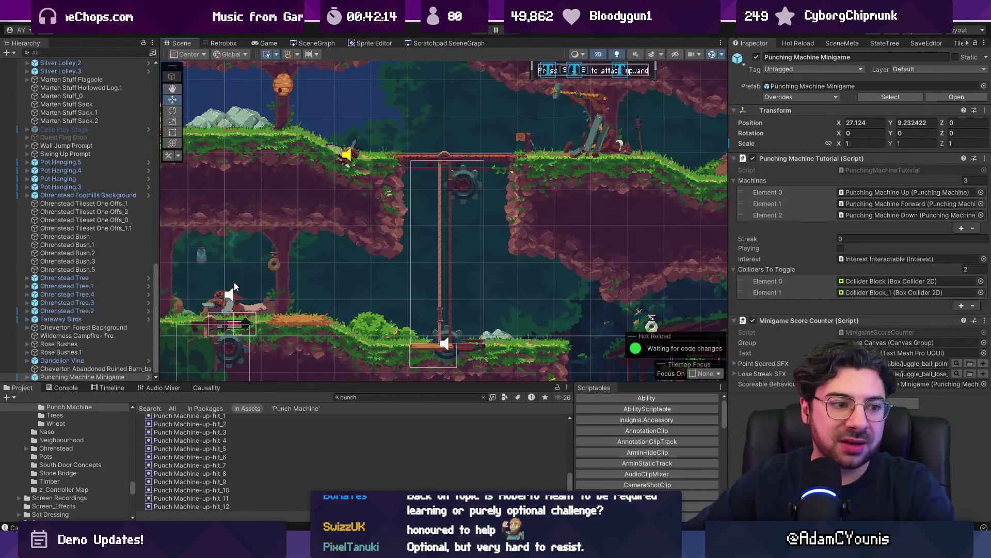
{"action": "scroll", "coordinate": [234, 281], "scroll_direction": "down", "scroll_amount": 1}
{"action": "left_click_drag", "start_coordinate": [233, 293], "coordinate": [391, 241]}
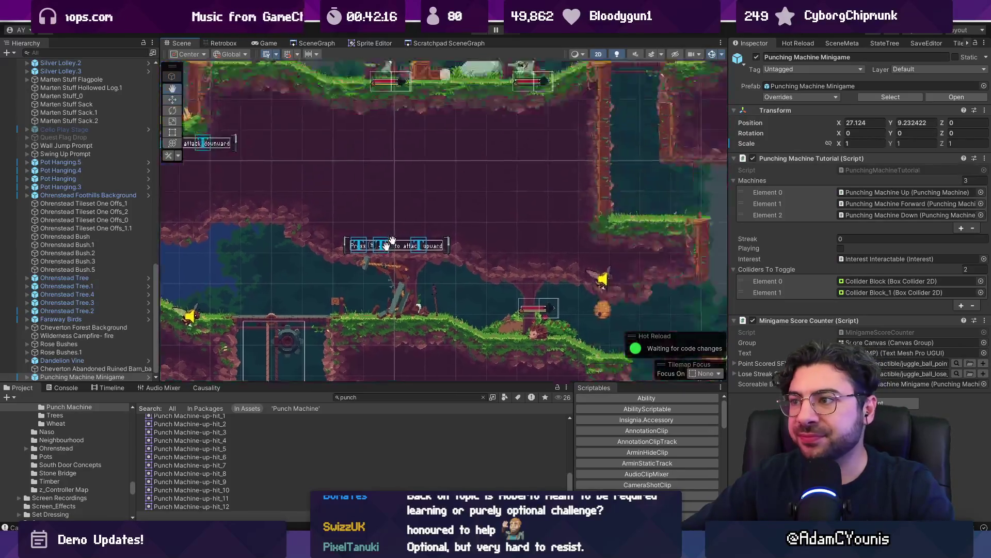
{"action": "key", "text": "f"}
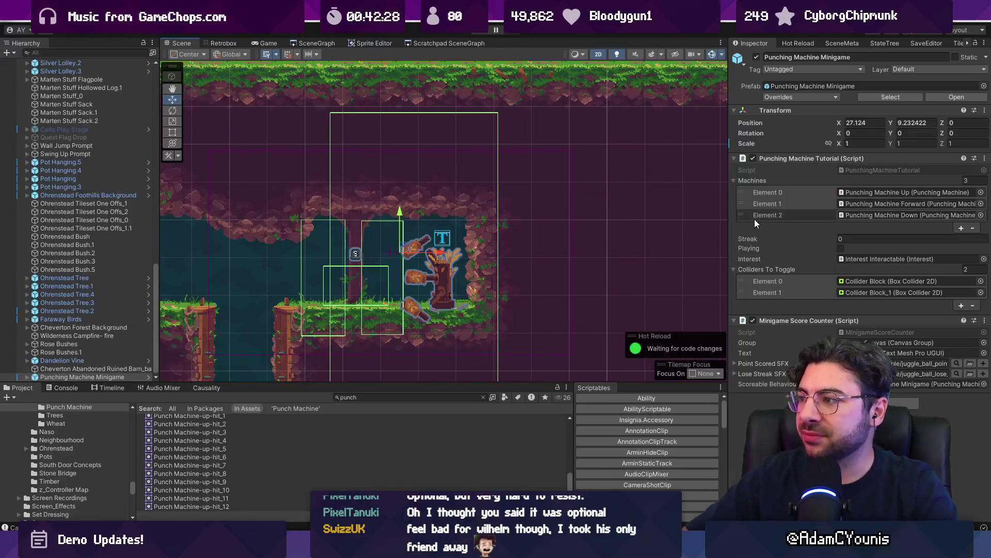
{"action": "left_click", "coordinate": [854, 170]}
Add a 'public QuestFlag basicSuccessFlag;' field after collidersToToggle
{"action": "scroll", "coordinate": [576, 173], "scroll_direction": "down", "scroll_amount": 3}
{"action": "key", "text": "Return"}
{"action": "key", "text": "Return"}
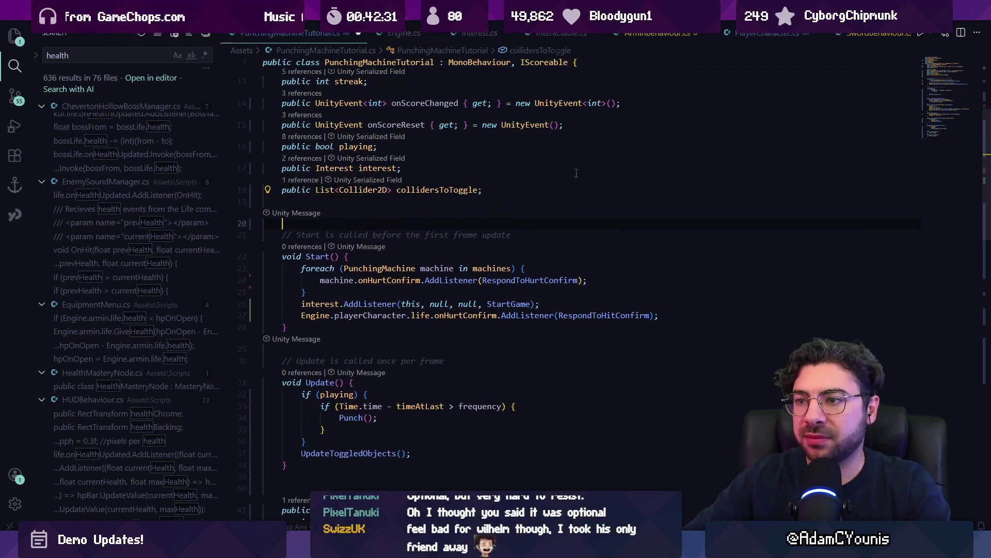
{"action": "type", "text": "public List<"}
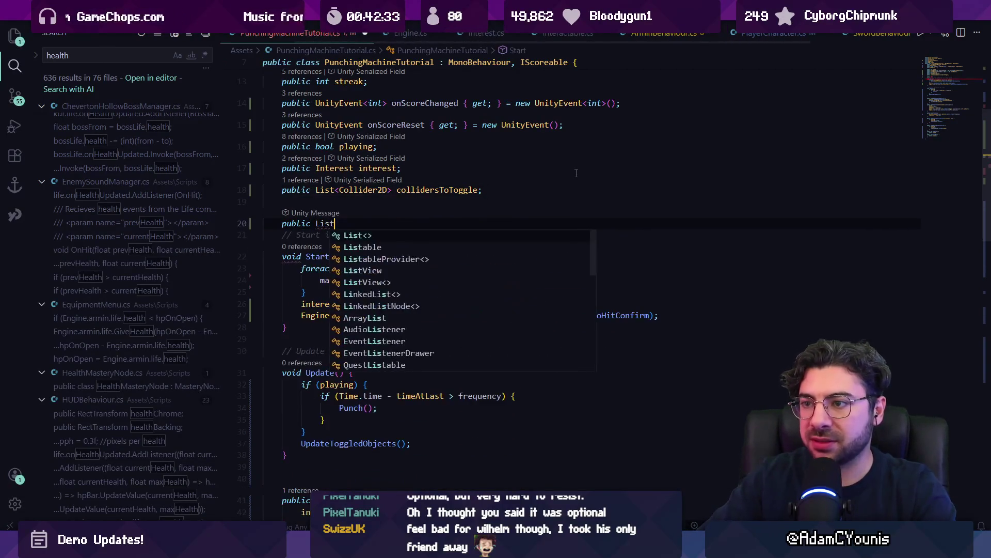
{"action": "key", "text": "BackSpace"}
{"action": "key", "text": "BackSpace"}
{"action": "key", "text": "BackSpace"}
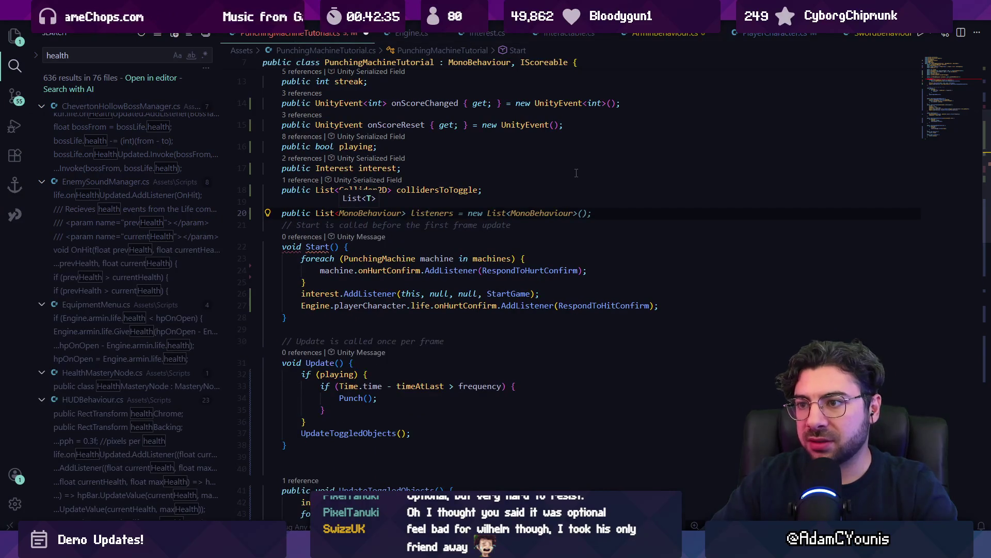
{"action": "type", "text": "public Quest"}
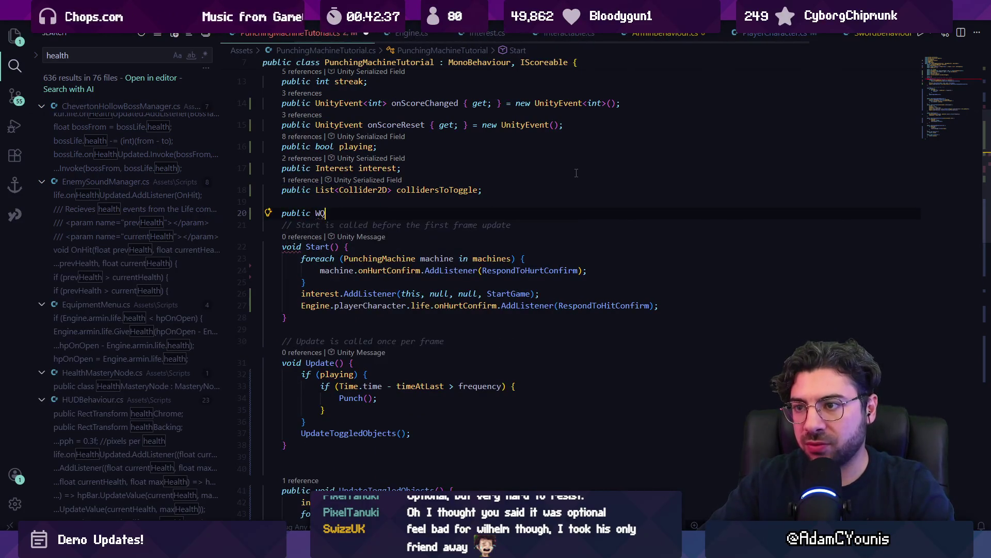
{"action": "type", "text": "Flag "}
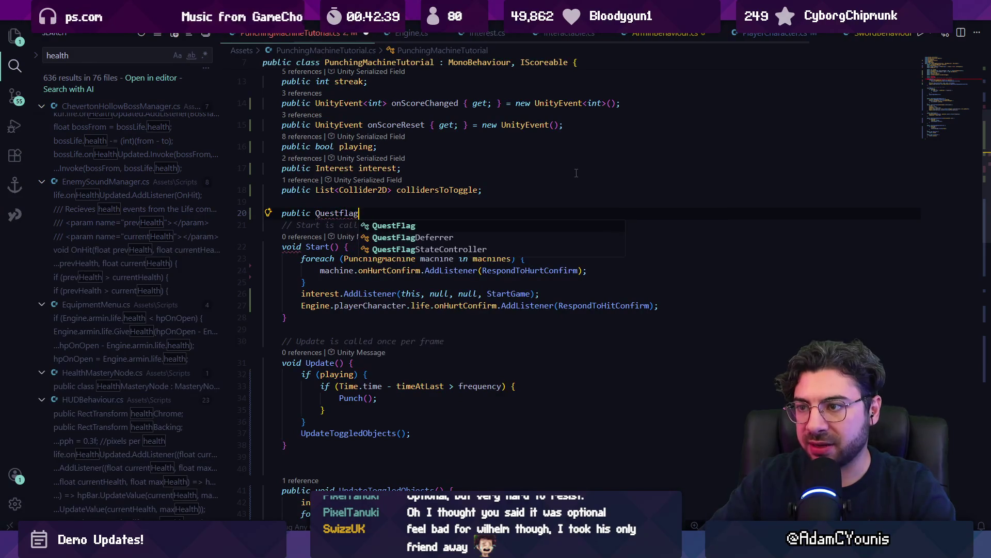
{"action": "type", "text": "minimumStreakFlag;"}
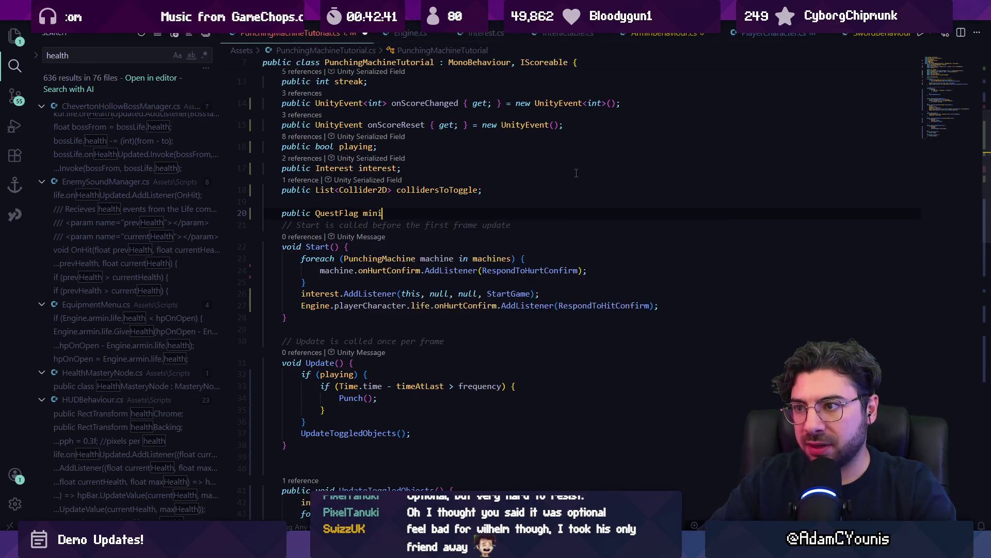
{"action": "key", "text": "ctrl+BackSpace"}
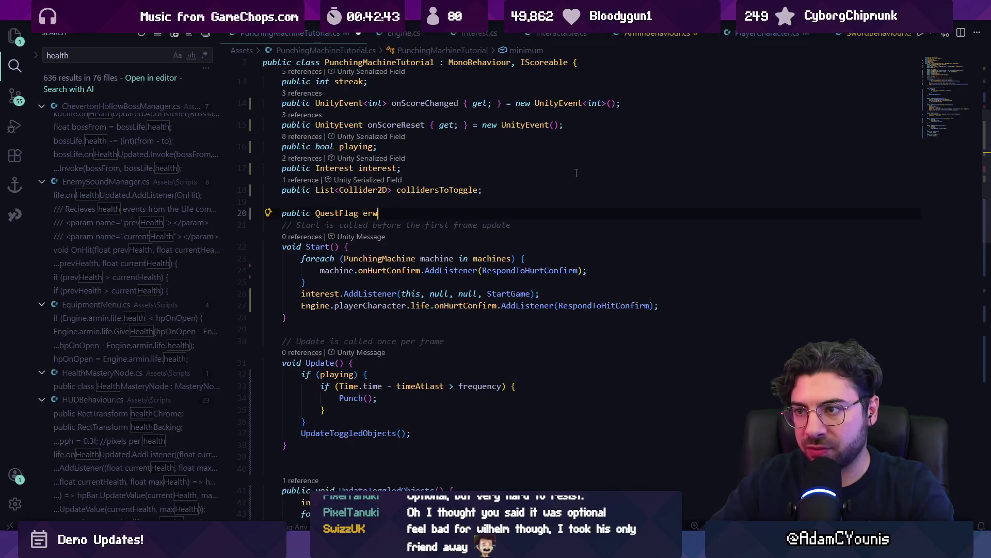
{"action": "type", "text": "requiremen"}
{"action": "type", "text": "tFlag"}
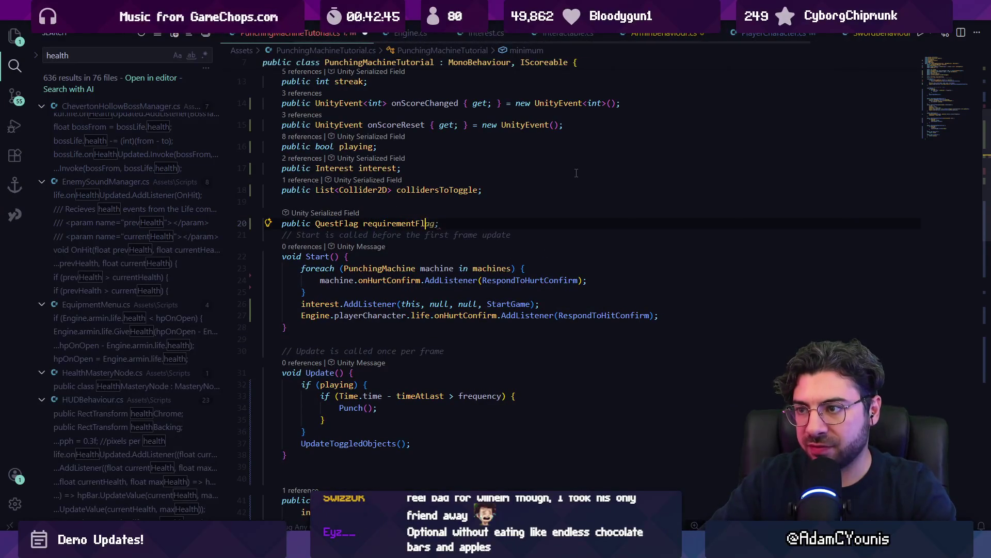
{"action": "key", "text": "Down"}
{"action": "key", "text": "Down"}
{"action": "key", "text": "Up"}
{"action": "key", "text": "Up"}
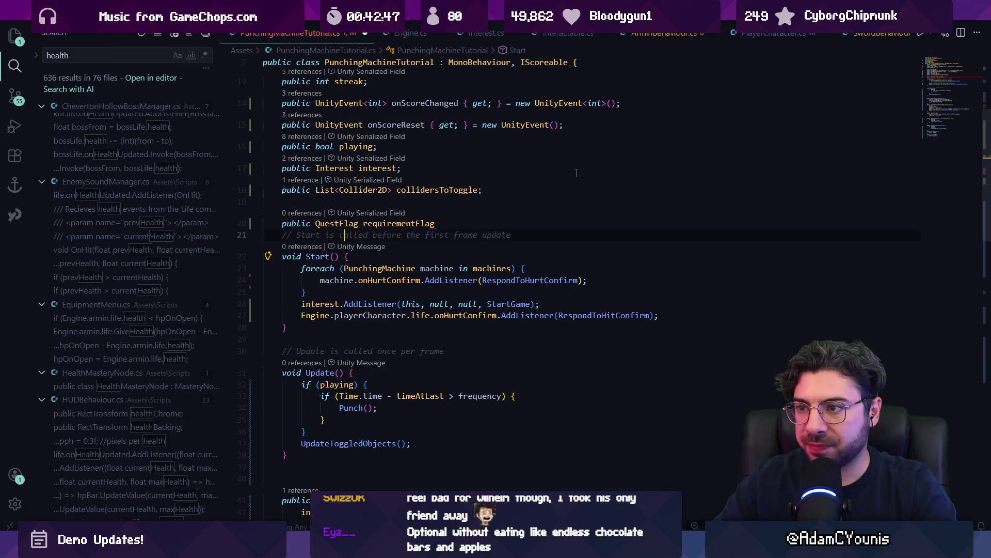
{"action": "key", "text": "End"}
{"action": "key", "text": "ctrl+shift+Left"}
{"action": "type", "text": "basicS"}
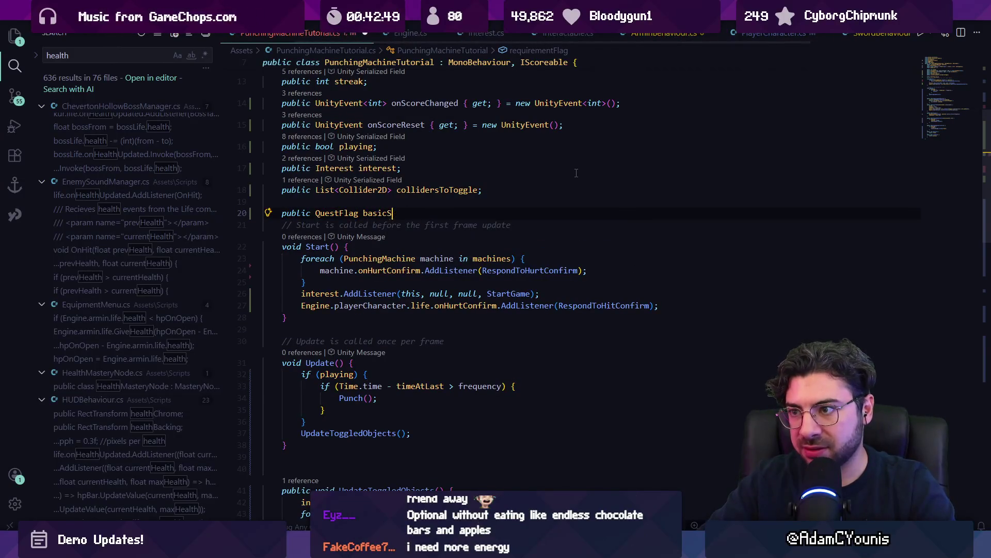
{"action": "key", "text": "BackSpace"}
{"action": "type", "text": "Flag;"}
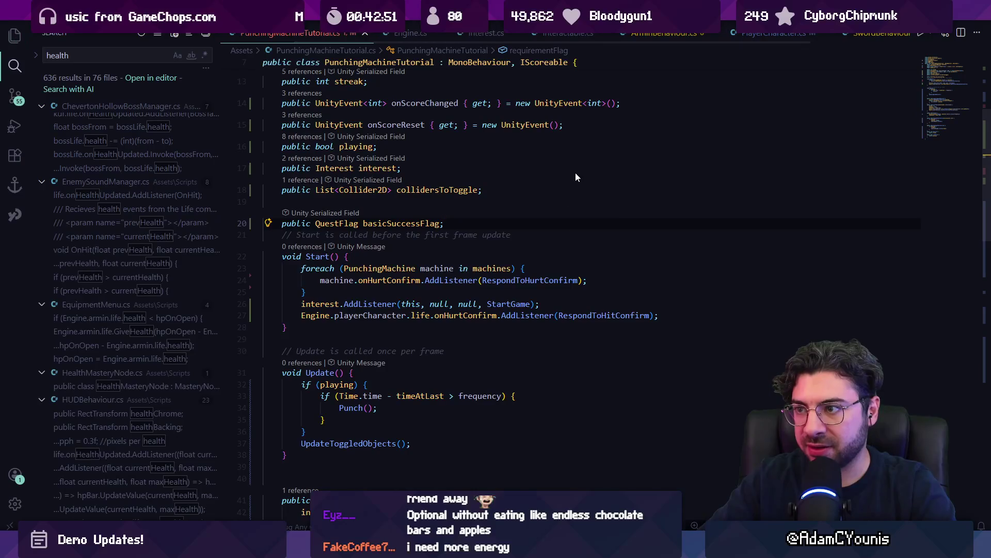
{"action": "key", "text": "ctrl+w"}
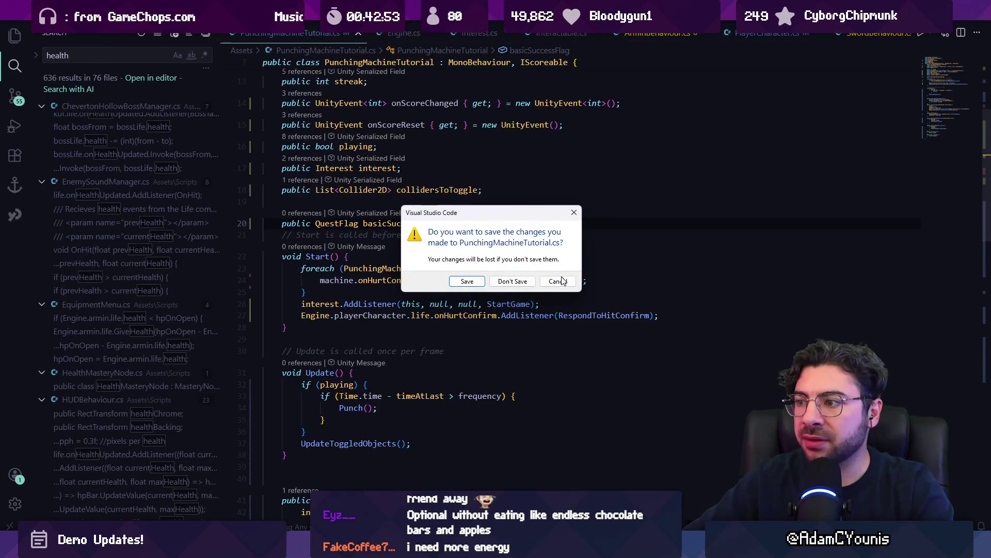
{"action": "left_click", "coordinate": [557, 280]}
Add 'public int basicSuccessStreak;' below the flag field and save the script
{"action": "scroll", "coordinate": [500, 227], "scroll_direction": "down", "scroll_amount": 2}
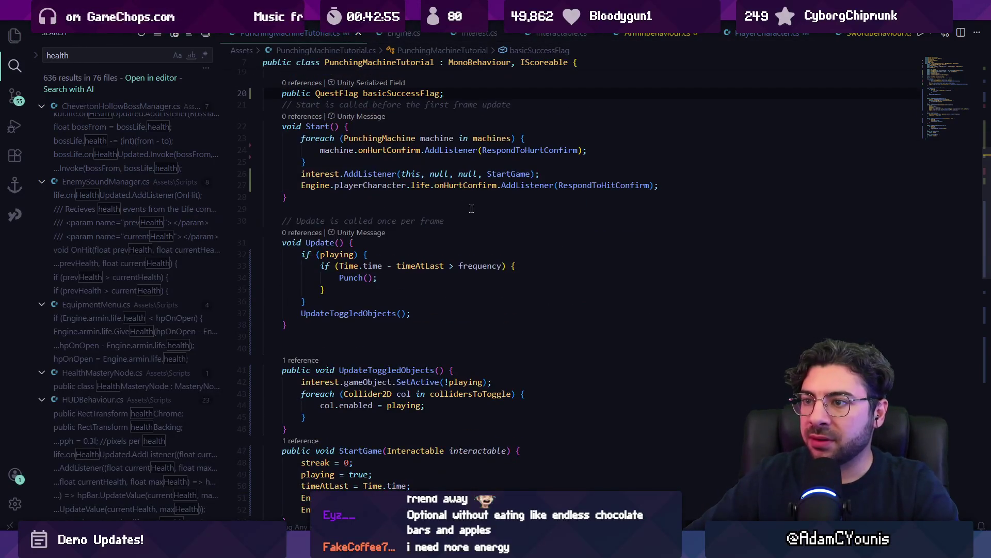
{"action": "key", "text": "Return"}
{"action": "key", "text": "ctrl+s"}
{"action": "scroll", "coordinate": [464, 94], "scroll_direction": "down", "scroll_amount": 5}
{"action": "scroll", "coordinate": [475, 213], "scroll_direction": "up", "scroll_amount": 8}
{"action": "key", "text": "Tab"}
{"action": "type", "text": "public int "}
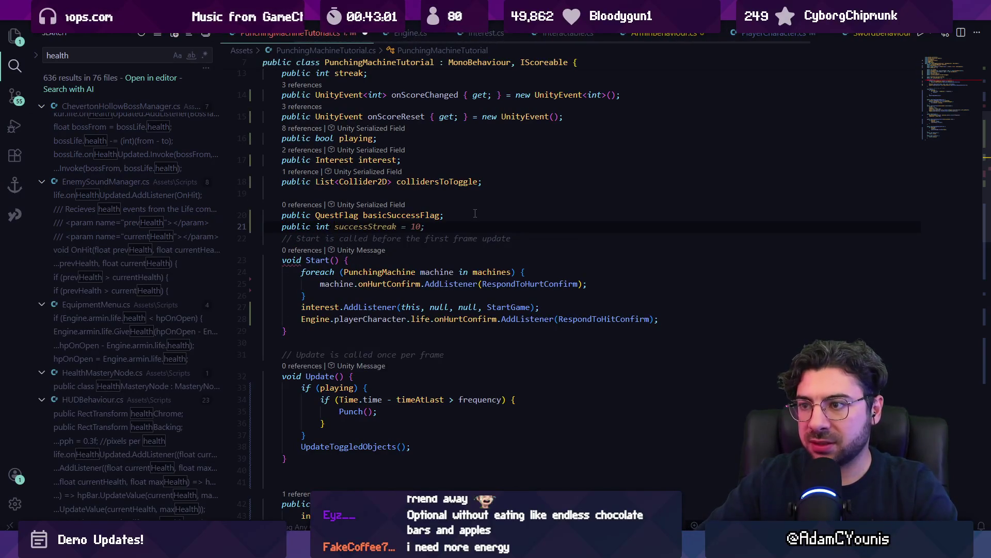
{"action": "type", "text": "basicSuccessStreak;"}
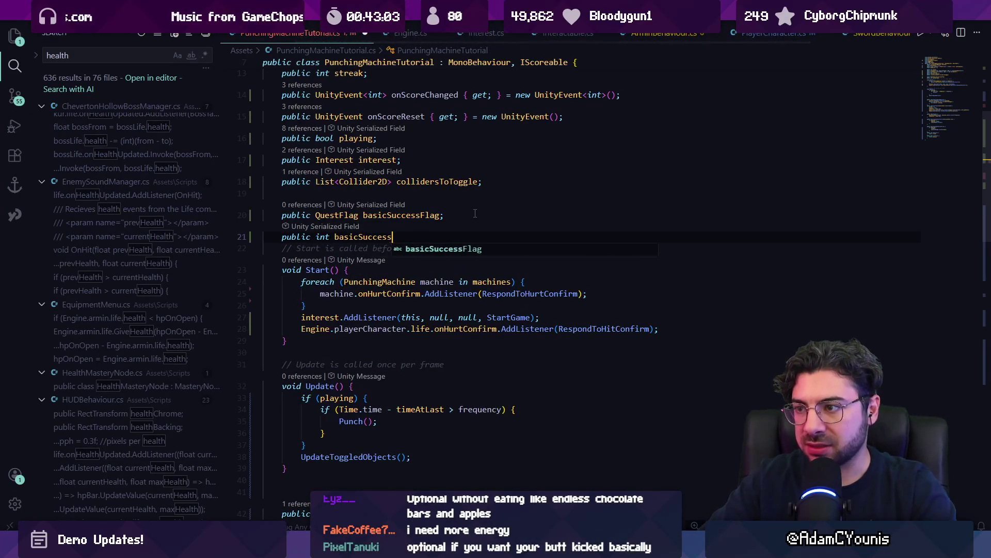
{"action": "key", "text": "ctrl+s"}
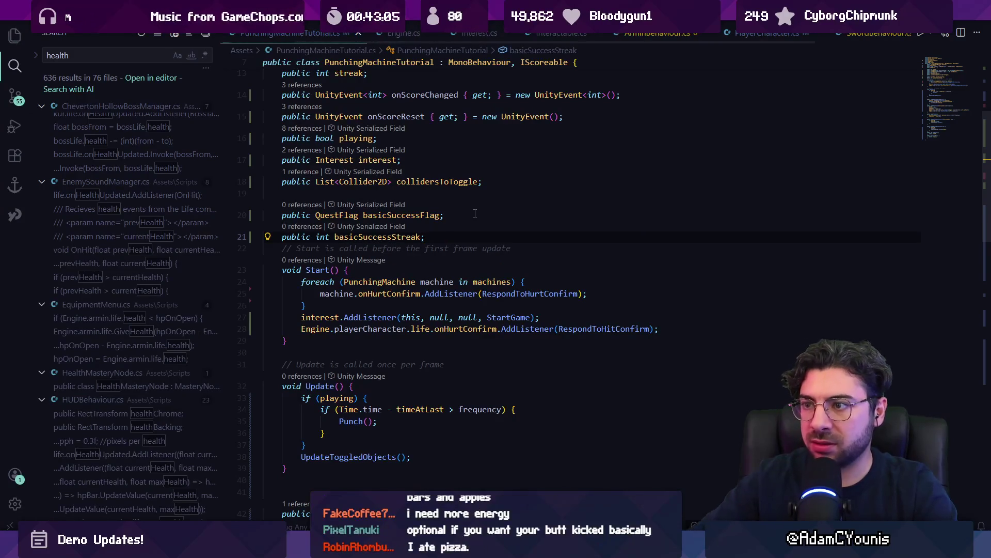
Rename basicSuccessFlag to minSuccessFlag everywhere with F2
{"action": "left_click", "coordinate": [419, 214]}
{"action": "key", "text": "F2"}
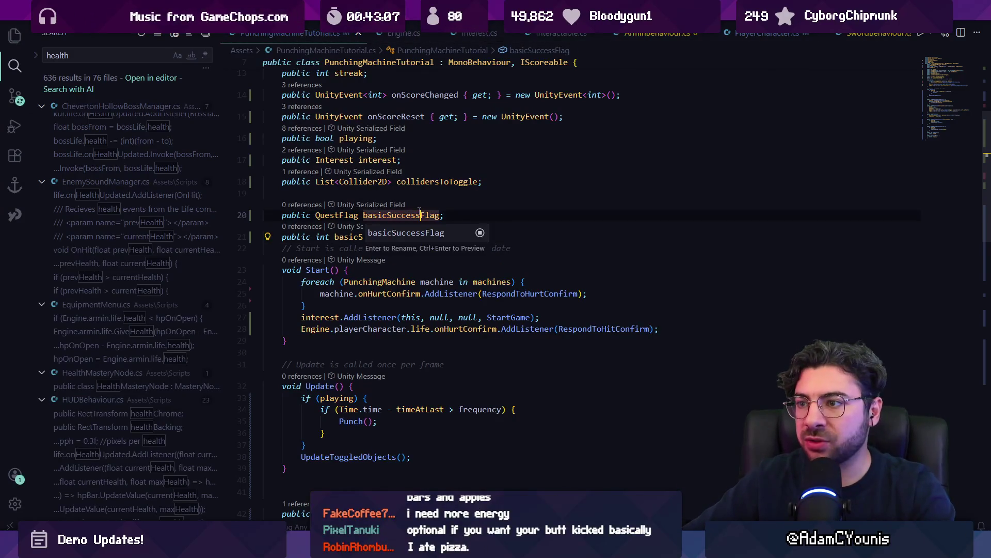
{"action": "key", "text": "Delete"}
{"action": "key", "text": "Delete"}
{"action": "type", "text": "min"}
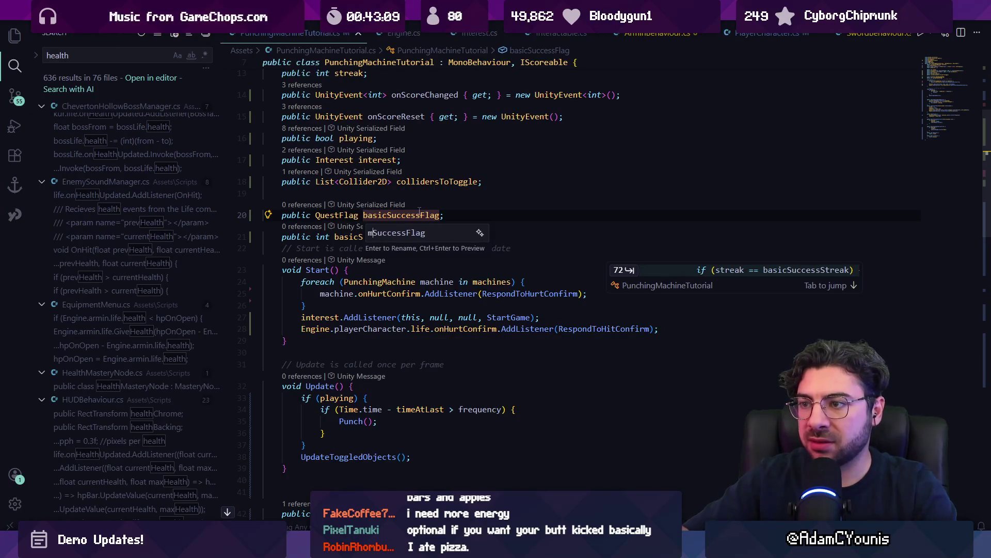
{"action": "key", "text": "Return"}
Rename basicSuccessStreak to minSuccessStreak, give it a default of 10, and save
{"action": "left_click", "coordinate": [382, 232]}
{"action": "key", "text": "F2"}
{"action": "key", "text": "Home"}
{"action": "key", "text": "Right"}
{"action": "key", "text": "Delete"}
{"action": "key", "text": "Delete"}
{"action": "key", "text": "Delete"}
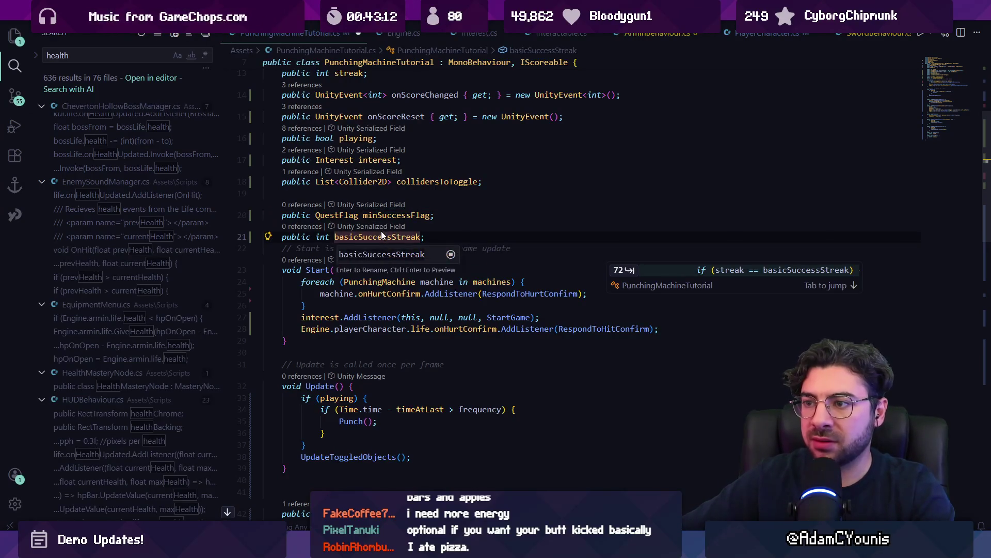
{"action": "key", "text": "BackSpace"}
{"action": "type", "text": "min"}
{"action": "key", "text": "Return"}
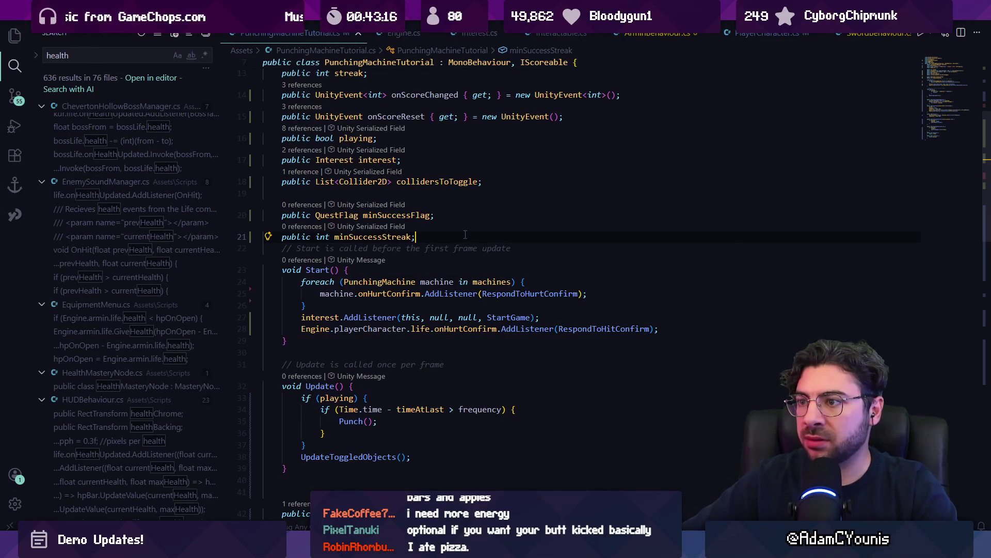
{"action": "key", "text": "BackSpace"}
{"action": "type", "text": "= 10"}
{"action": "key", "text": "ctrl+s"}
Replace the hit-confirm play-reset and score-reset lines with an EndGame(); call
{"action": "left_click", "coordinate": [937, 135]}
{"action": "key", "text": "ctrl+f"}
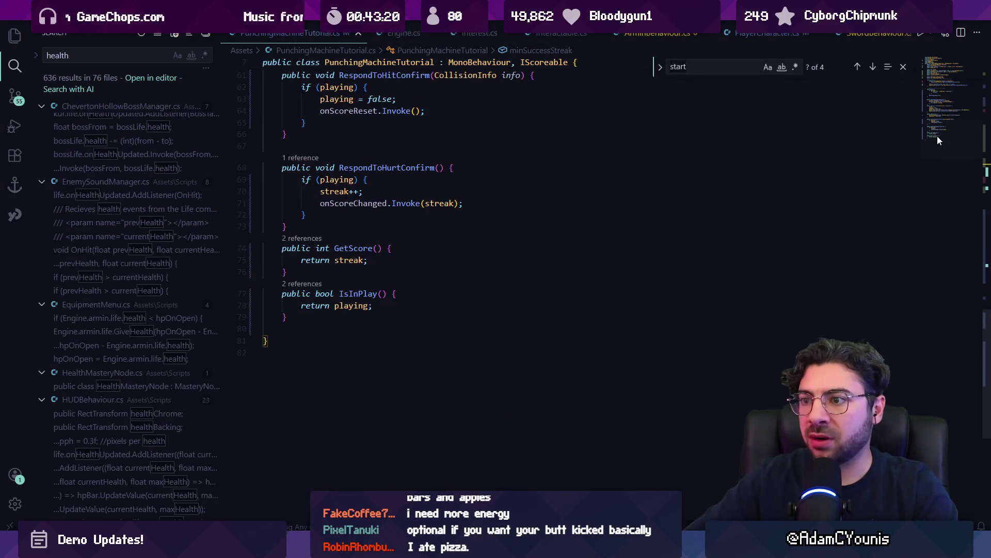
{"action": "scroll", "coordinate": [423, 276], "scroll_direction": "up", "scroll_amount": 3}
{"action": "scroll", "coordinate": [427, 393], "scroll_direction": "up", "scroll_amount": 1}
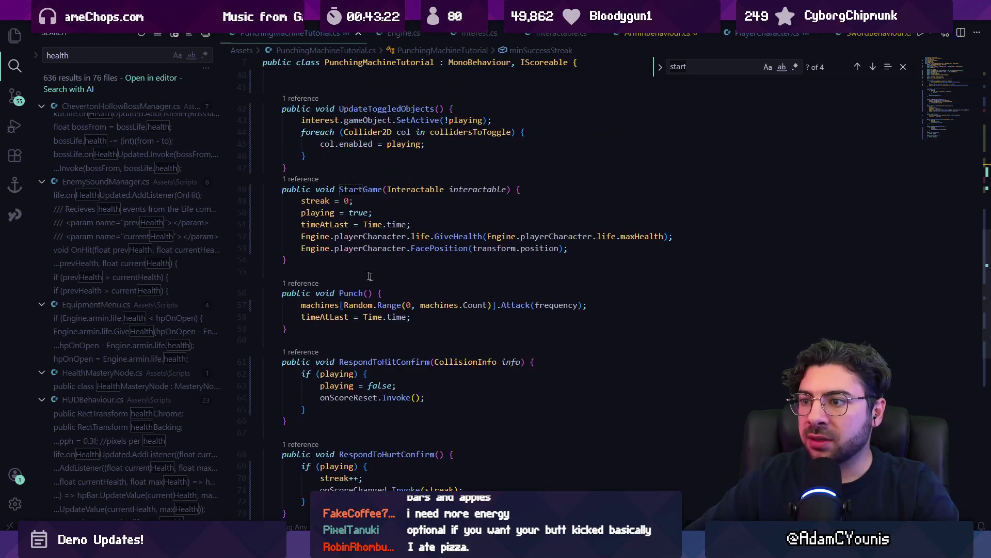
{"action": "left_click", "coordinate": [388, 400]}
{"action": "left_click", "coordinate": [378, 307]}
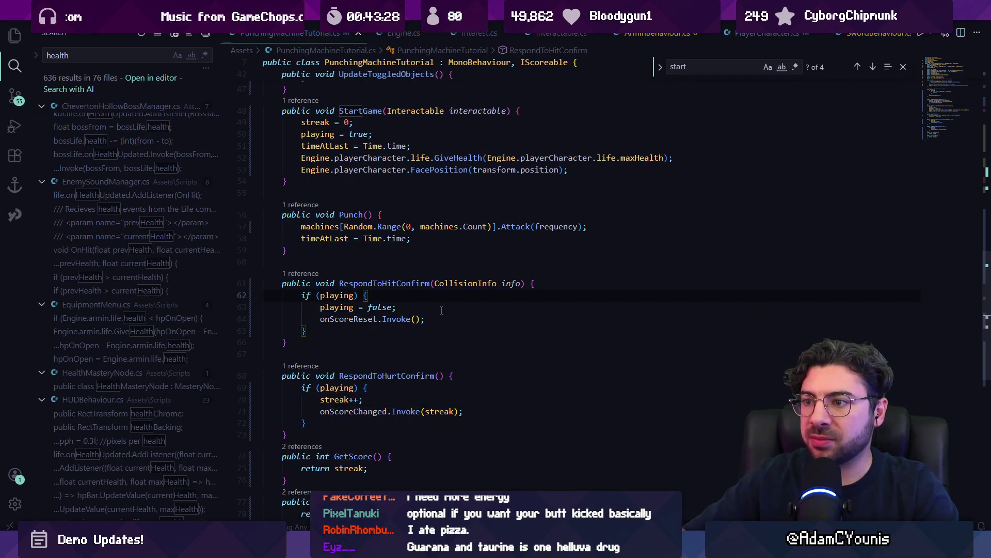
{"action": "key", "text": "Return"}
{"action": "type", "text": "EdgeGrindGame();"}
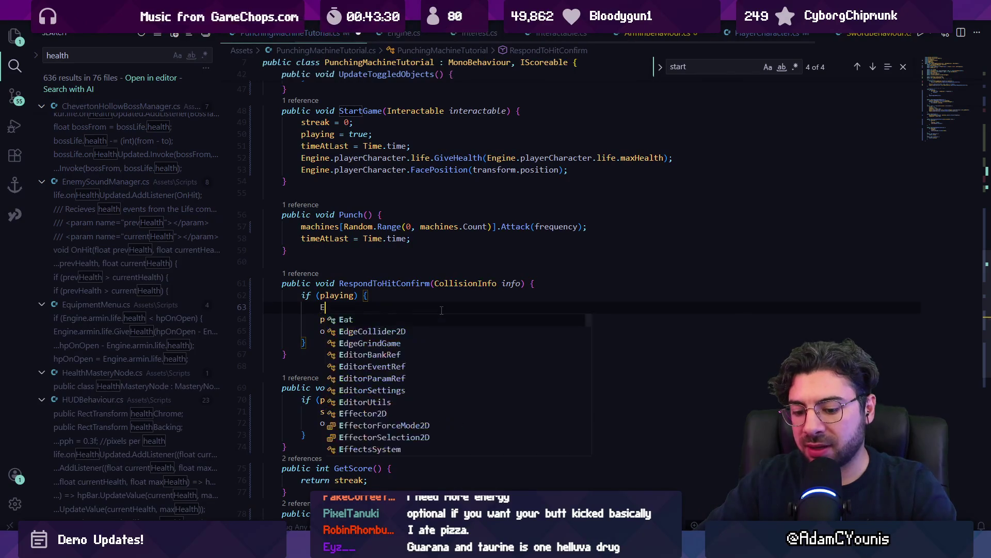
{"action": "key", "text": "BackSpace"}
{"action": "key", "text": "BackSpace"}
{"action": "key", "text": "BackSpace"}
{"action": "type", "text": "ndGame();"}
{"action": "left_click_drag", "start_coordinate": [441, 310], "coordinate": [439, 333]}
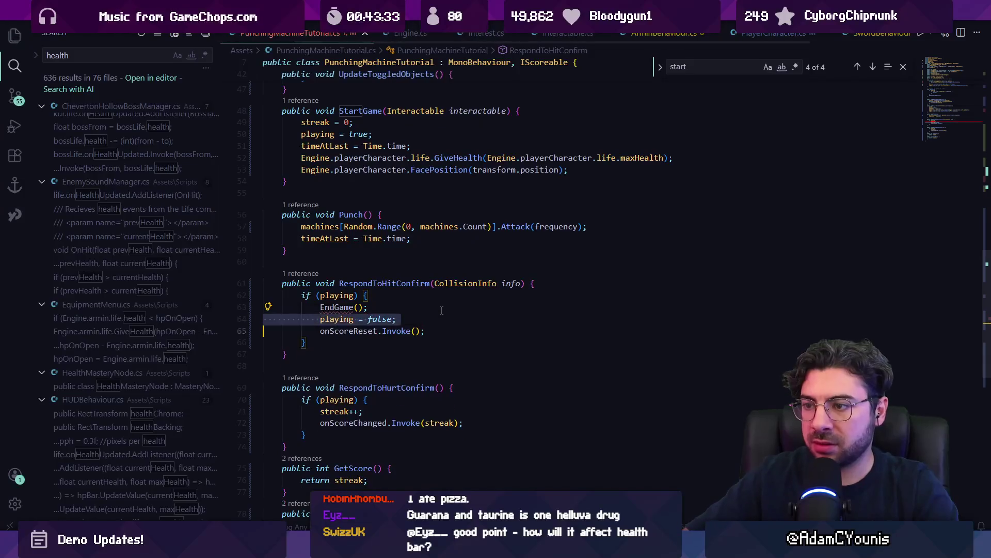
{"action": "key", "text": "BackSpace"}
Add a public void EndGame() method at the class end that resets play and checks the streak
{"action": "scroll", "coordinate": [316, 310], "scroll_direction": "down", "scroll_amount": 5}
{"action": "left_click", "coordinate": [338, 323]}
{"action": "key", "text": "ctrl+shift+Return"}
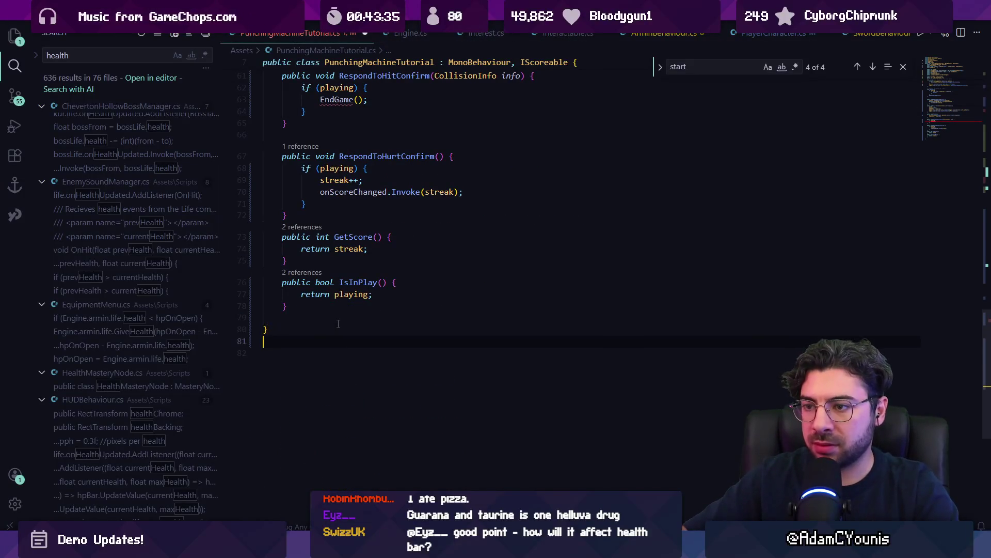
{"action": "key", "text": "Return"}
{"action": "type", "text": "pu"}
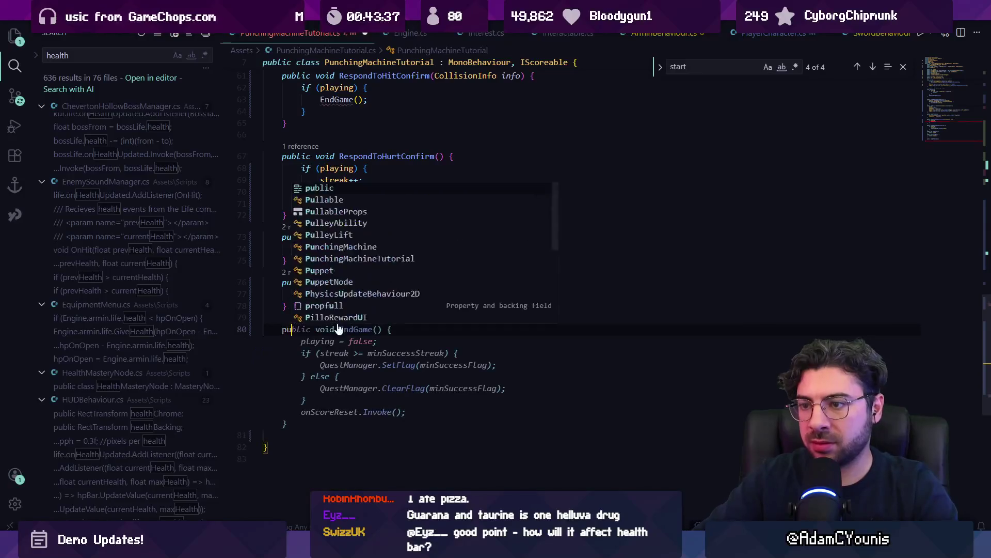
{"action": "type", "text": "blic void "}
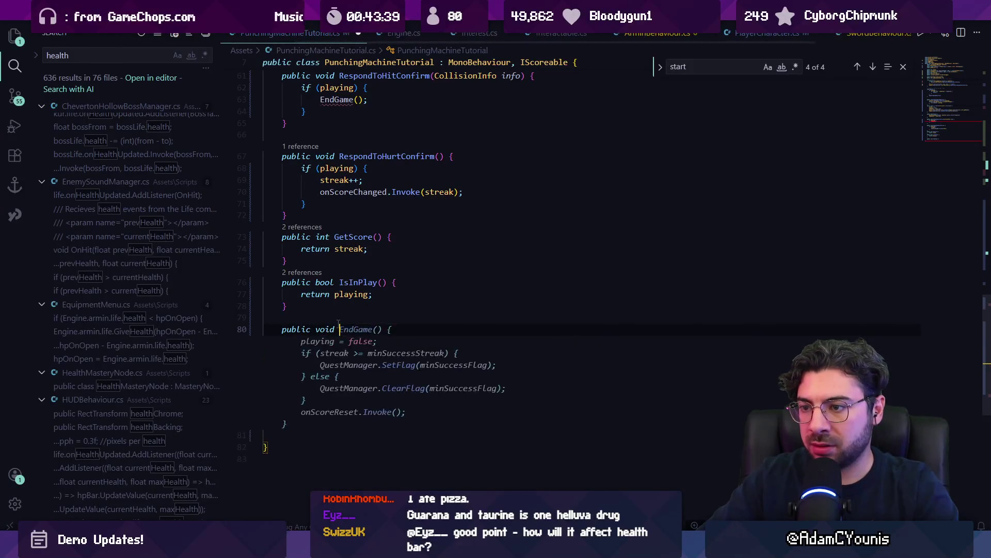
{"action": "type", "text": "EndGame(){"}
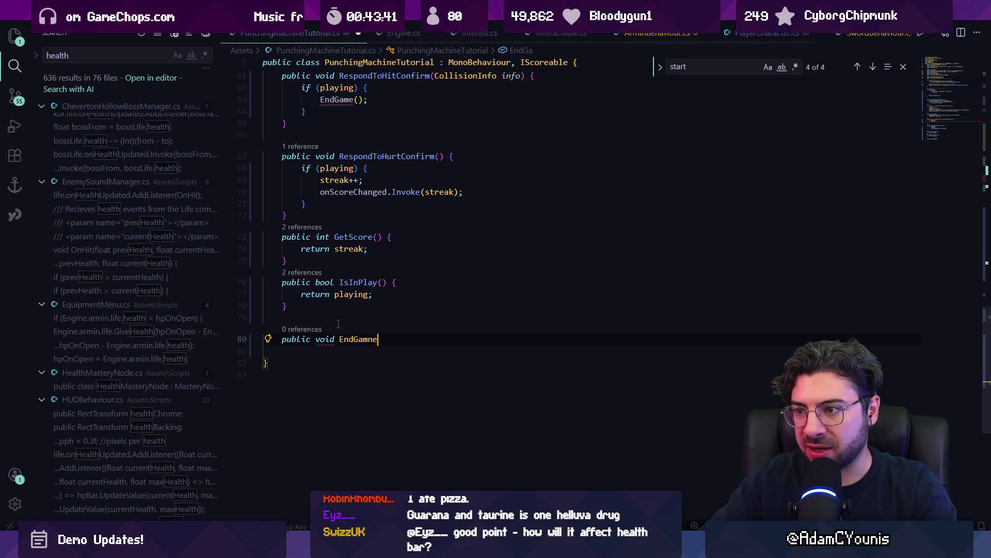
{"action": "key", "text": "Return"}
{"action": "key", "text": "Tab"}
{"action": "key", "text": "Return"}
{"action": "key", "text": "Tab"}
{"action": "key", "text": "Return"}
{"action": "type", "text": "}"}
{"action": "key", "text": "Return"}
{"action": "key", "text": "Escape"}
Change the flag call to QuestManager.SetQuestFlag(minSuccessFlag) inside the streak check
{"action": "key", "text": "Up"}
{"action": "key", "text": "Up"}
{"action": "key", "text": "ctrl+Right"}
{"action": "key", "text": "ctrl+Right"}
{"action": "key", "text": "ctrl+shift+Right"}
{"action": "type", "text": "SetQ"}
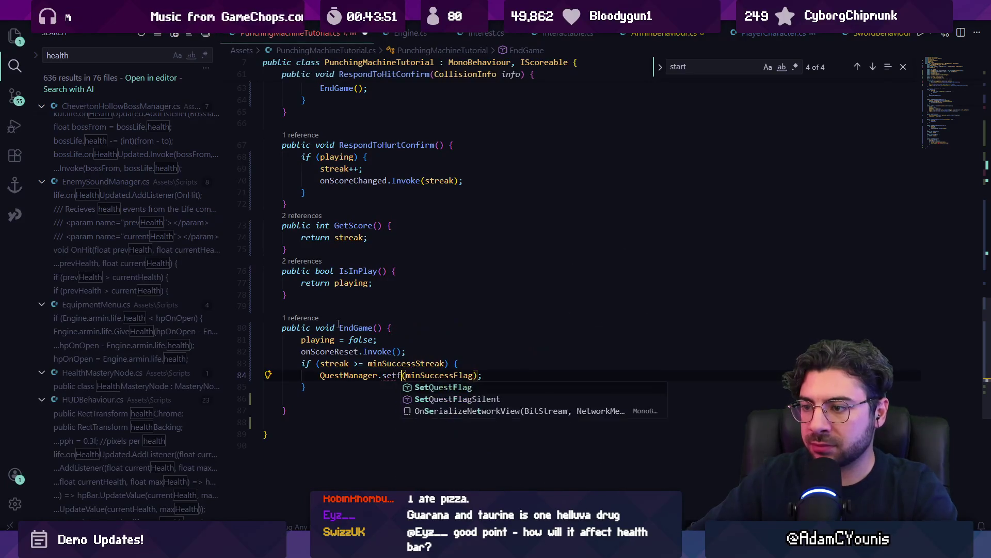
{"action": "key", "text": "Tab"}
{"action": "key", "text": "Right"}
{"action": "key", "text": "ctrl+shift+Right"}
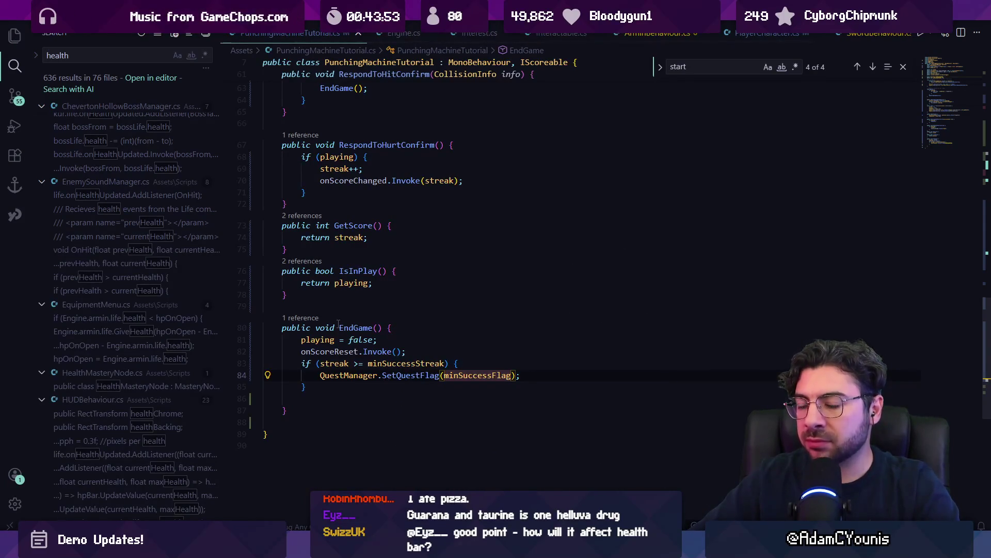
{"action": "key", "text": "Escape"}
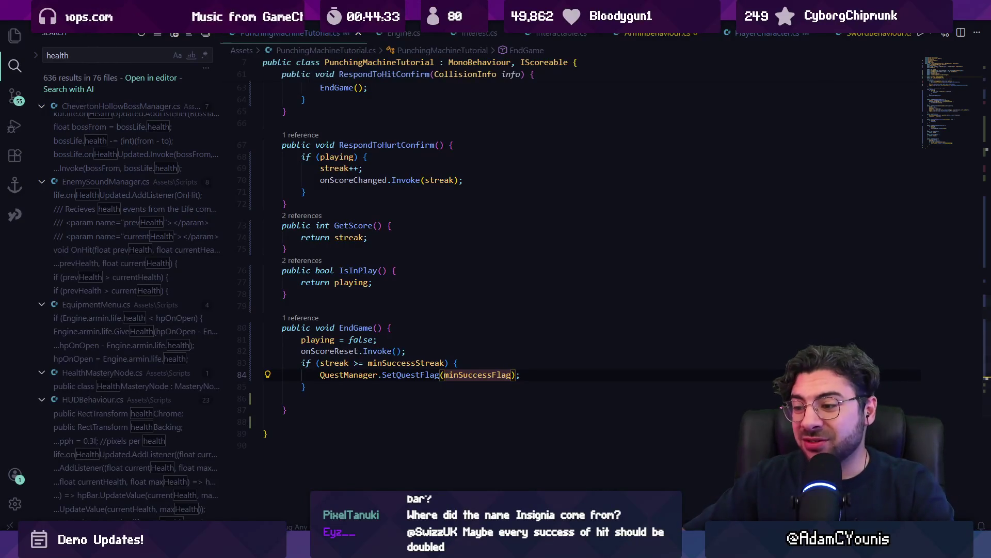
Search Google for Terranigma, then for Tales of Vesperia in a new tab
{"action": "mouse_move", "coordinate": [519, 545]}
{"action": "left_click", "coordinate": [467, 467]}
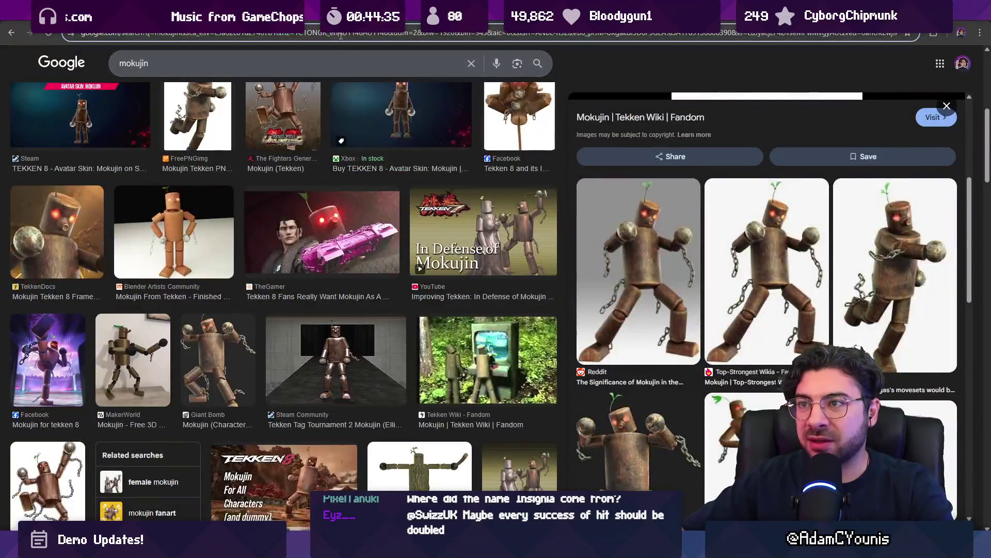
{"action": "left_click", "coordinate": [341, 33]}
{"action": "type", "text": "terranigm"}
{"action": "key", "text": "Return"}
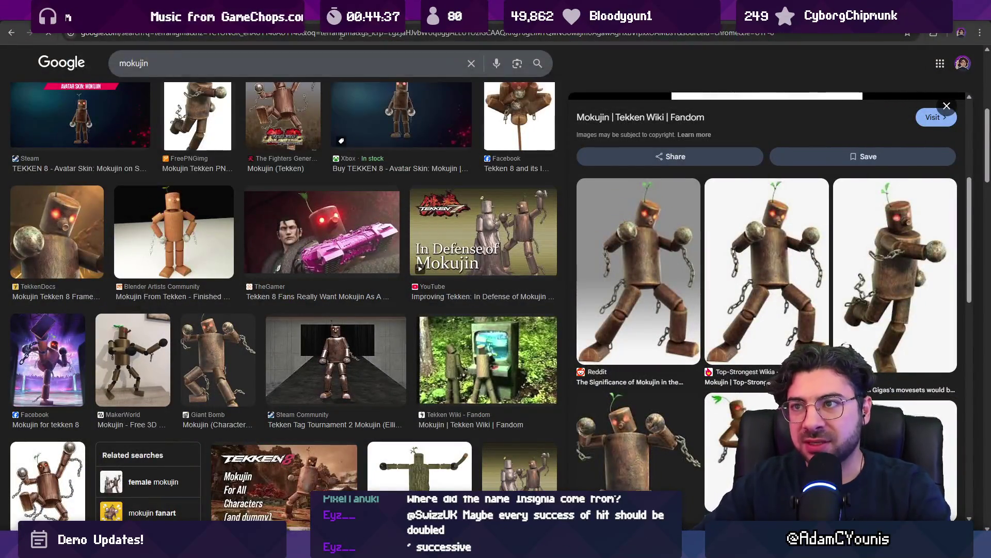
{"action": "key", "text": "ctrl+t"}
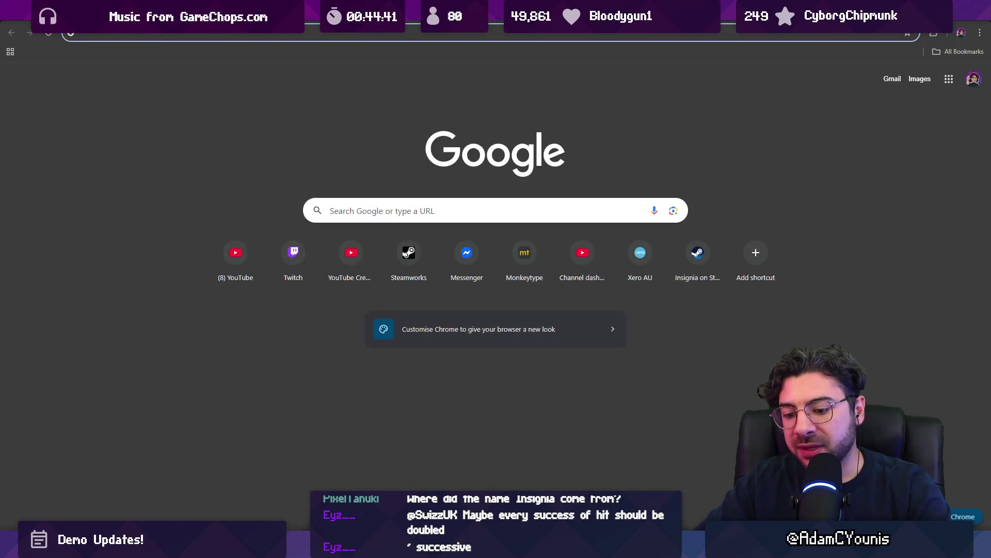
{"action": "type", "text": "tales of gaia"}
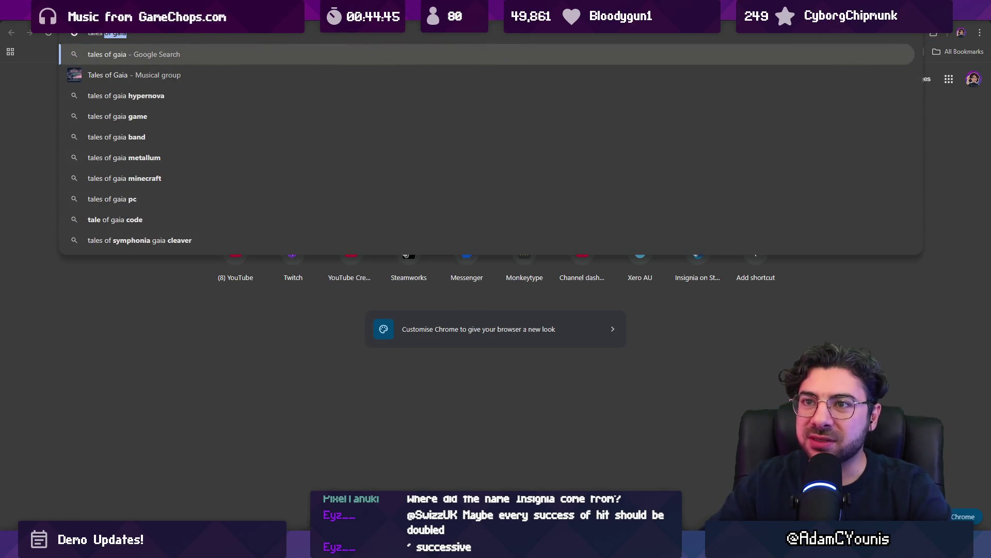
{"action": "type", "text": "vesperian"}
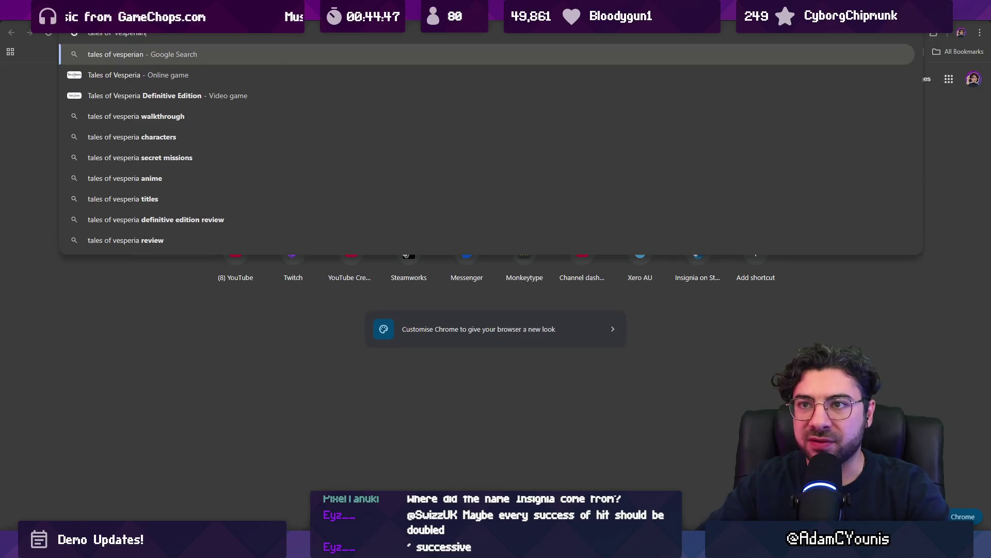
{"action": "key", "text": "Return"}
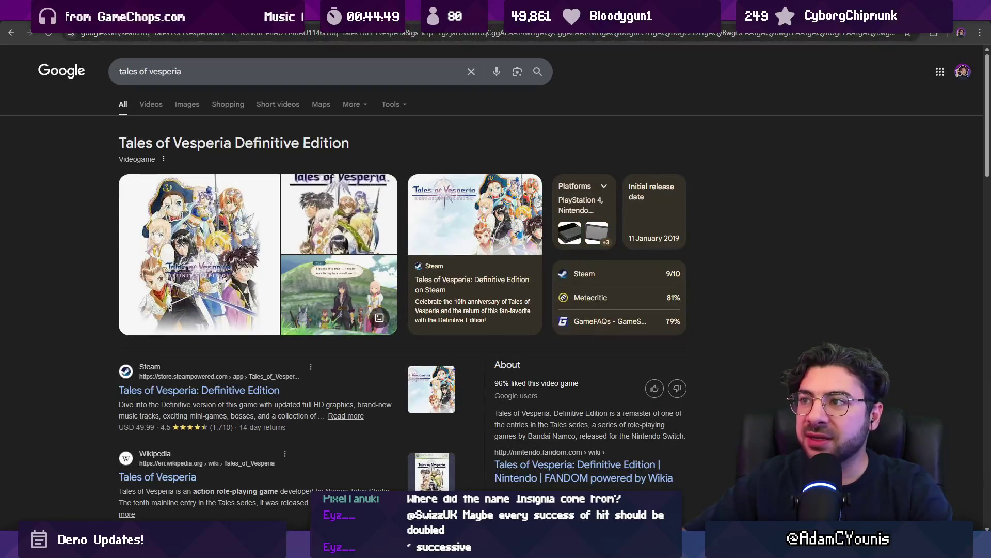
Search for Zenonia and 'illusion of gaia jrpg' in new tabs, showing Illusion of Gaia images
{"action": "key", "text": "ctrl+t"}
{"action": "type", "text": "zone"}
{"action": "key", "text": "BackSpace"}
{"action": "key", "text": "BackSpace"}
{"action": "key", "text": "BackSpace"}
{"action": "type", "text": "enonia"}
{"action": "key", "text": "Return"}
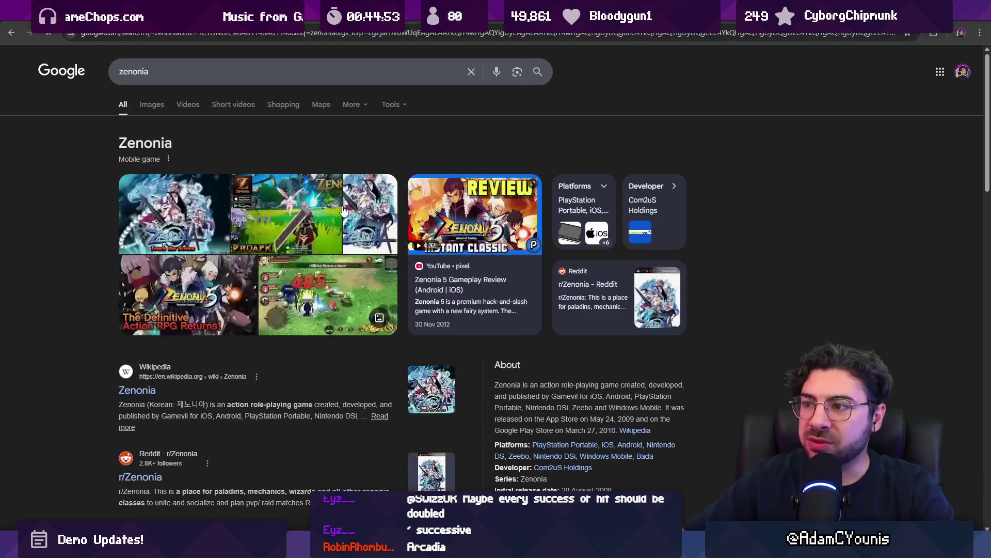
{"action": "key", "text": "ctrl+t"}
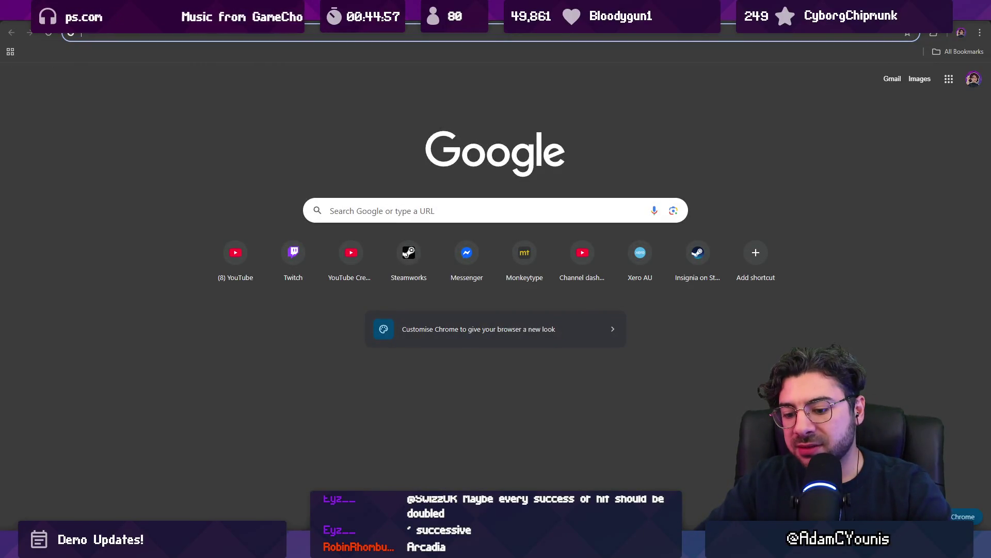
{"action": "type", "text": "gaia "}
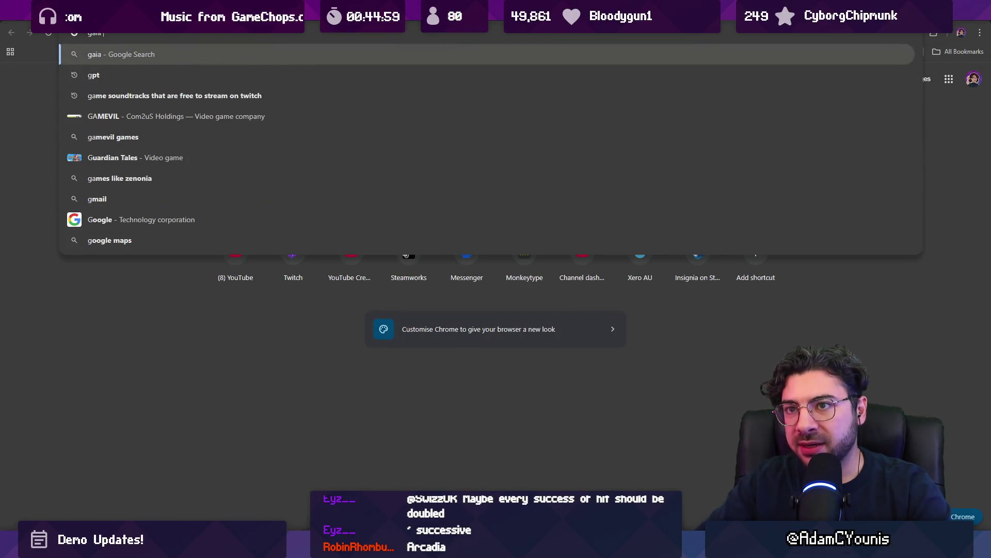
{"action": "type", "text": "jrp"}
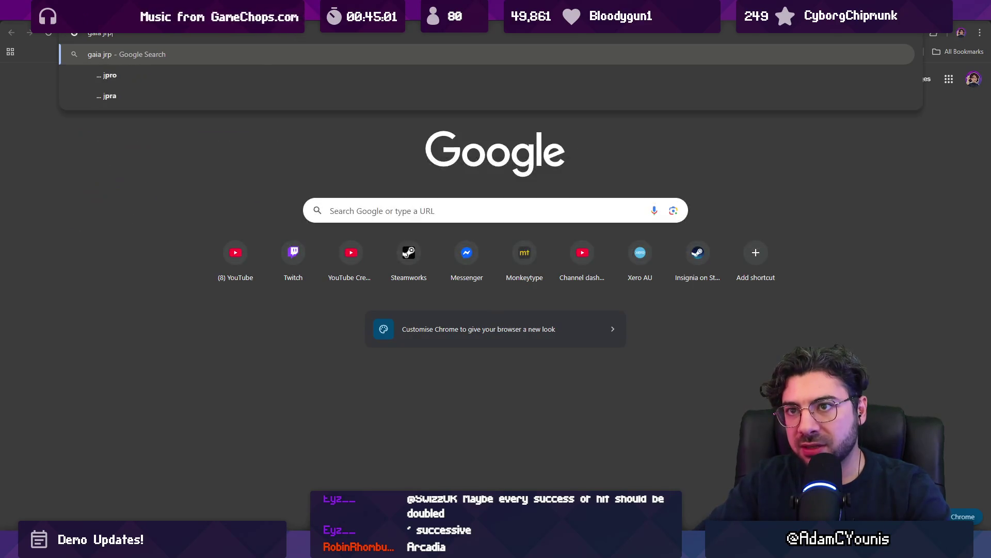
{"action": "key", "text": "Down"}
{"action": "key", "text": "Down"}
{"action": "key", "text": "Return"}
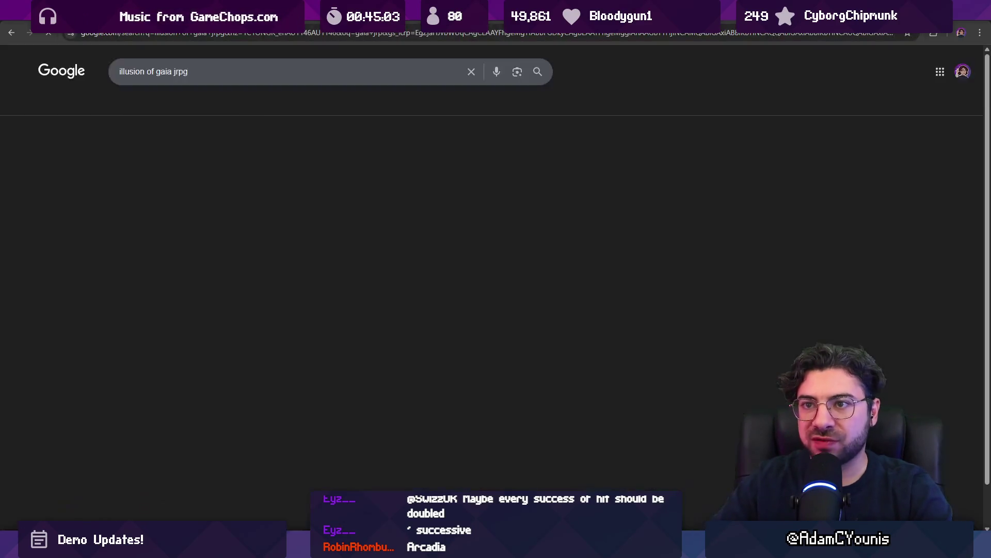
{"action": "left_click", "coordinate": [157, 105]}
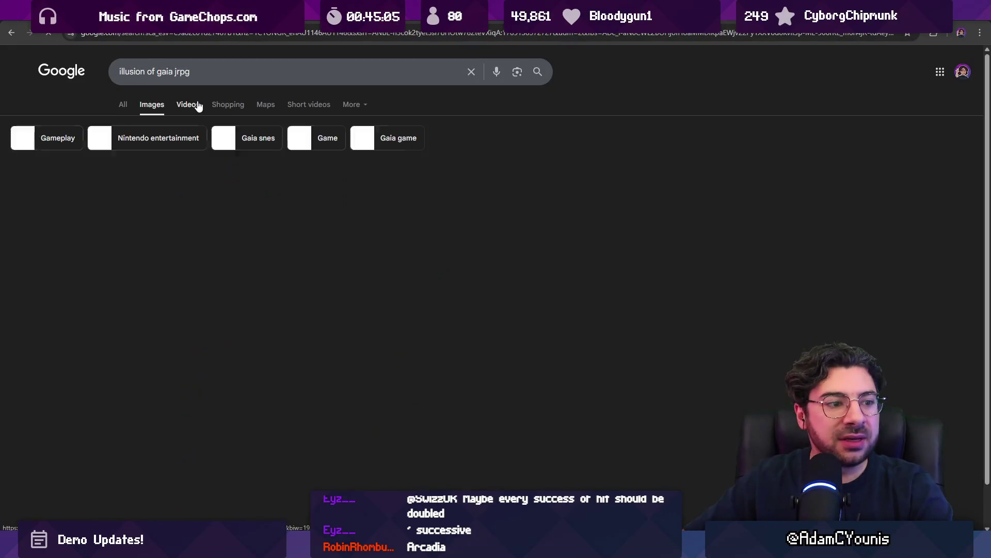
Search Skies of Arcadia, go back to view Terranigma images and preview the Etsy poster
{"action": "key", "text": "ctrl+t"}
{"action": "type", "text": "sie"}
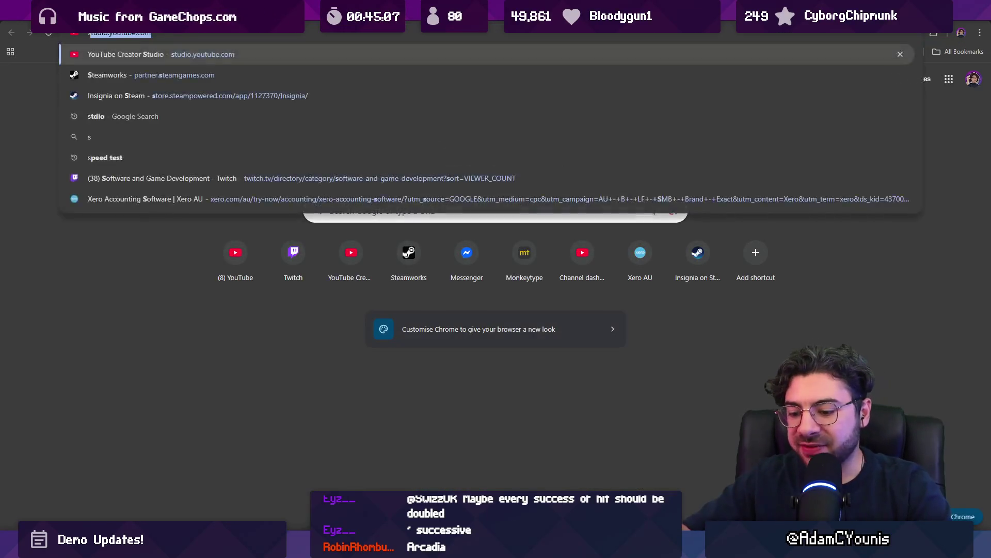
{"action": "key", "text": "BackSpace"}
{"action": "key", "text": "BackSpace"}
{"action": "type", "text": "kies of arcadia"}
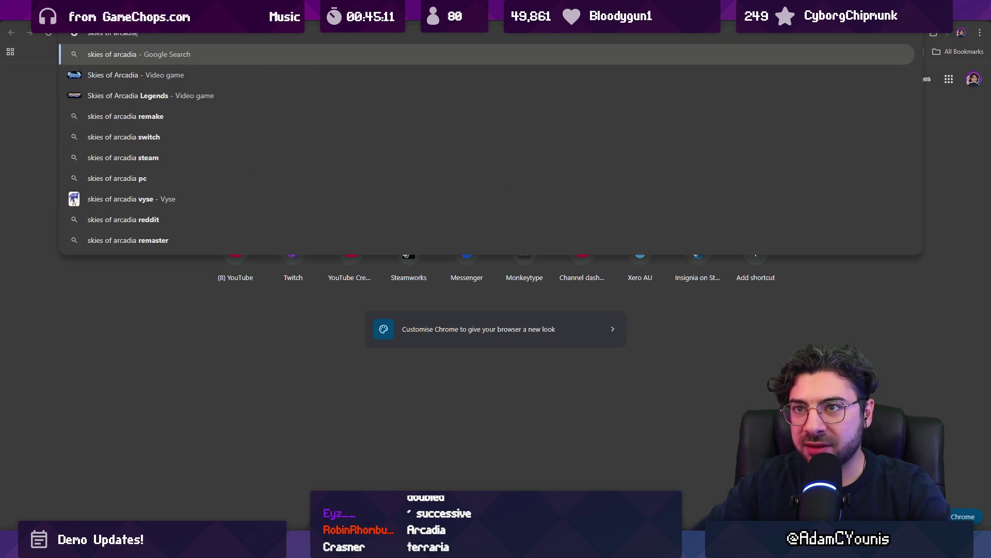
{"action": "key", "text": "Return"}
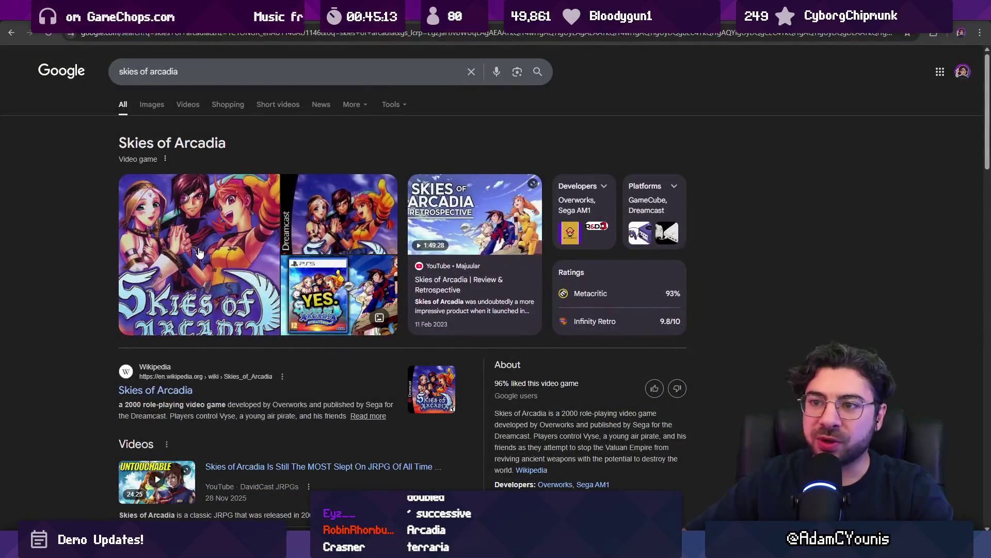
{"action": "key", "text": "alt+Left"}
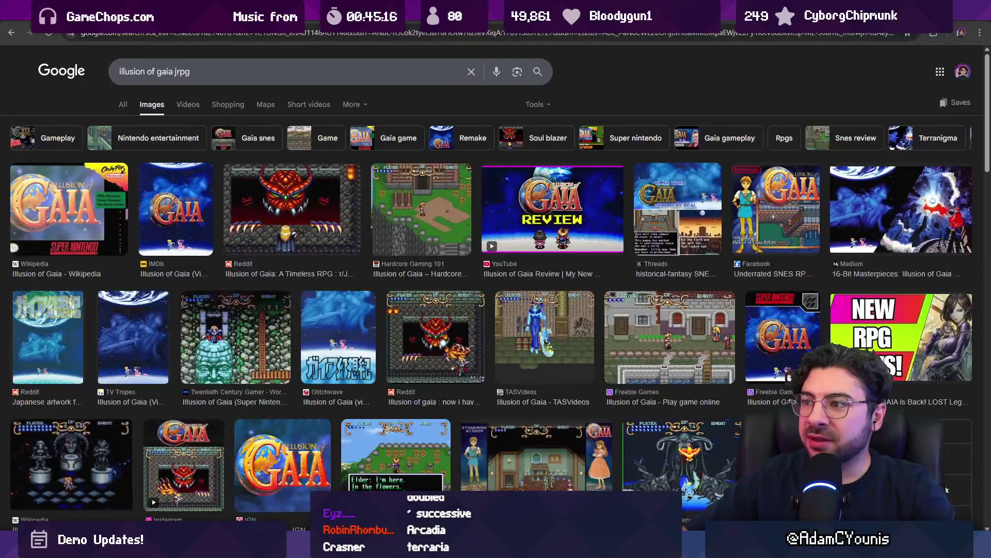
{"action": "key", "text": "alt+Left"}
{"action": "key", "text": "alt+Left"}
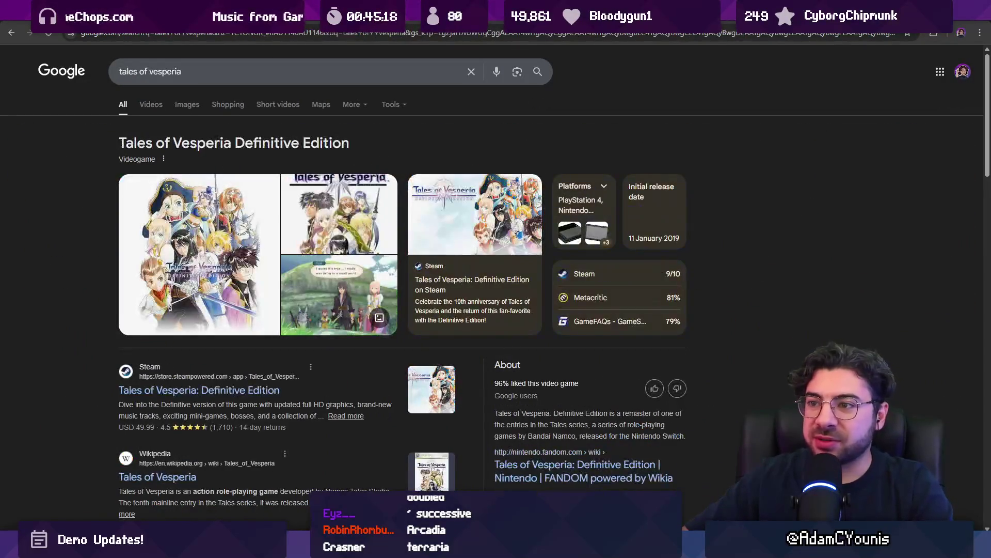
{"action": "key", "text": "alt+Left"}
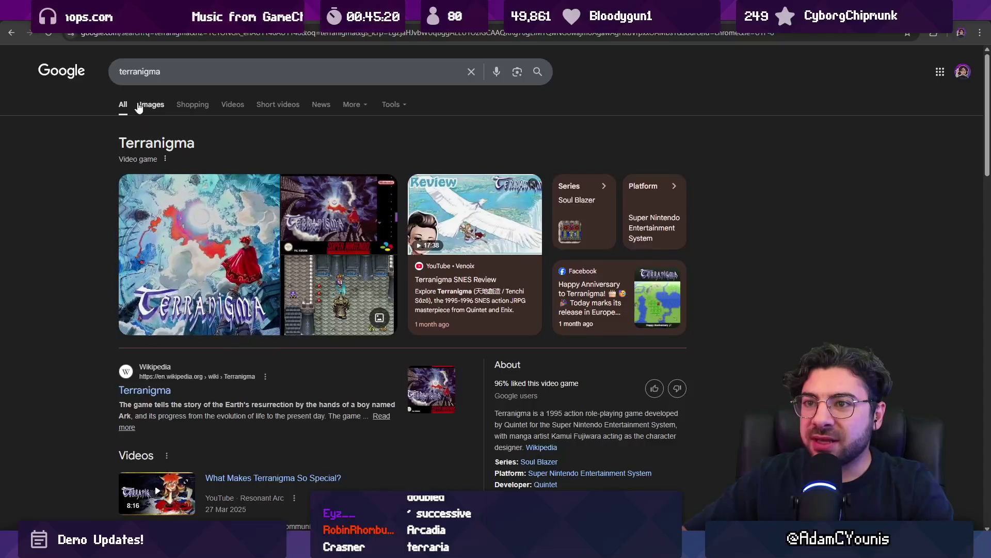
{"action": "left_click", "coordinate": [139, 104]}
{"action": "left_click", "coordinate": [398, 337]}
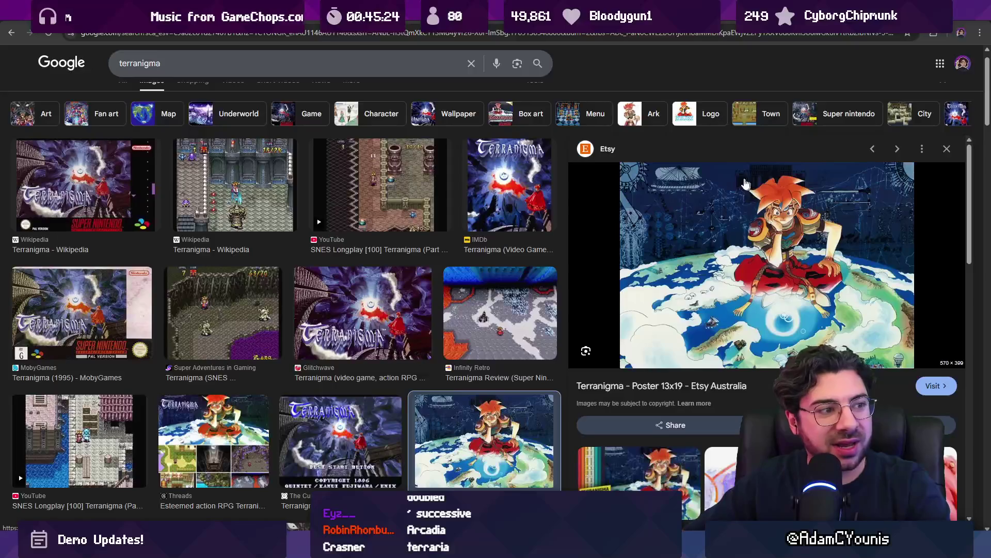
{"action": "key", "text": "ctrl+t"}
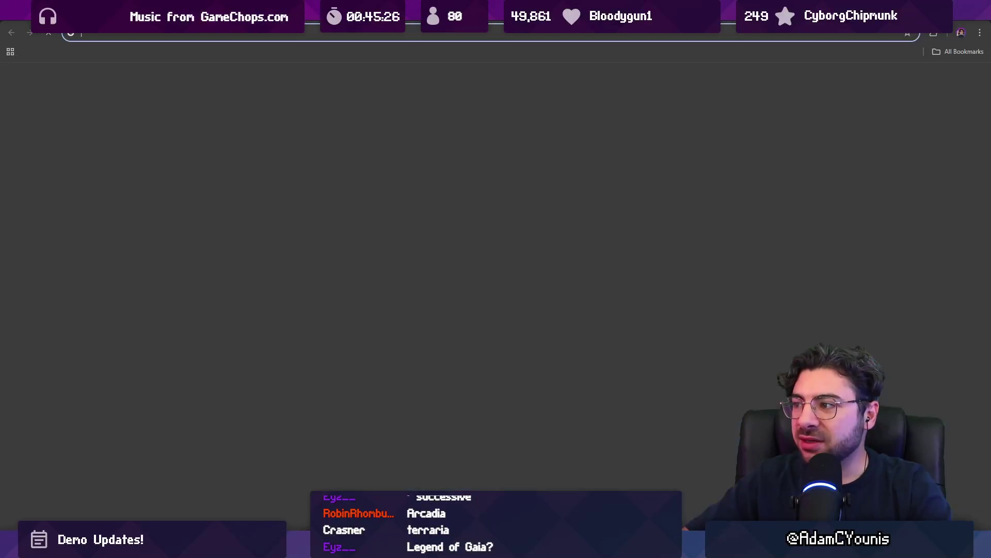
Search Google for 'chrono trigger' and preview the Crono Wikipedia image
{"action": "type", "text": "chrono r"}
{"action": "key", "text": "BackSpace"}
{"action": "type", "text": "trigger"}
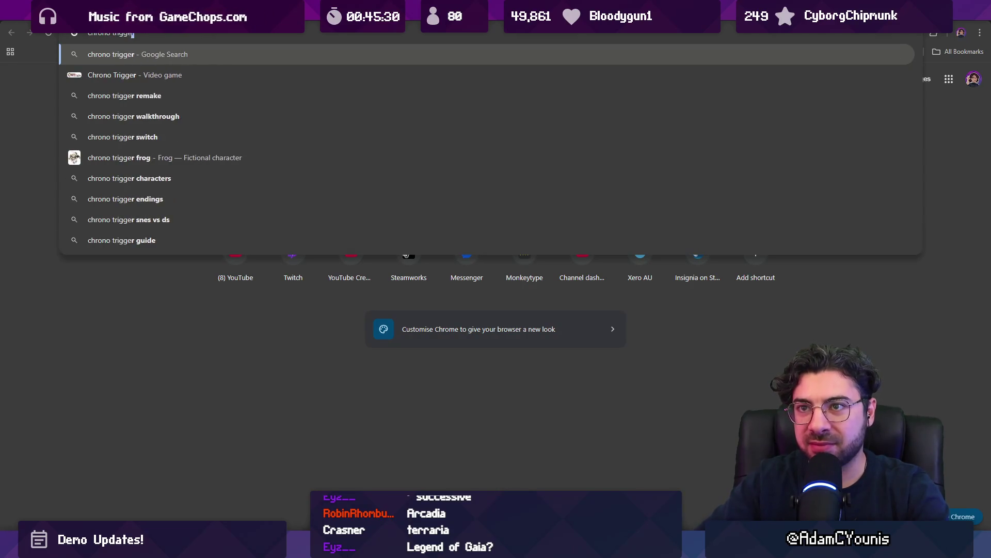
{"action": "key", "text": "Return"}
{"action": "left_click", "coordinate": [146, 108]}
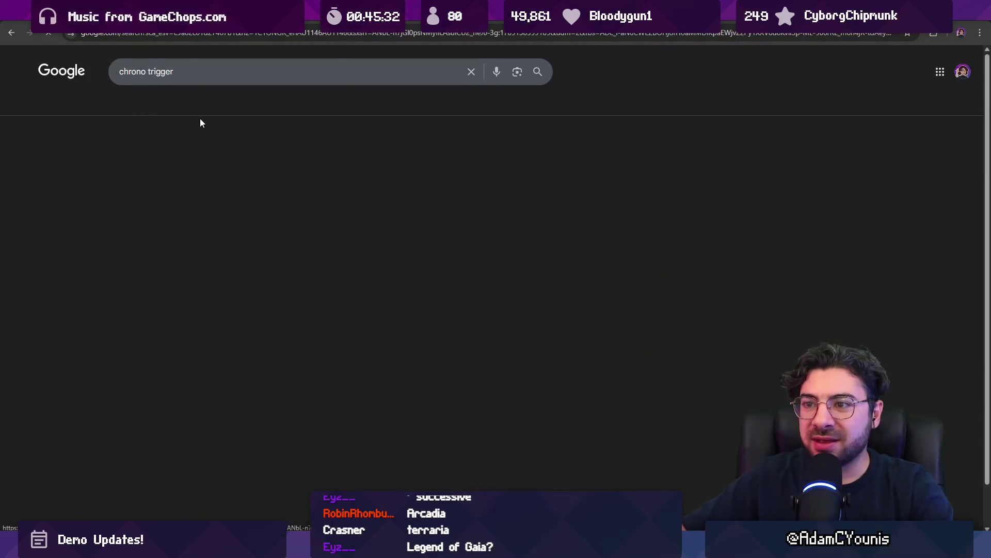
{"action": "left_click", "coordinate": [333, 196]}
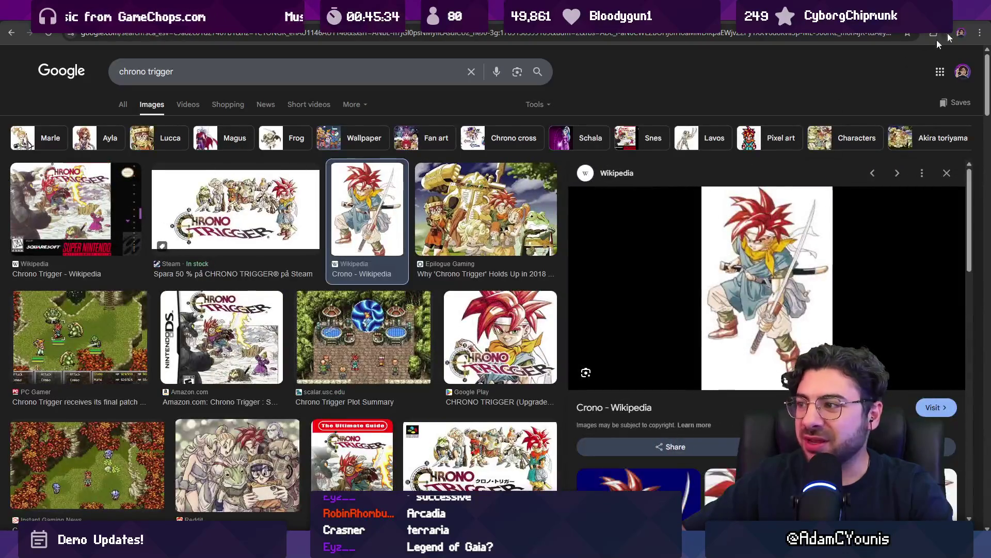
In a new tab, search 'secret of mana' images and preview the IGN Africa image
{"action": "key", "text": "ctrl+t"}
{"action": "type", "text": "seq"}
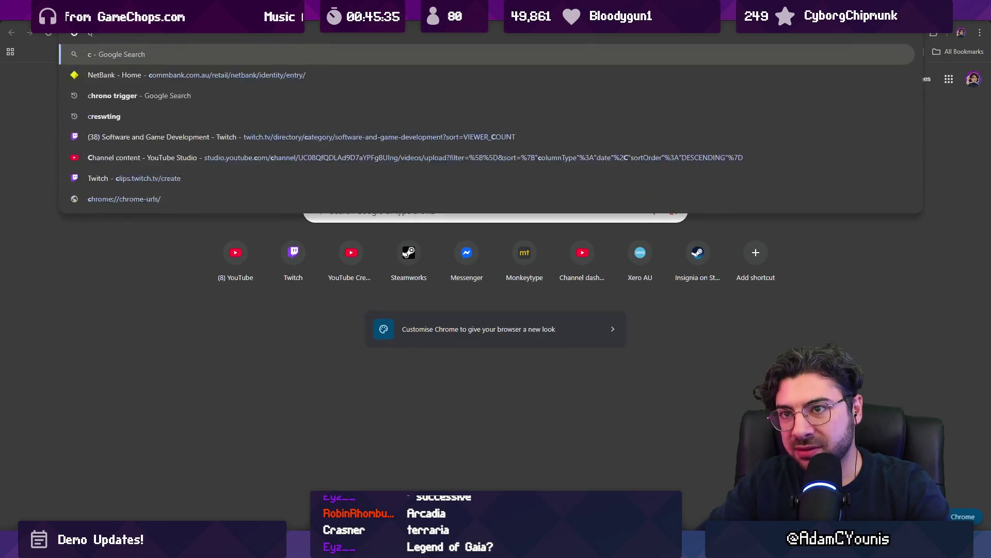
{"action": "type", "text": "ret o m"}
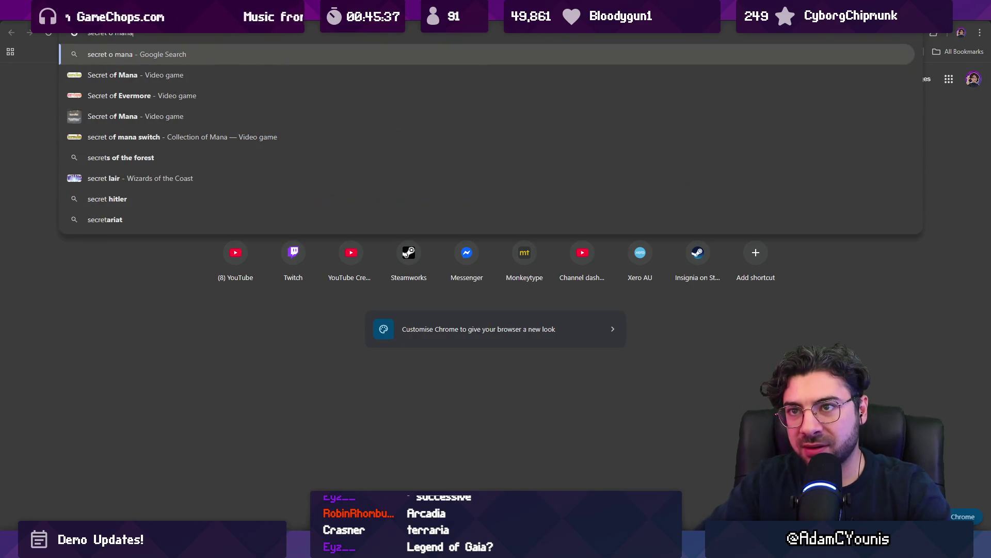
{"action": "type", "text": "ana"}
{"action": "key", "text": "Return"}
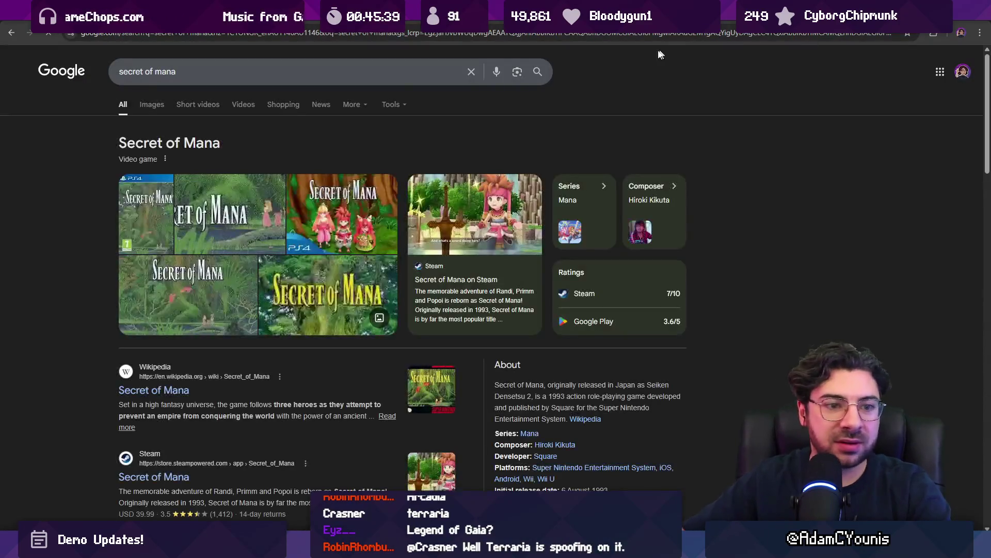
{"action": "left_click", "coordinate": [151, 105]}
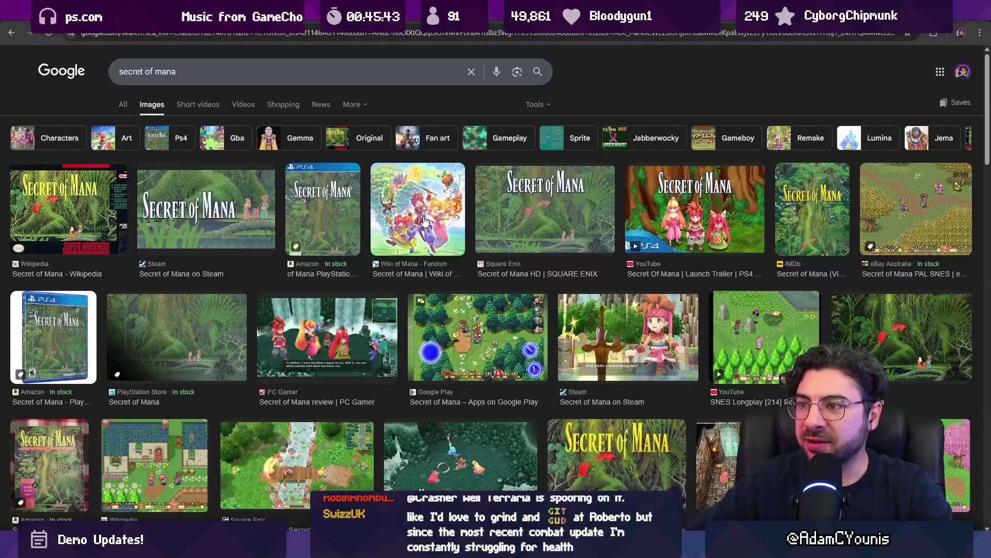
{"action": "scroll", "coordinate": [287, 205], "scroll_direction": "down", "scroll_amount": 5}
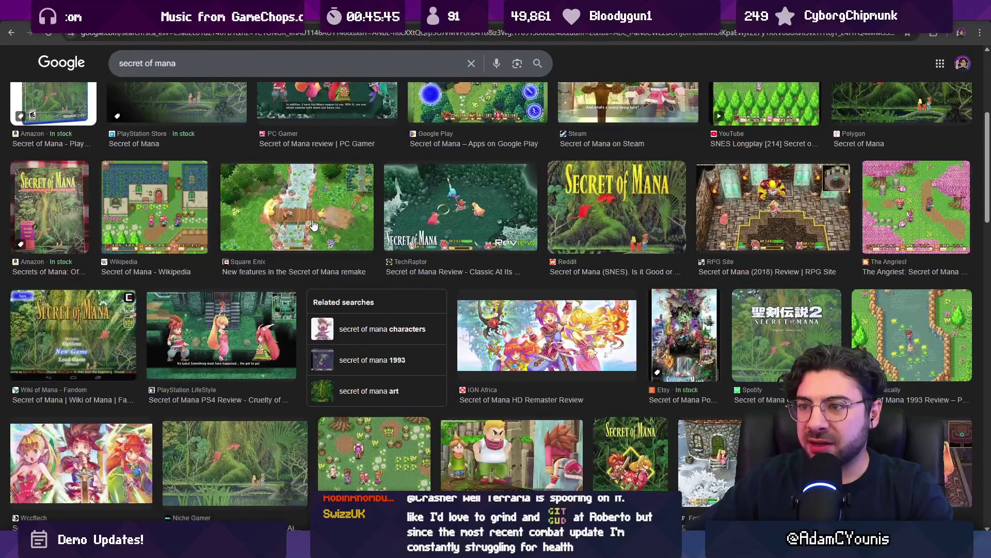
{"action": "left_click", "coordinate": [497, 308]}
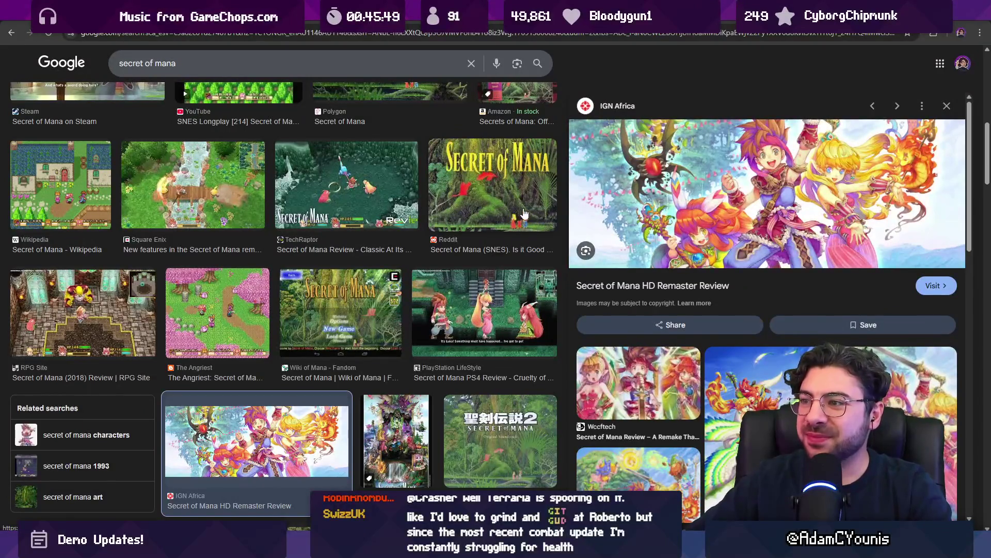
{"action": "scroll", "coordinate": [523, 214], "scroll_direction": "up", "scroll_amount": 3}
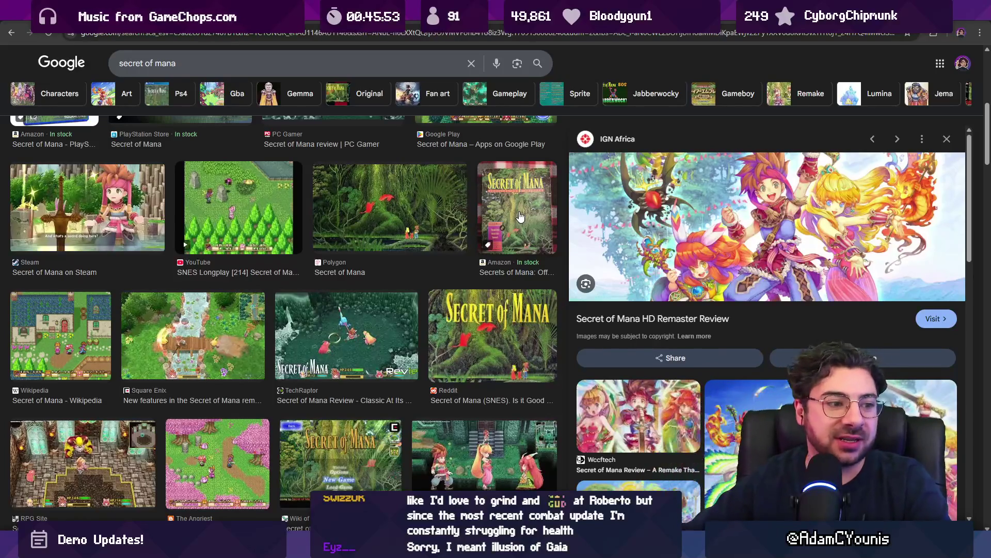
{"action": "scroll", "coordinate": [523, 218], "scroll_direction": "up", "scroll_amount": 8}
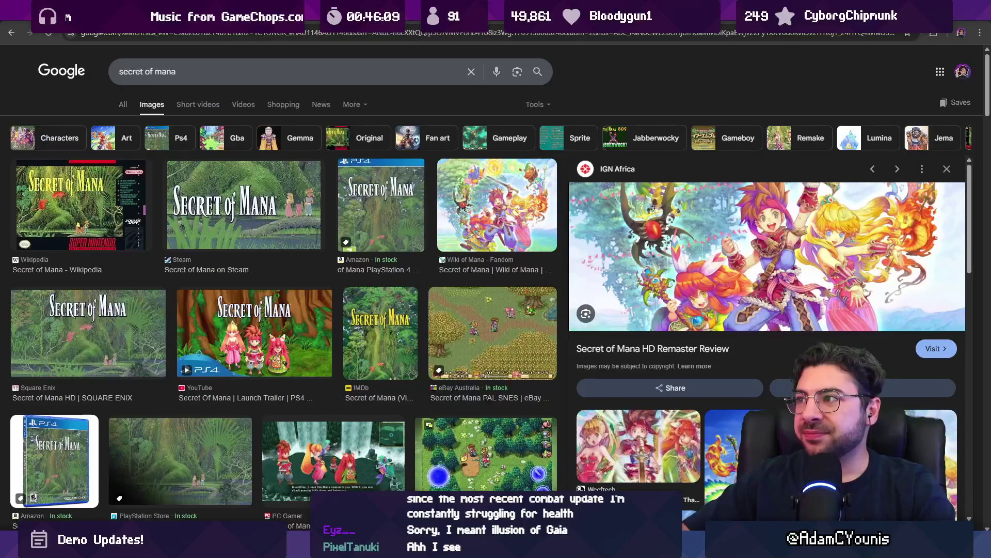
Go back to the Terranigma image results, then switch back to Unity
{"action": "key", "text": "alt+Left"}
{"action": "key", "text": "alt+Left"}
{"action": "key", "text": "alt+Left"}
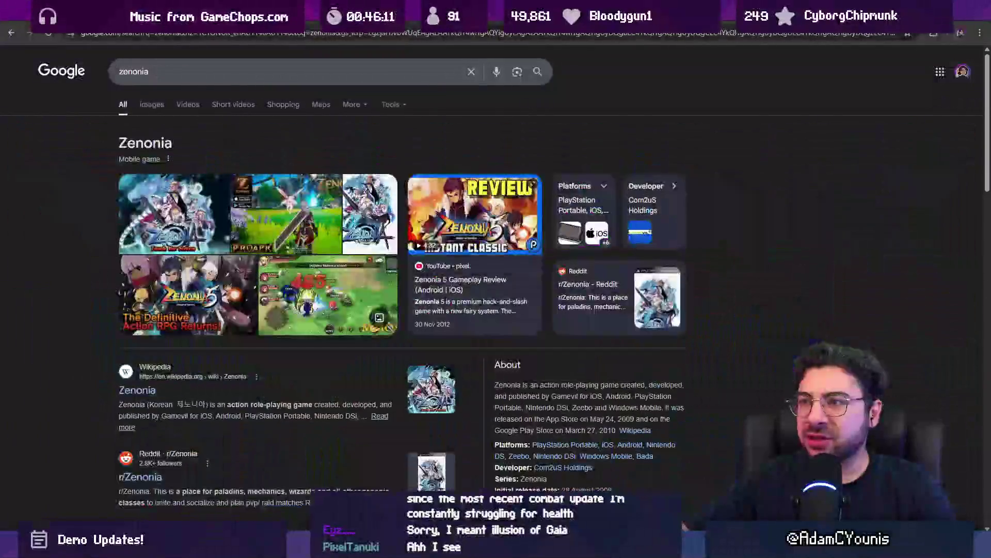
{"action": "key", "text": "alt+Left"}
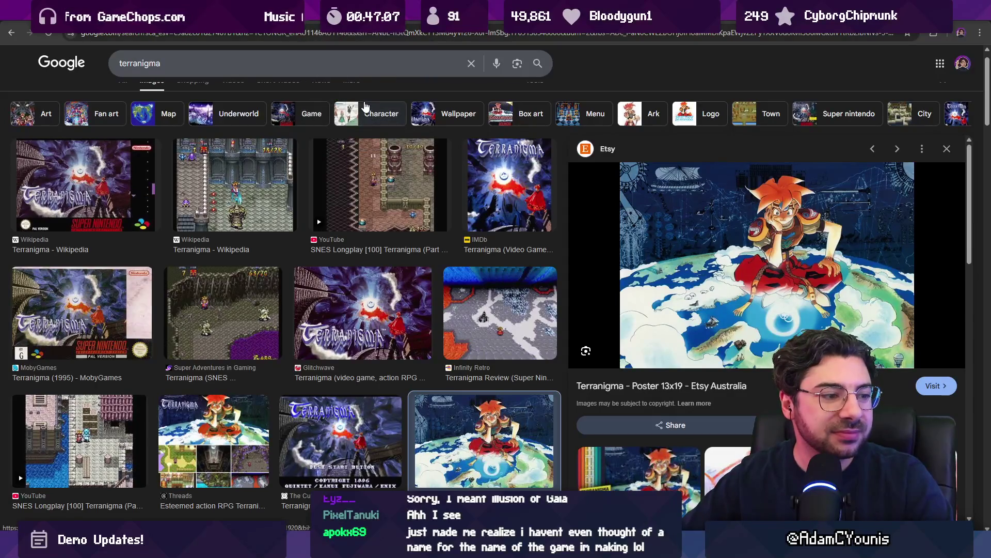
{"action": "key", "text": "alt+Tab"}
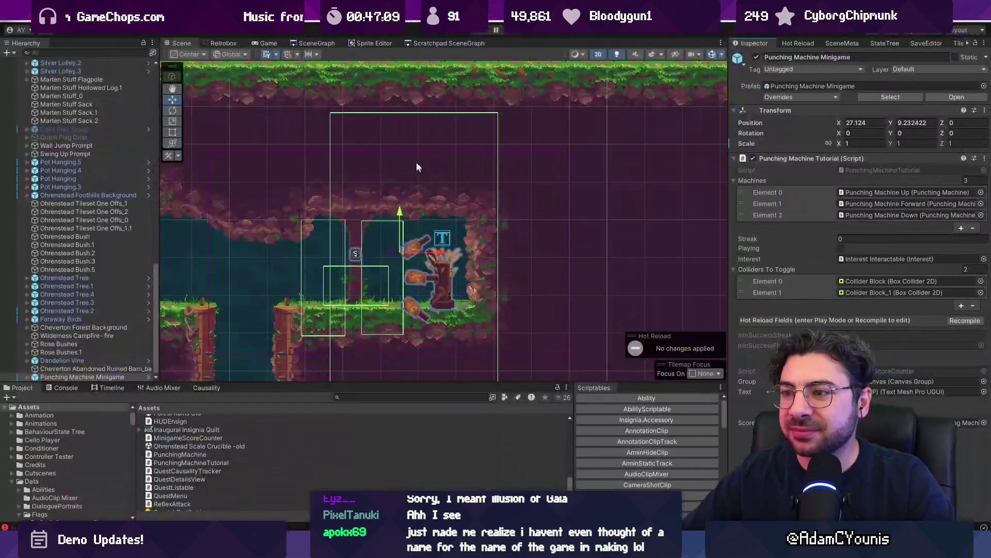
Open the Min Success Flag quest flag picker and cancel it without choosing
{"action": "left_click", "coordinate": [476, 34]}
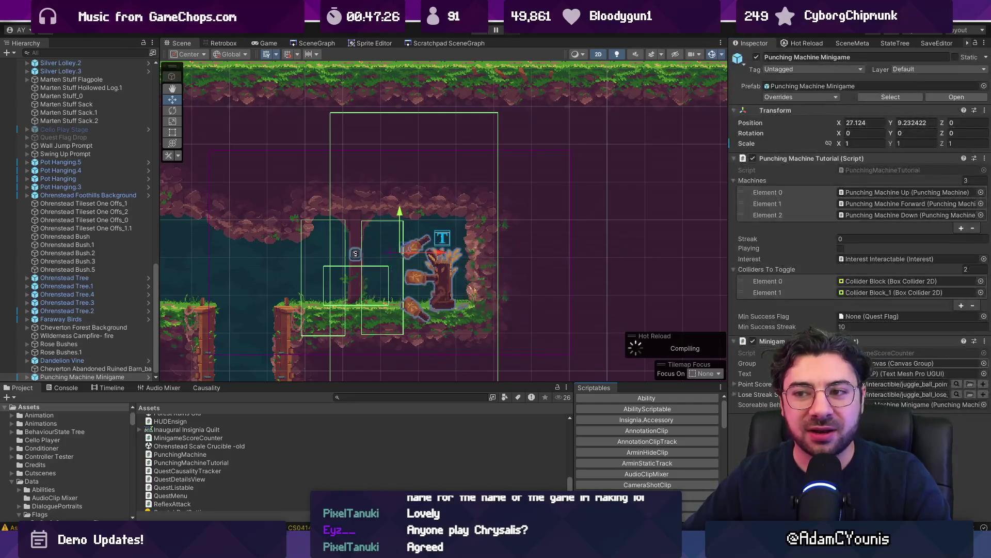
{"action": "left_click", "coordinate": [981, 316]}
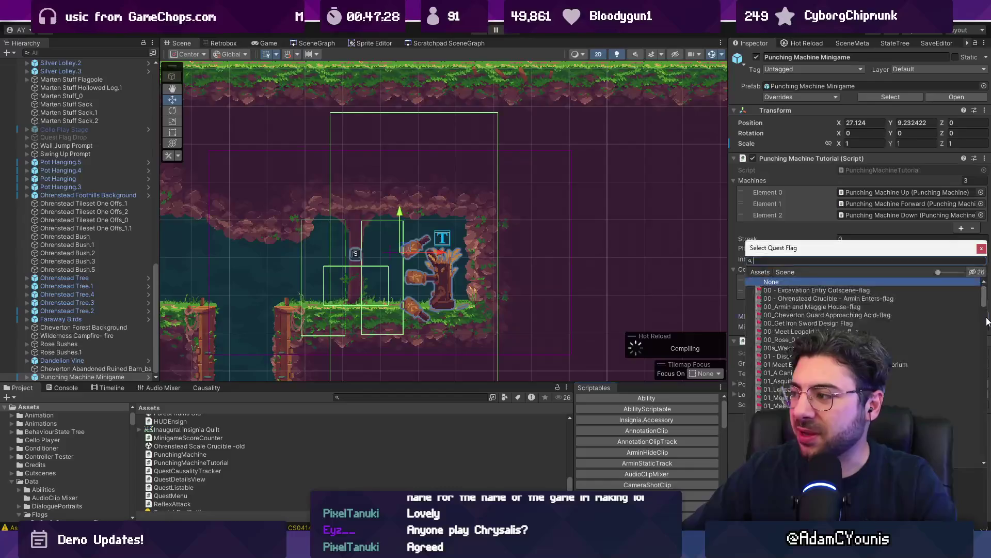
{"action": "key", "text": "Escape"}
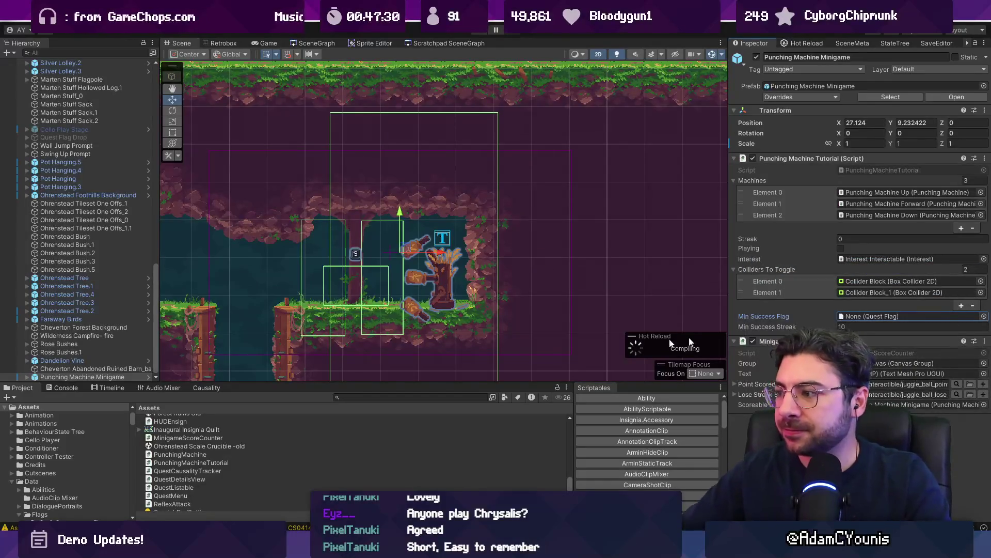
Search the Project window for 'data' and open the Data folder
{"action": "left_click", "coordinate": [399, 396]}
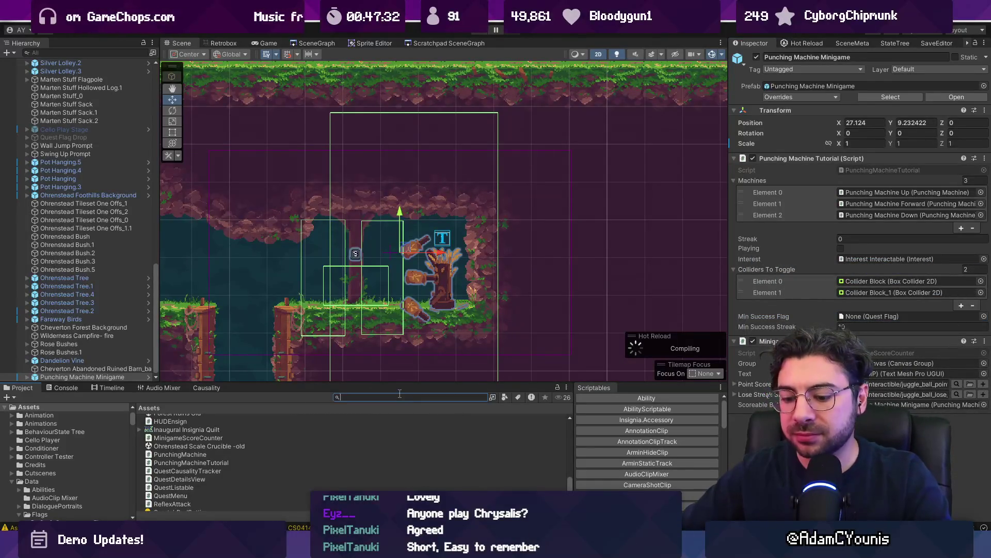
{"action": "type", "text": "pun"}
{"action": "type", "text": "ata"}
{"action": "left_click", "coordinate": [168, 444]}
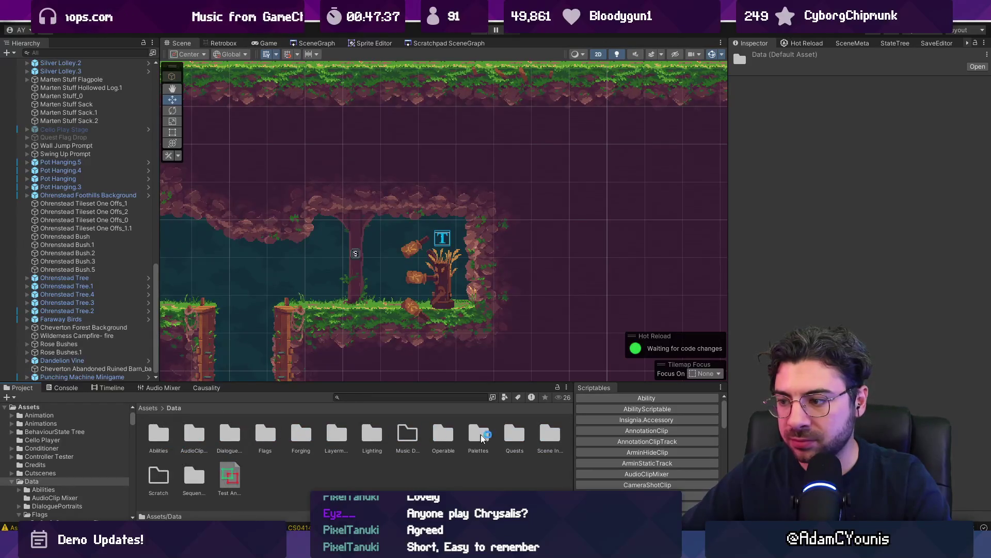
Inspect an existing quest flag via a 't:questflag' search, then navigate to Assets/Data/Flags
{"action": "double_click", "coordinate": [512, 435]}
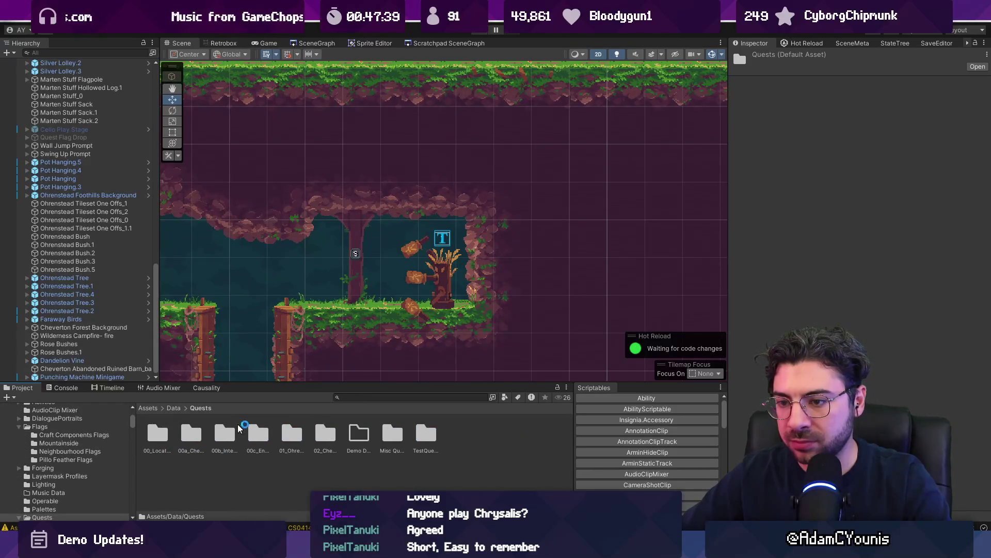
{"action": "left_click", "coordinate": [389, 397]}
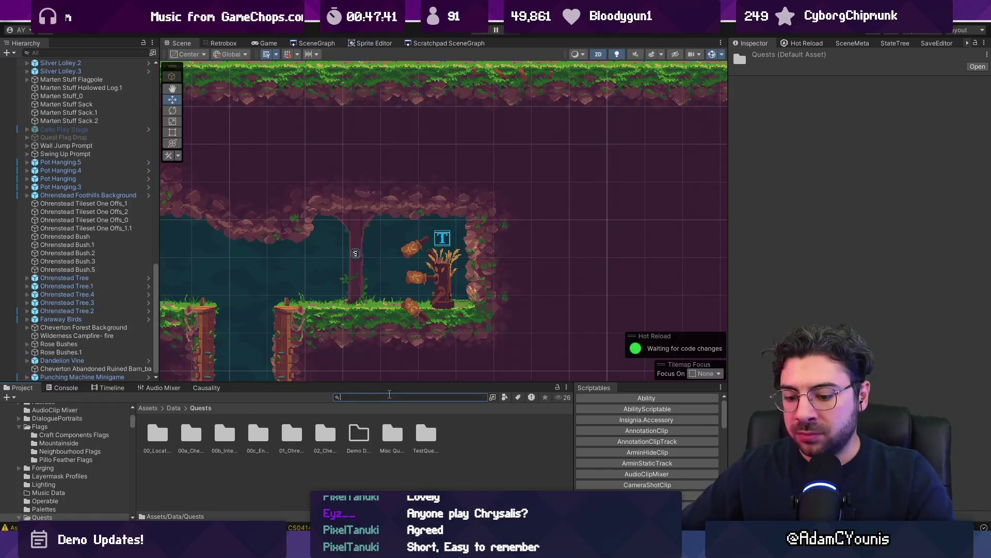
{"action": "type", "text": "t:questflag"}
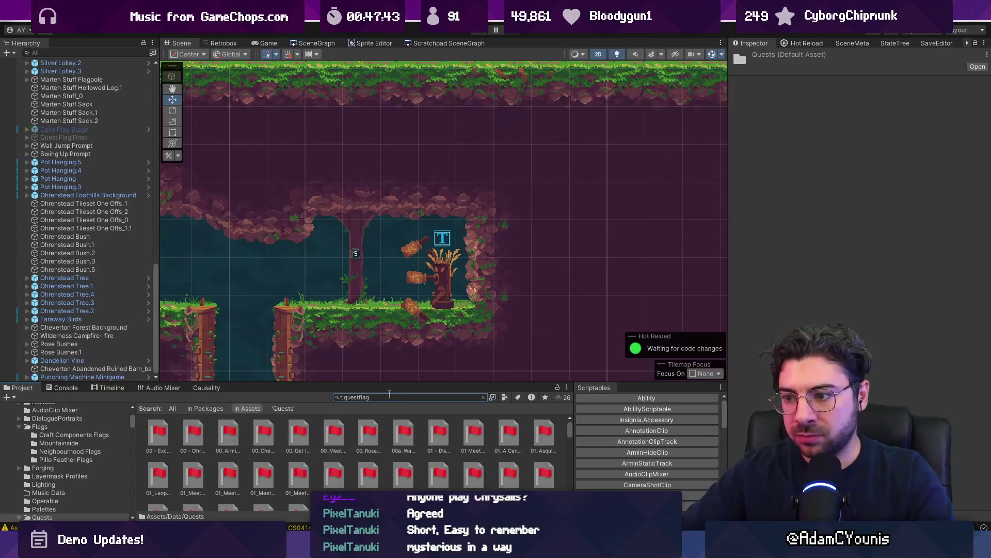
{"action": "left_click", "coordinate": [164, 445]}
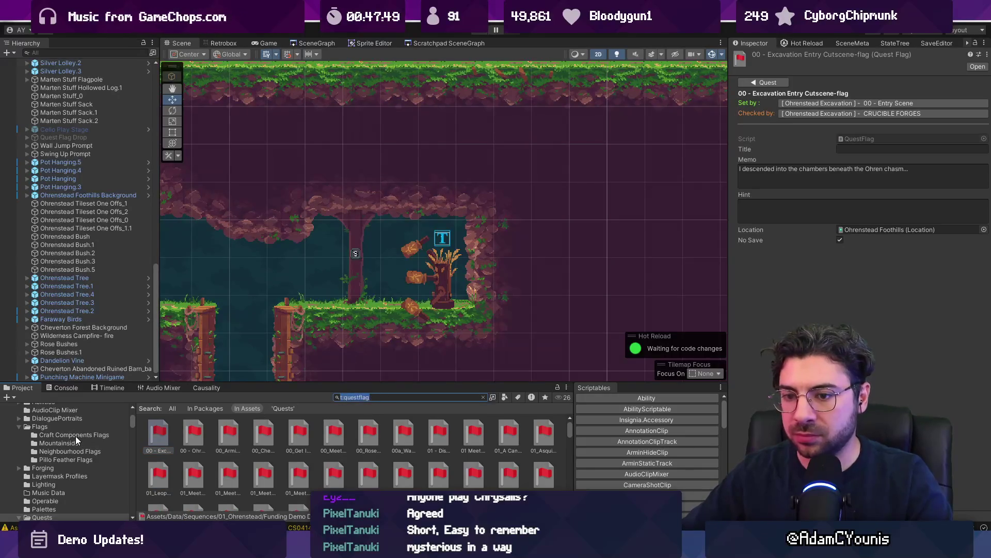
{"action": "type", "text": "ata"}
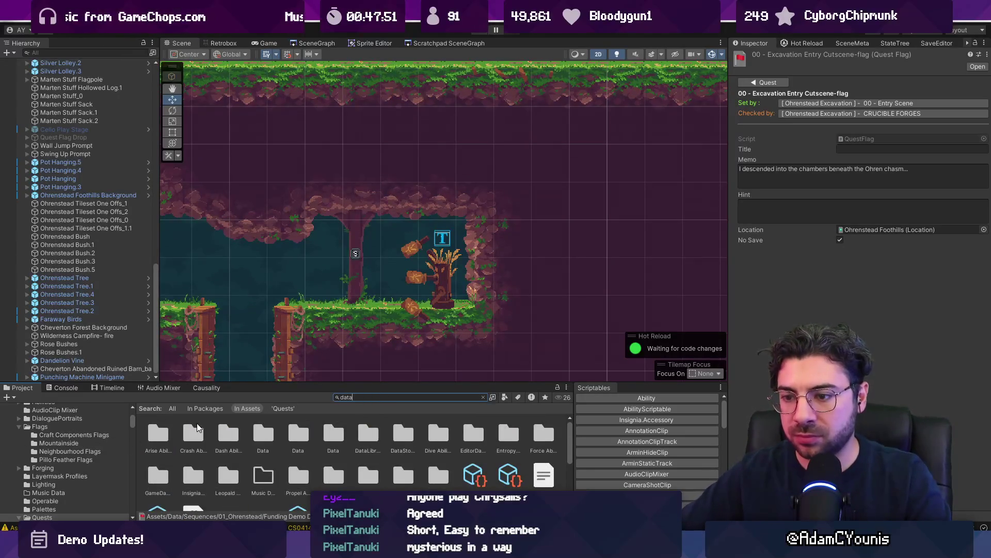
{"action": "double_click", "coordinate": [298, 432]}
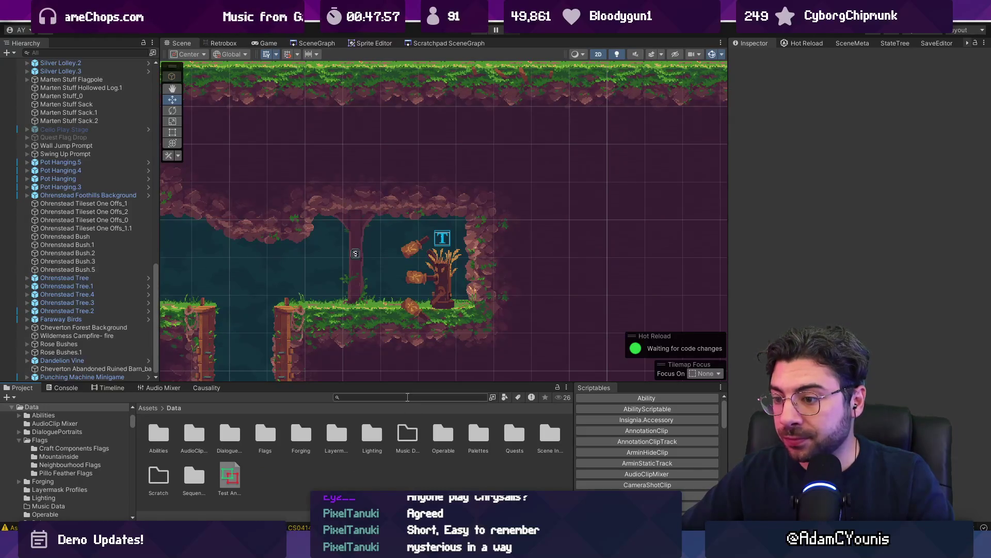
{"action": "double_click", "coordinate": [274, 438]}
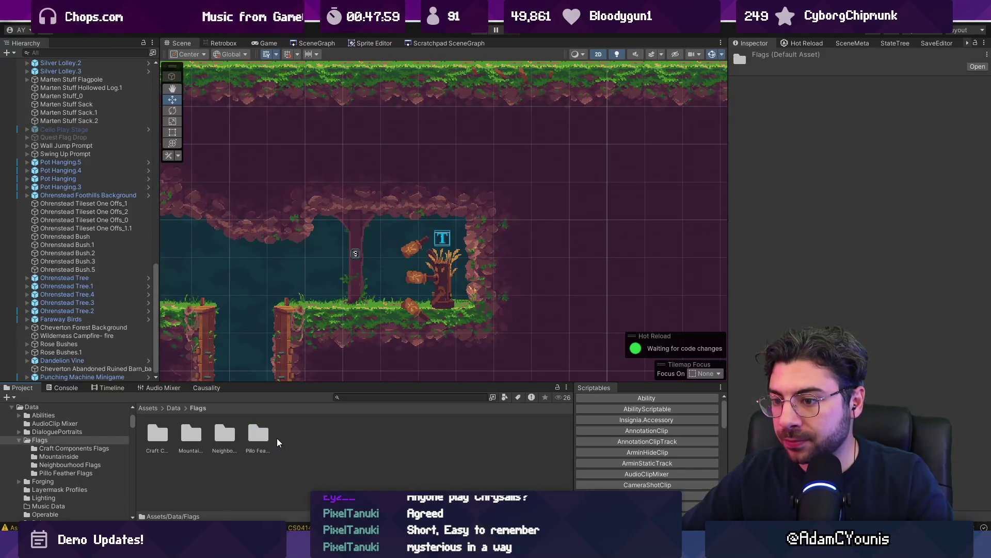
Create a QuestFlag asset named 'Roberto Punching Minigame Success Flag' and select the punching machine
{"action": "right_click", "coordinate": [318, 437]}
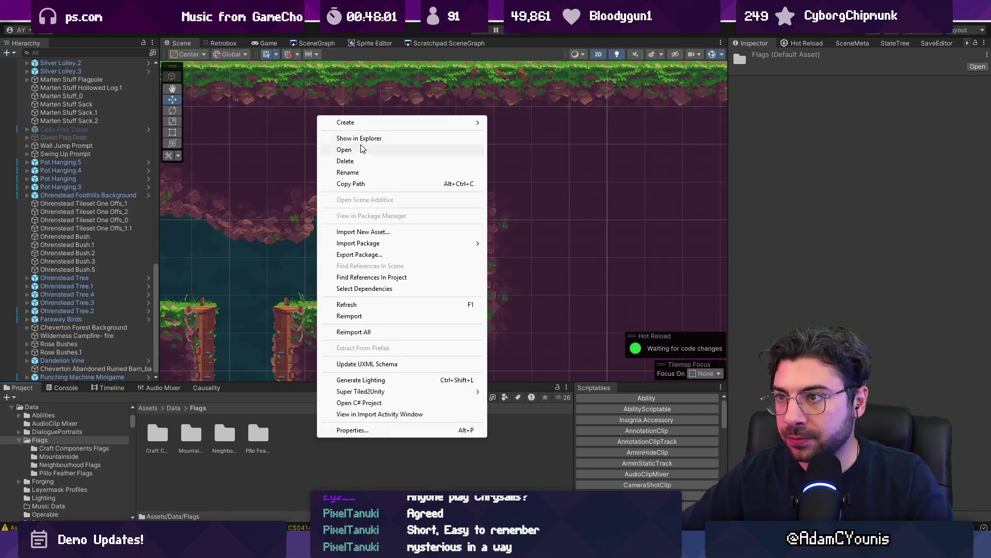
{"action": "scroll", "coordinate": [666, 455], "scroll_direction": "down", "scroll_amount": 5}
{"action": "scroll", "coordinate": [666, 455], "scroll_direction": "down", "scroll_amount": 15}
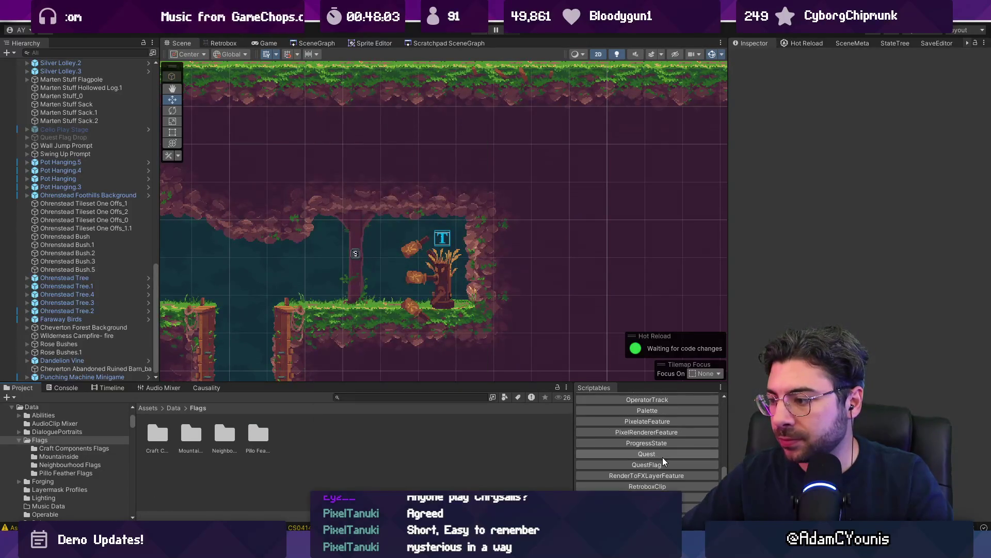
{"action": "scroll", "coordinate": [664, 461], "scroll_direction": "up", "scroll_amount": 3}
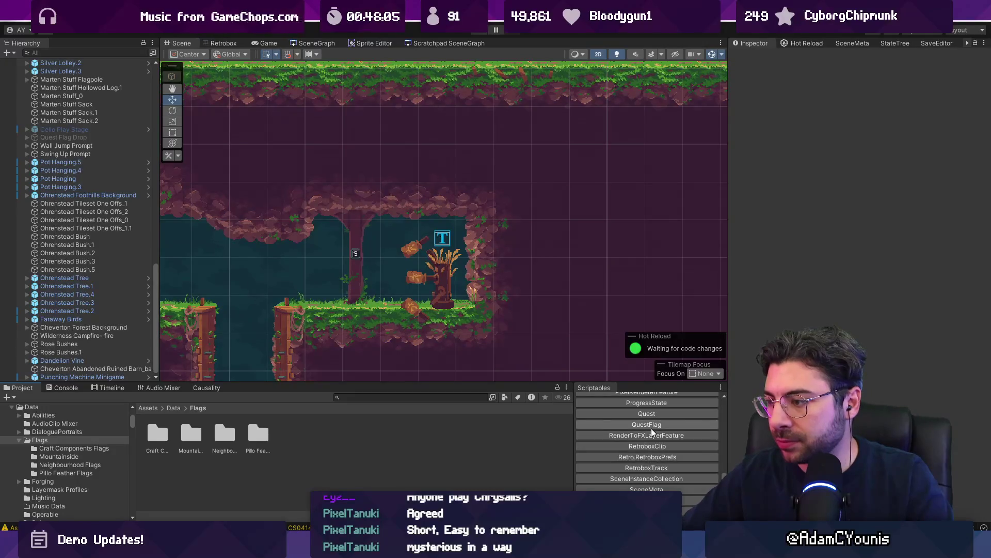
{"action": "left_click", "coordinate": [619, 424]}
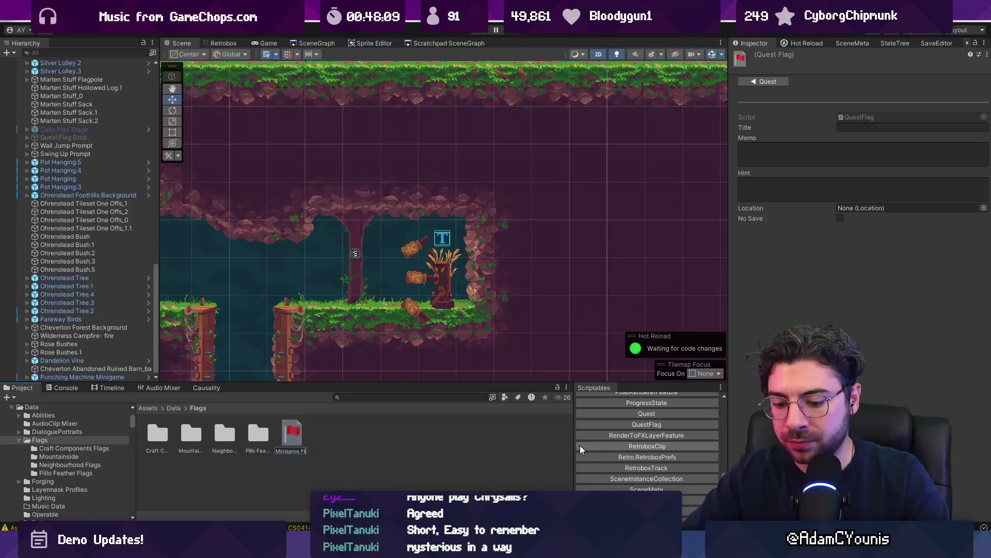
{"action": "type", "text": "Roberto Pur"}
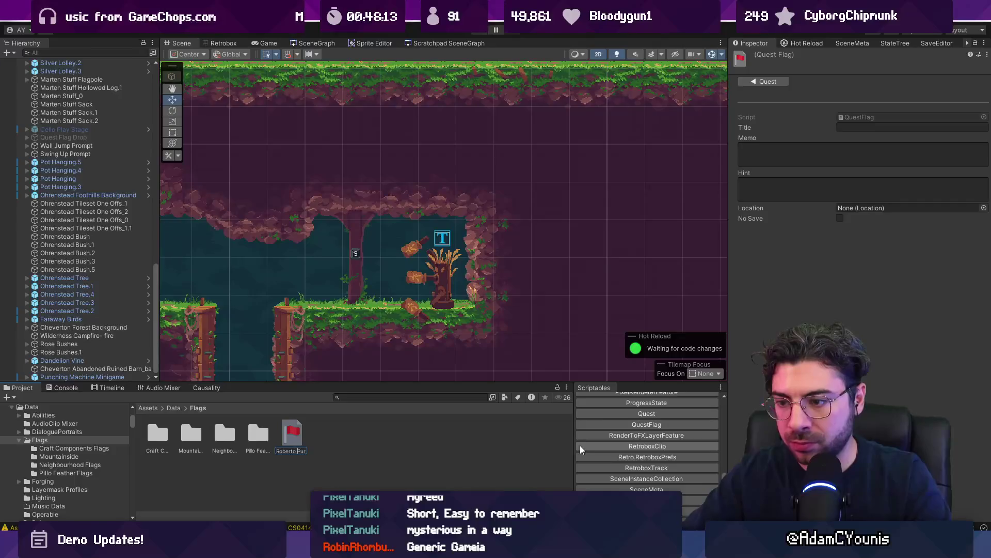
{"action": "key", "text": "Return"}
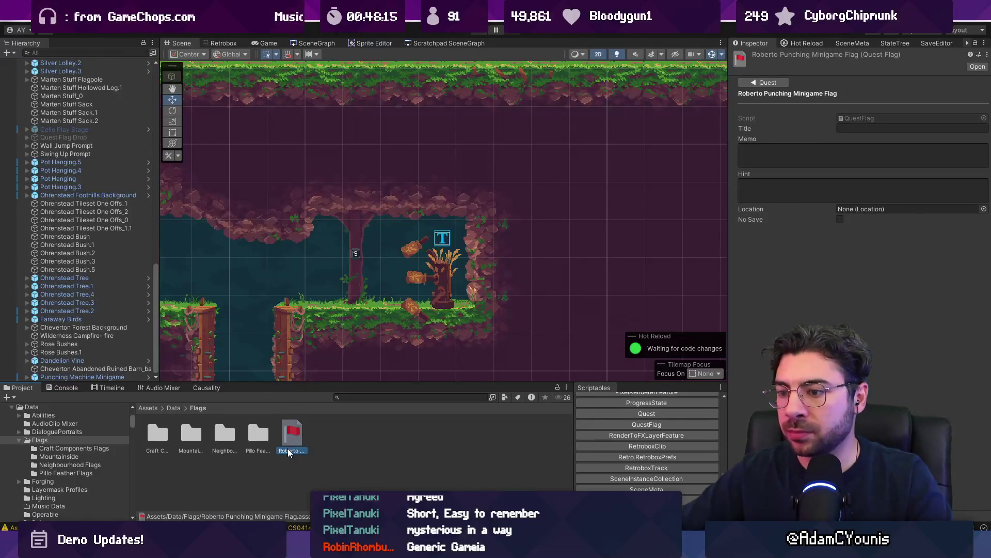
{"action": "type", "text": "Success"}
{"action": "key", "text": "Return"}
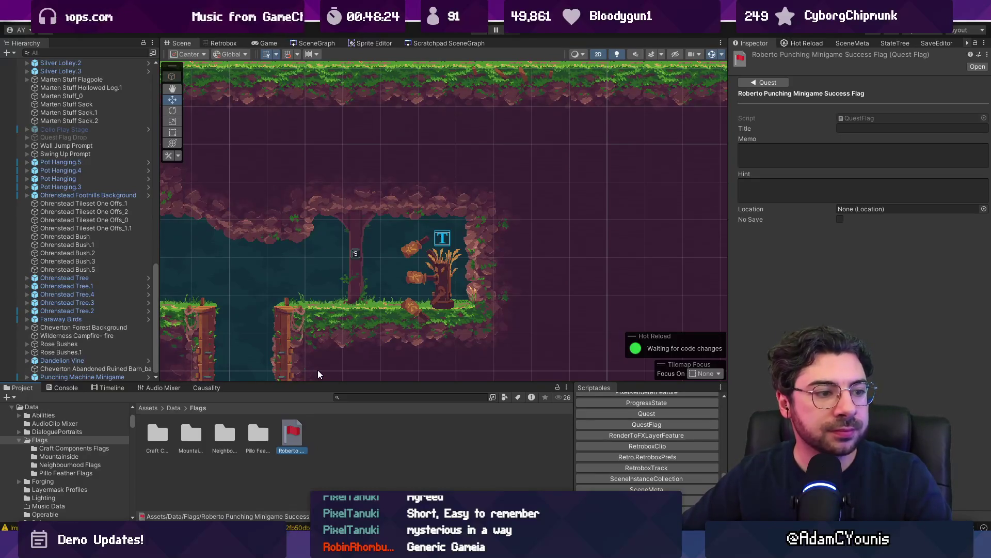
{"action": "left_click", "coordinate": [444, 278]}
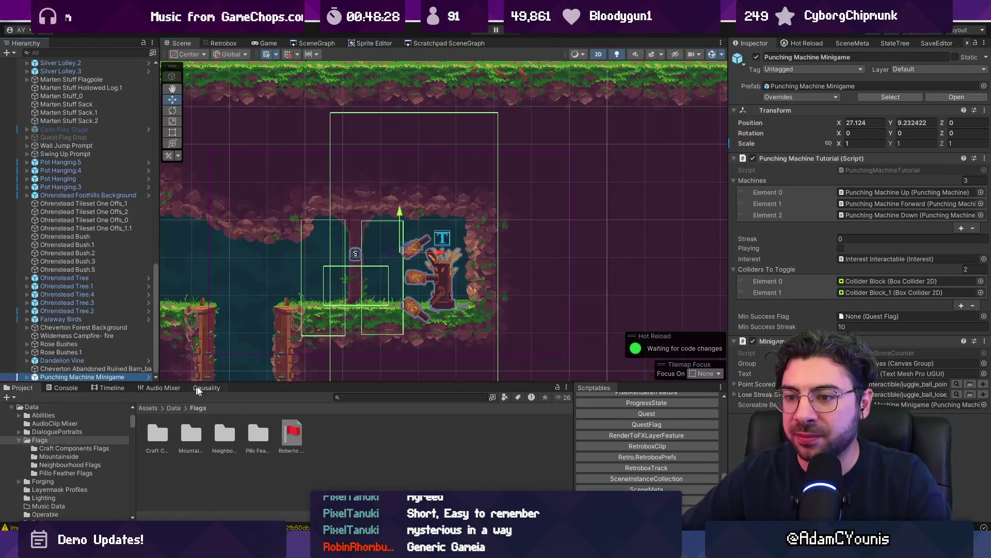
Drag the Roberto flag into Punching Machine Tutorial's Min Success Flag and exit prefab mode
{"action": "left_click", "coordinate": [149, 377]}
{"action": "mouse_move", "coordinate": [292, 434]}
{"action": "left_mouse_down"}
{"action": "mouse_move", "coordinate": [800, 176]}
{"action": "mouse_move", "coordinate": [864, 290]}
{"action": "left_mouse_up"}
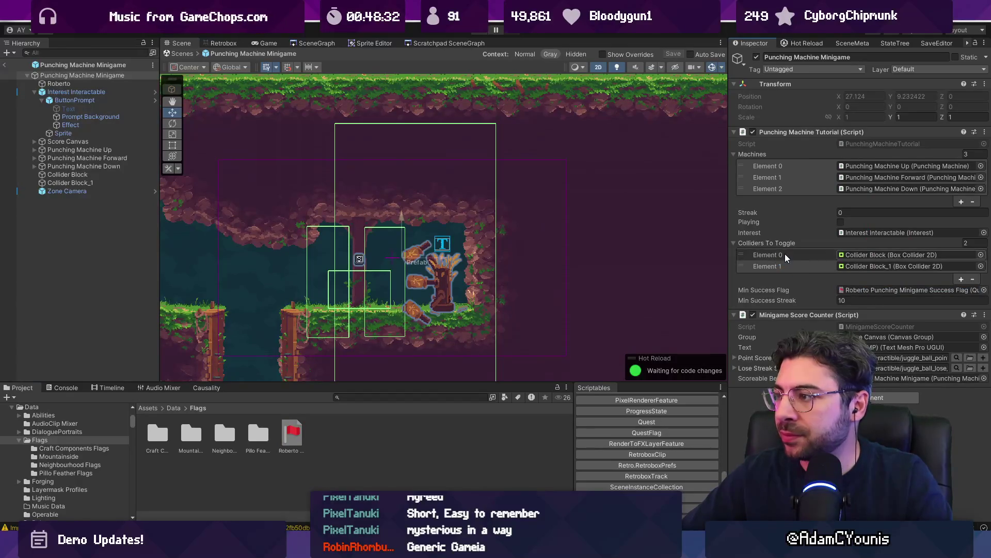
{"action": "left_click", "coordinate": [187, 53]}
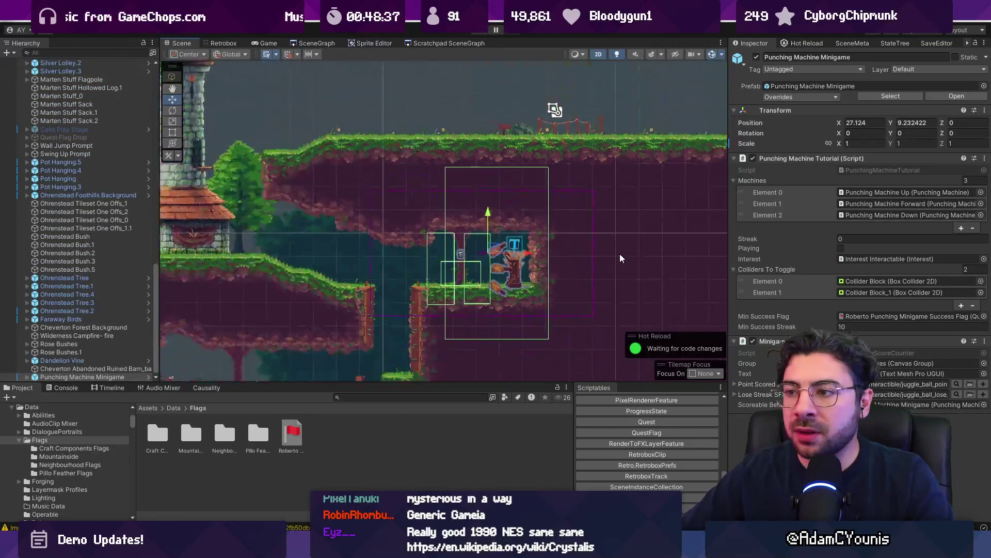
Glance at the Figma task list and return to Unity
{"action": "scroll", "coordinate": [341, 237], "scroll_direction": "up", "scroll_amount": 2}
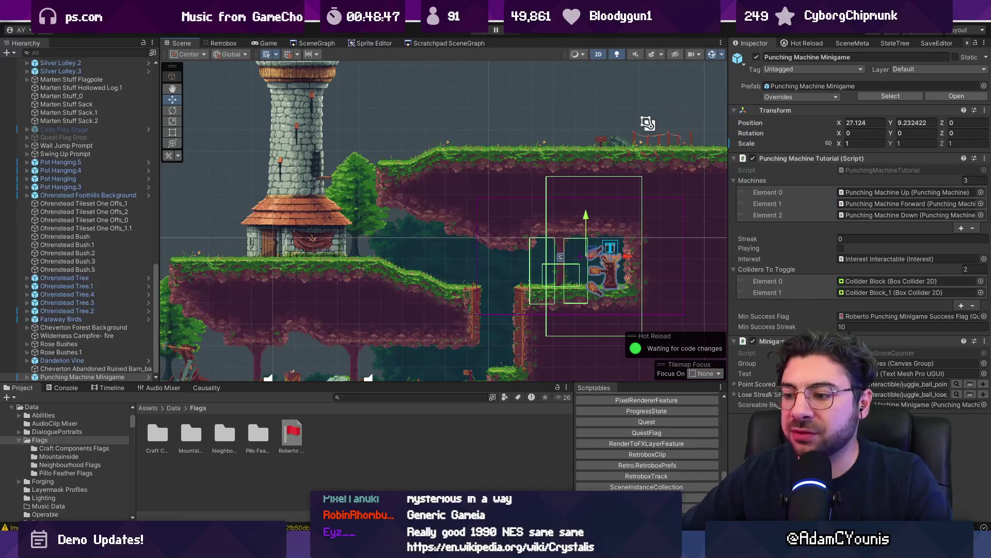
{"action": "key", "text": "alt+Tab"}
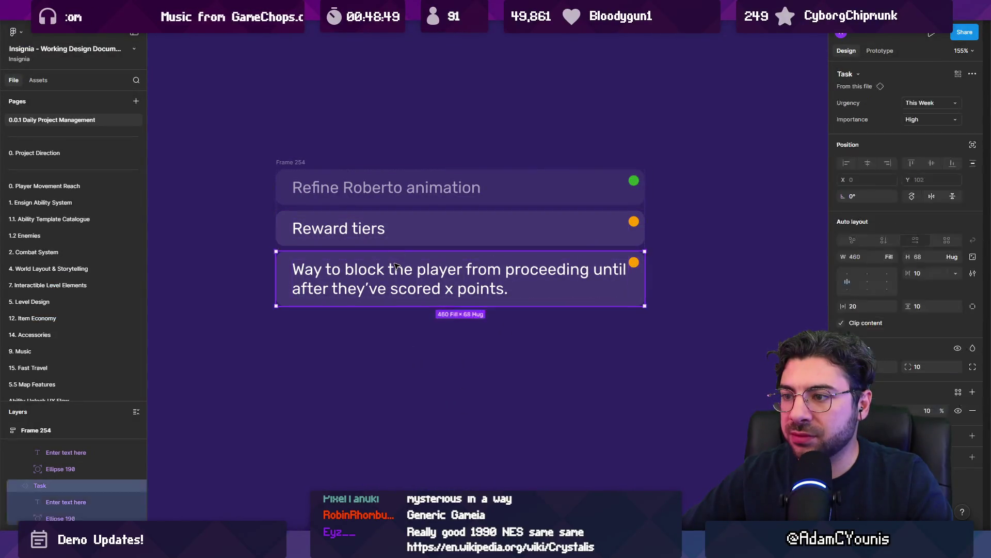
{"action": "key", "text": "alt+Tab"}
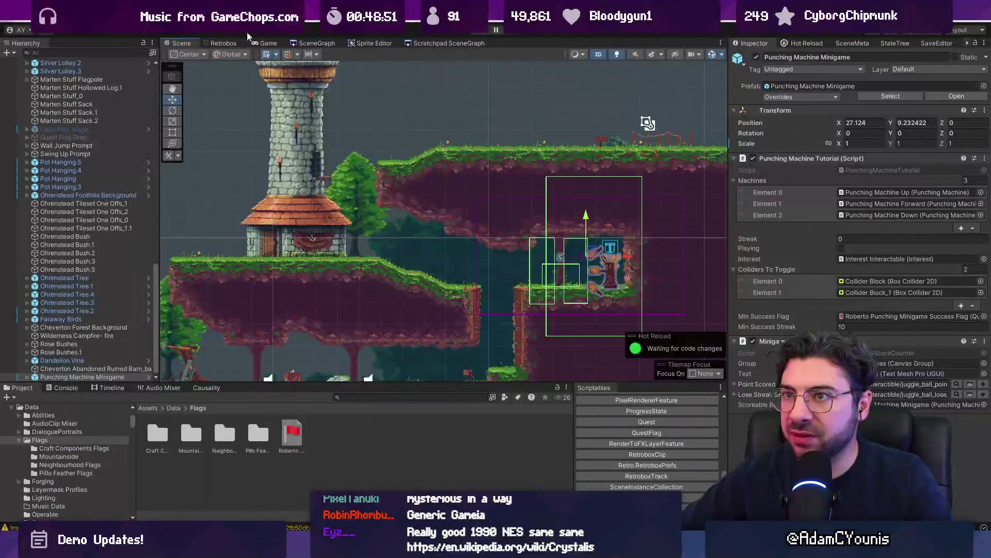
Open the 04_2_Watchtower_Tutorial scene from the SceneGraph
{"action": "left_click", "coordinate": [316, 43]}
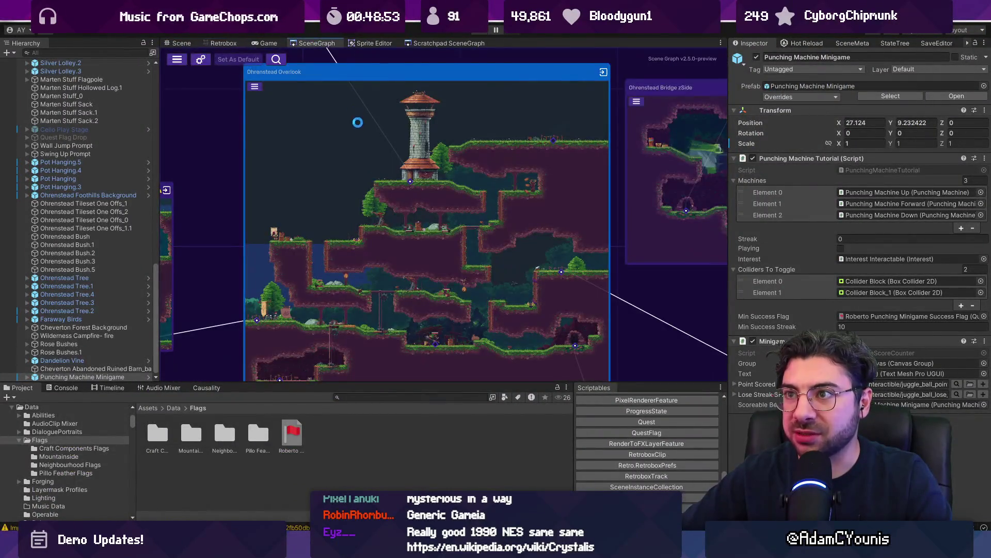
{"action": "key", "text": "alt+Tab"}
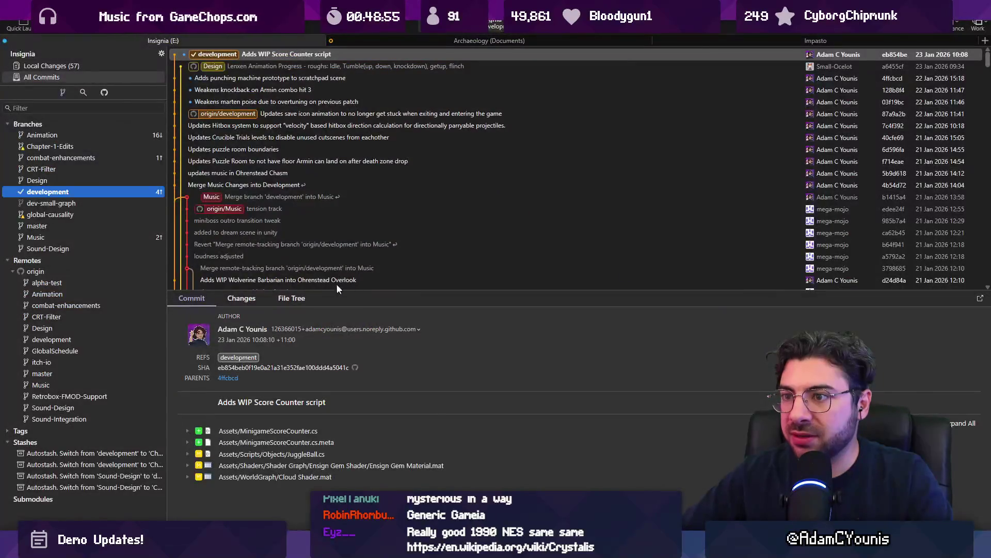
{"action": "key", "text": "alt+Tab"}
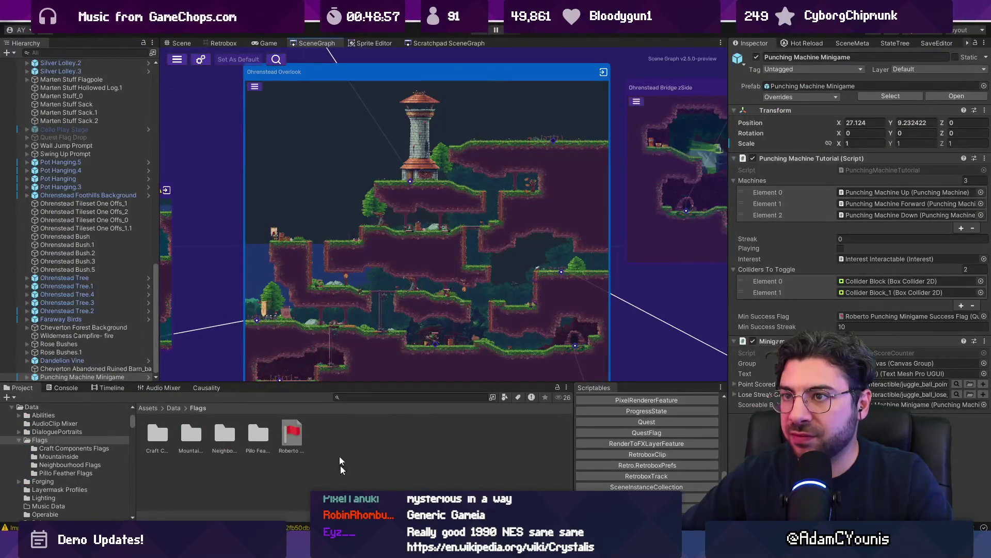
{"action": "left_click", "coordinate": [175, 43]}
{"action": "left_click", "coordinate": [313, 42]}
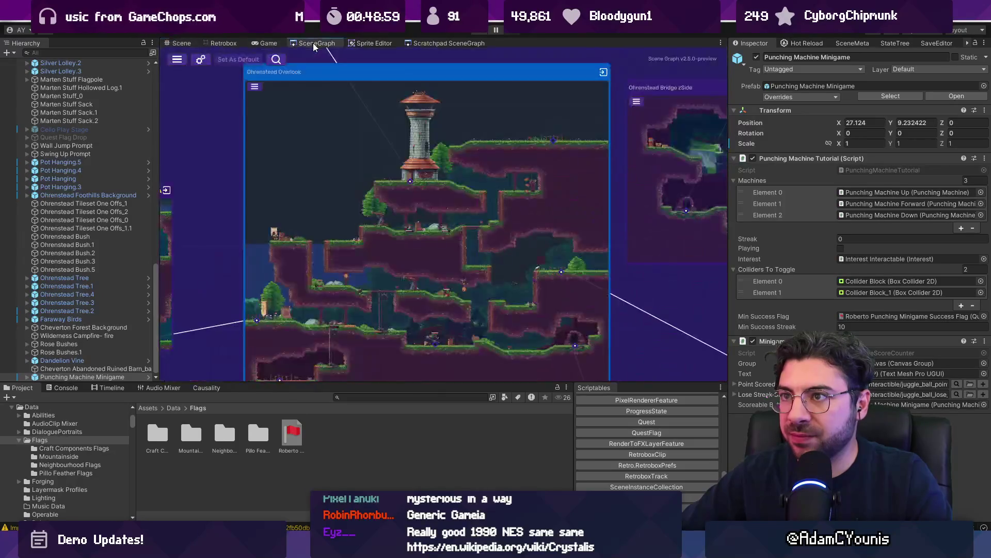
{"action": "scroll", "coordinate": [344, 166], "scroll_direction": "down", "scroll_amount": 5}
{"action": "double_click", "coordinate": [358, 203]}
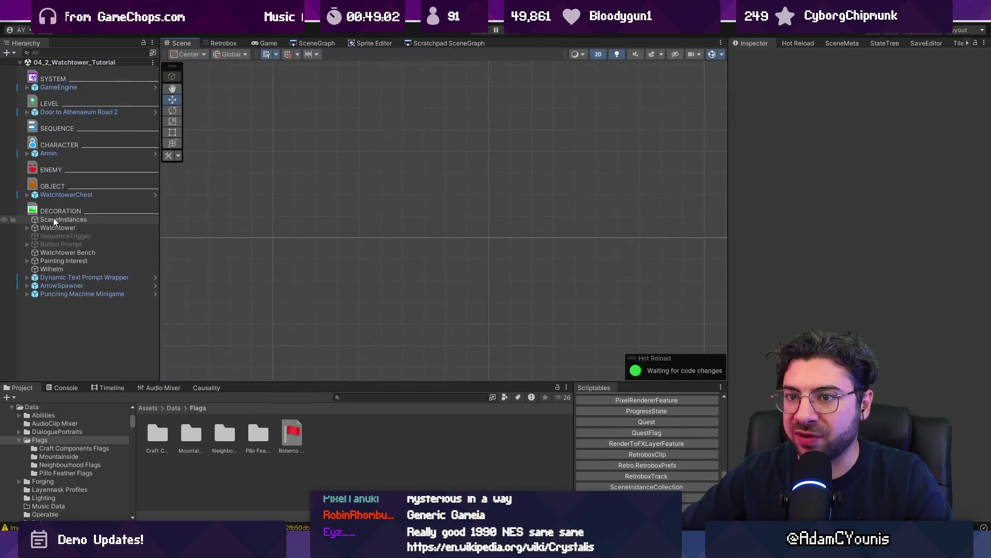
Under Watchtower, enable Barriers and delete the Punching Machine Minigame object
{"action": "left_click", "coordinate": [73, 235]}
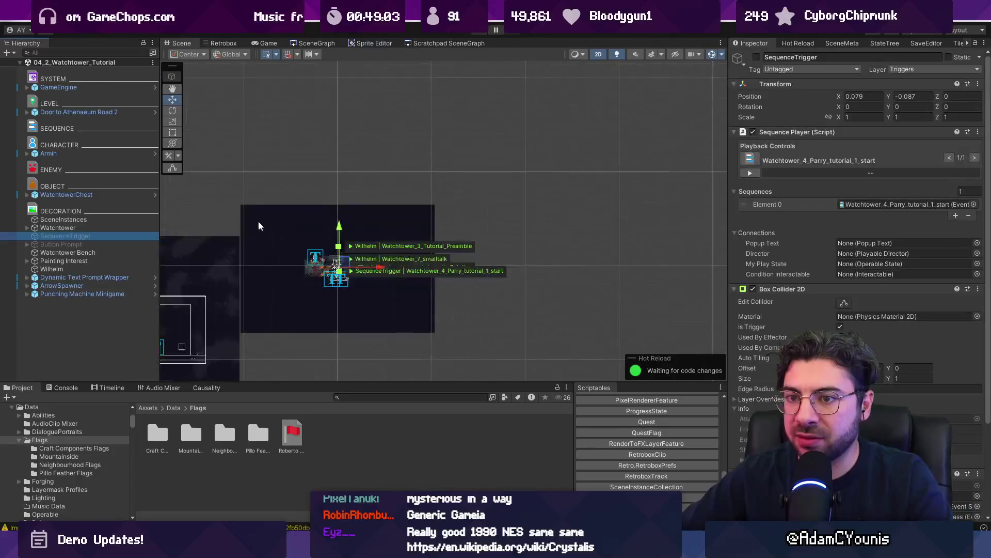
{"action": "left_click", "coordinate": [51, 244], "text": "ctrl"}
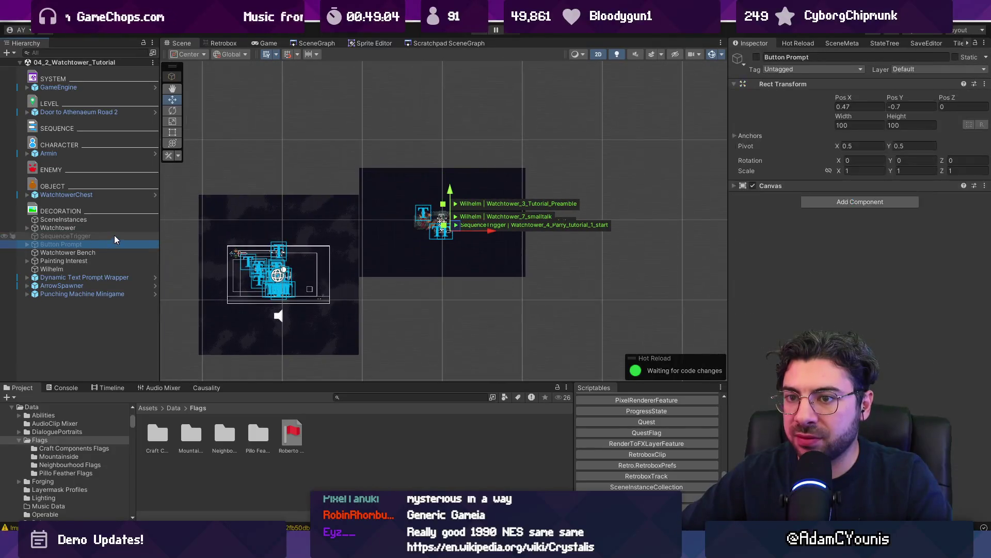
{"action": "left_click", "coordinate": [49, 236]}
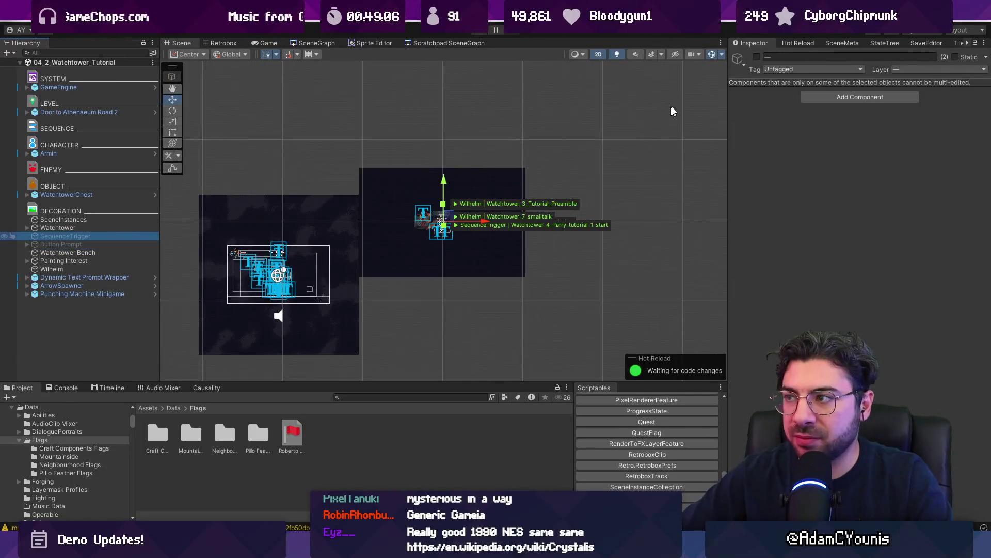
{"action": "left_click", "coordinate": [27, 227]}
{"action": "left_click", "coordinate": [26, 228]}
{"action": "left_click", "coordinate": [27, 227]}
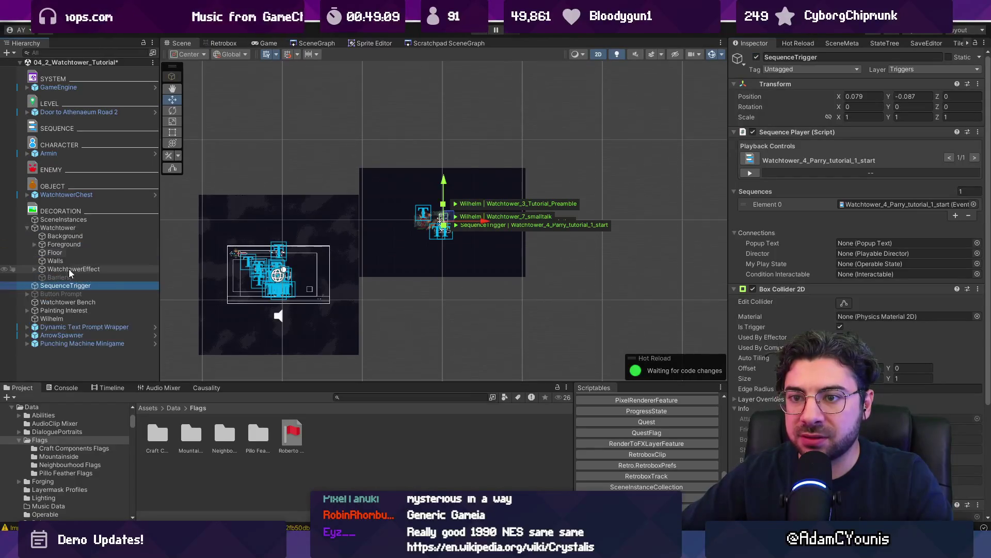
{"action": "left_click", "coordinate": [117, 277]}
{"action": "key", "text": "alt+shift+a"}
{"action": "left_click", "coordinate": [97, 335]}
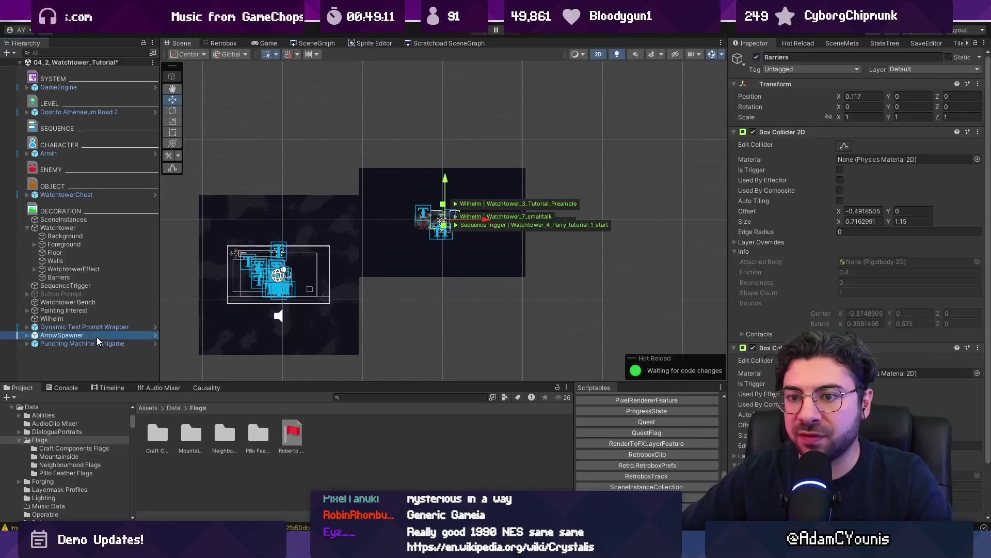
{"action": "left_click", "coordinate": [97, 343]}
{"action": "key", "text": "Delete"}
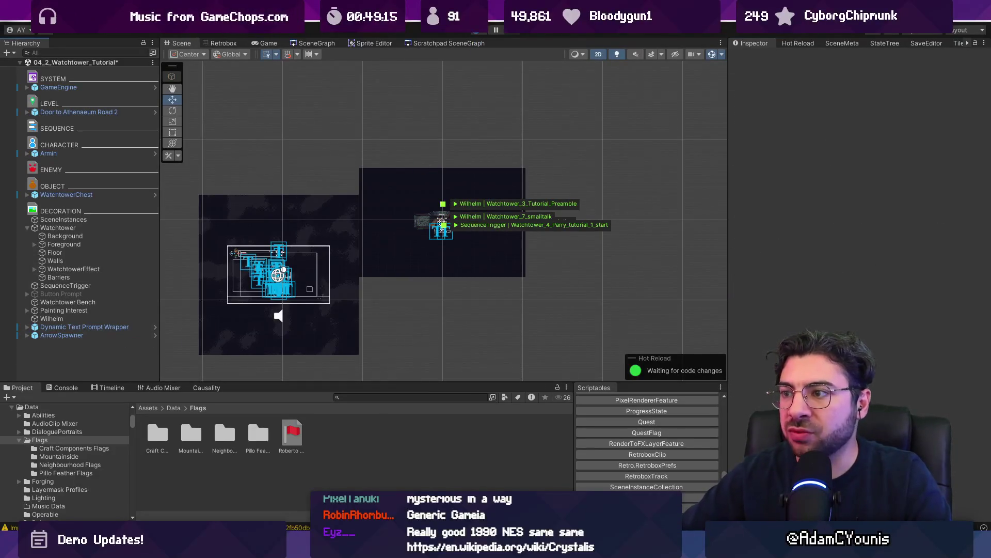
Save the scene, test it in Play mode, then switch to Fork
{"action": "key", "text": "ctrl+s"}
{"action": "left_click", "coordinate": [478, 32]}
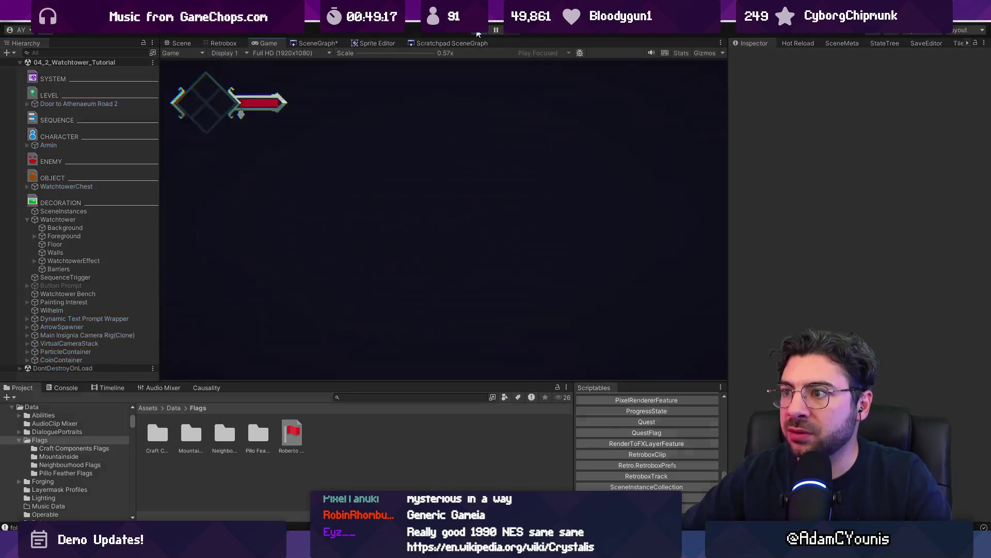
{"action": "left_click", "coordinate": [478, 32]}
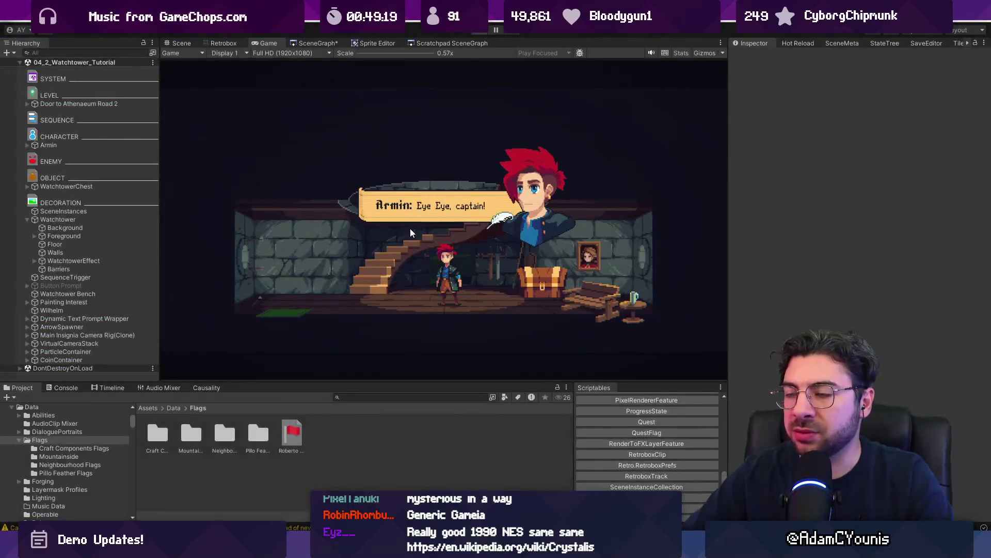
{"action": "left_click", "coordinate": [318, 43]}
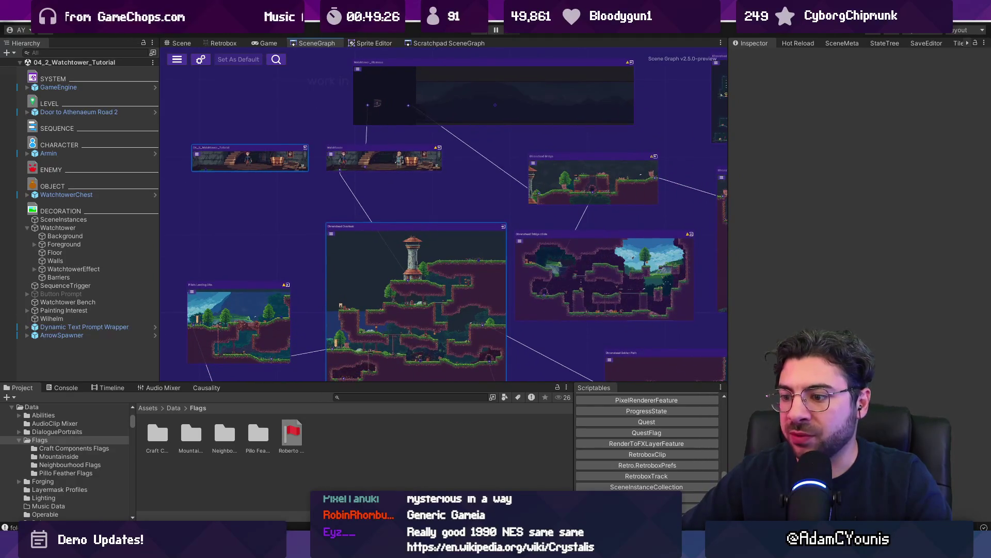
{"action": "key", "text": "alt+Tab"}
{"action": "key", "text": "Escape"}
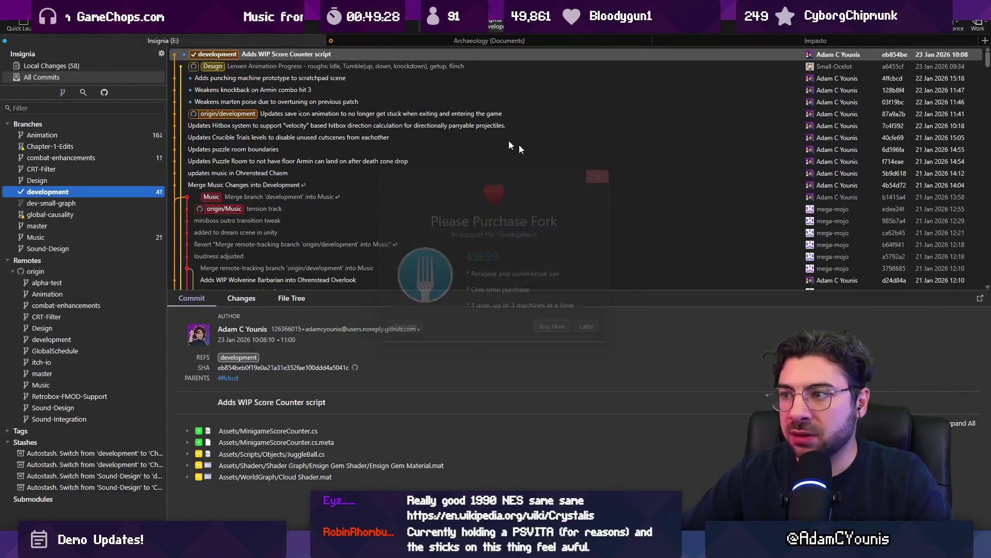
Stage all changes, commit with a message mentioning IScoreable, and push development to origin
{"action": "left_click", "coordinate": [100, 64]}
{"action": "left_click", "coordinate": [368, 51]}
{"action": "scroll", "coordinate": [277, 356], "scroll_direction": "down", "scroll_amount": 10}
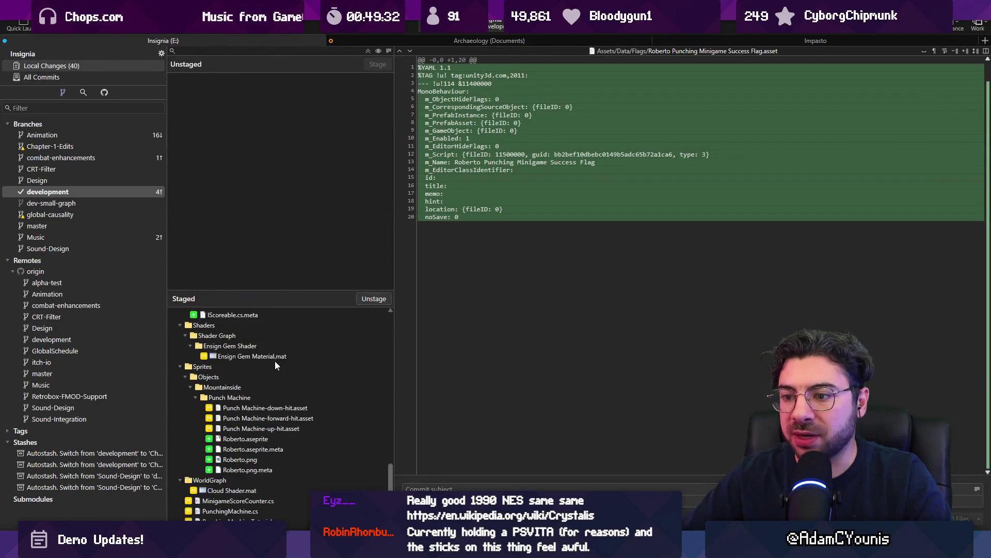
{"action": "scroll", "coordinate": [281, 396], "scroll_direction": "up", "scroll_amount": 6}
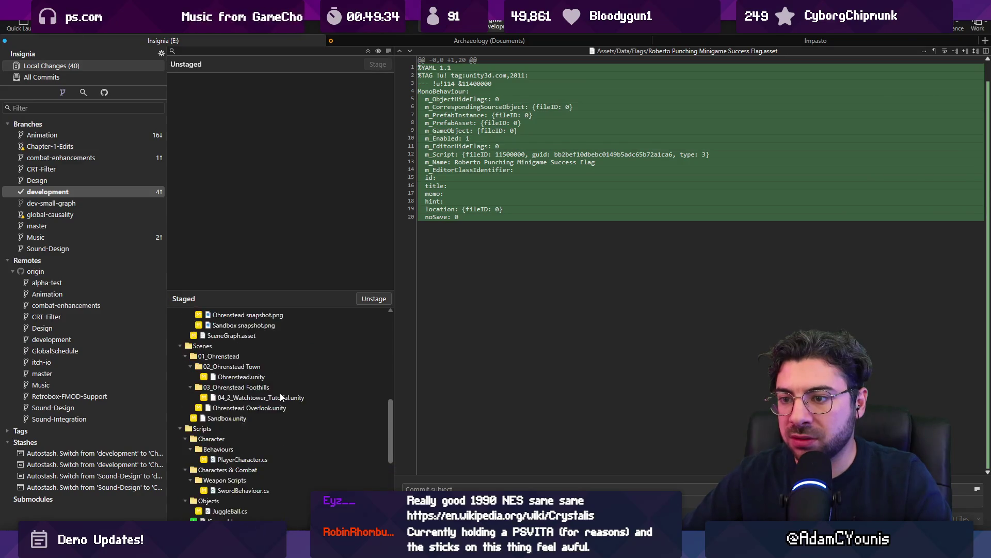
{"action": "scroll", "coordinate": [281, 395], "scroll_direction": "down", "scroll_amount": 3}
{"action": "type", "text": "Adds Roberto Punching mini"}
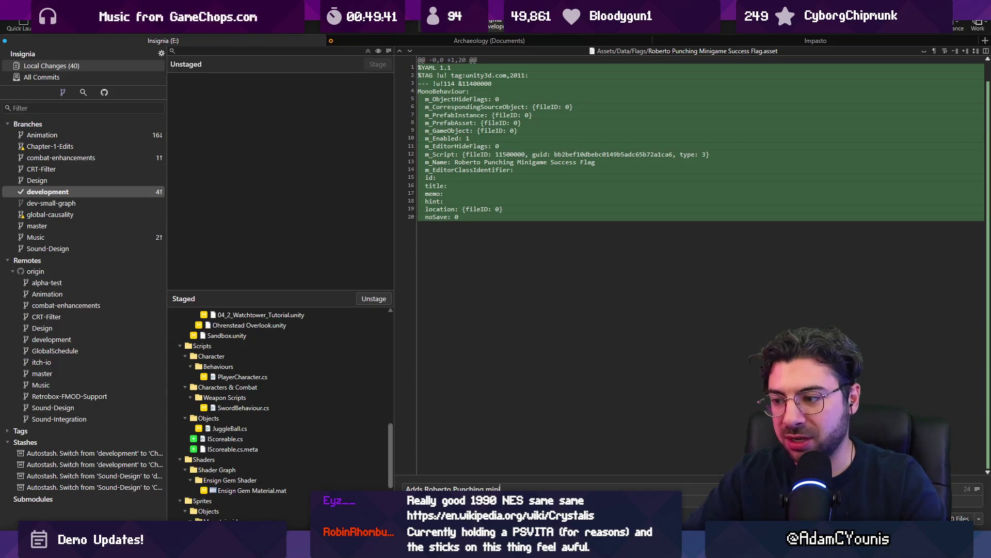
{"action": "type", "text": "game to the game m"}
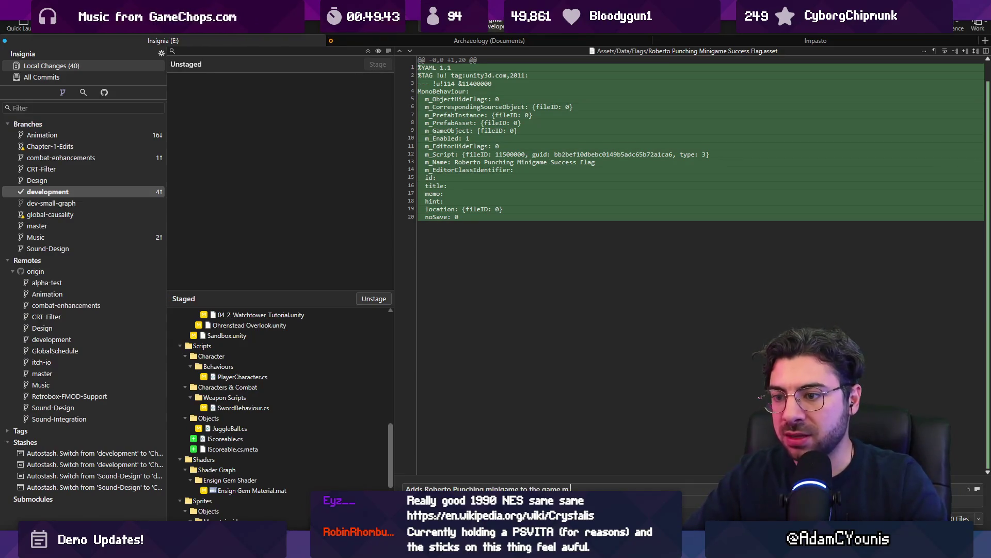
{"action": "type", "text": ", adds I"}
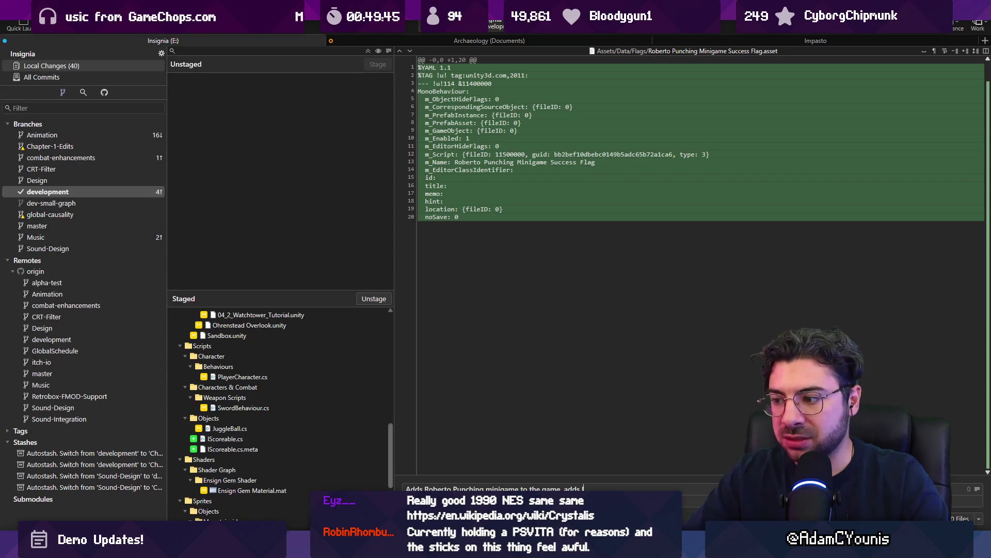
{"action": "type", "text": "Scoreable and"}
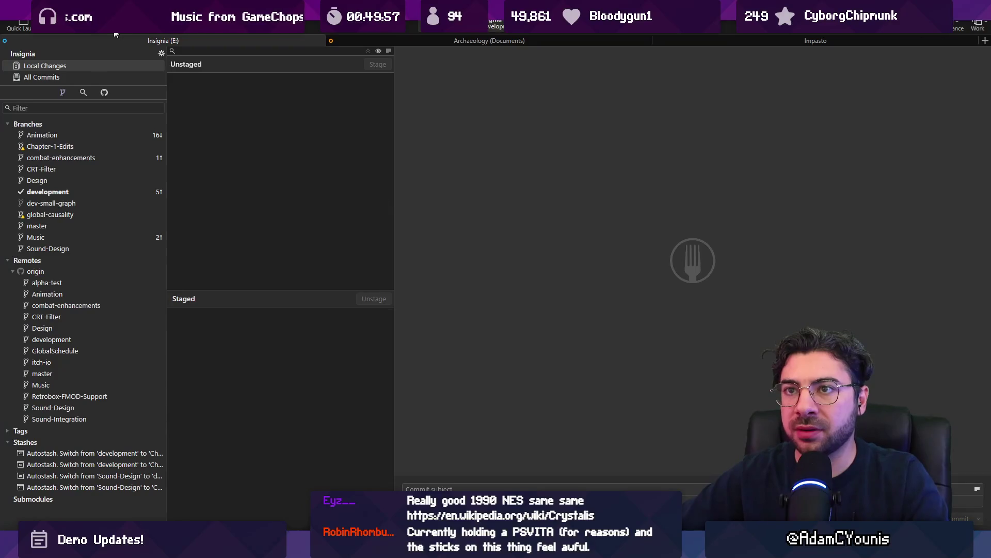
{"action": "left_click", "coordinate": [116, 34]}
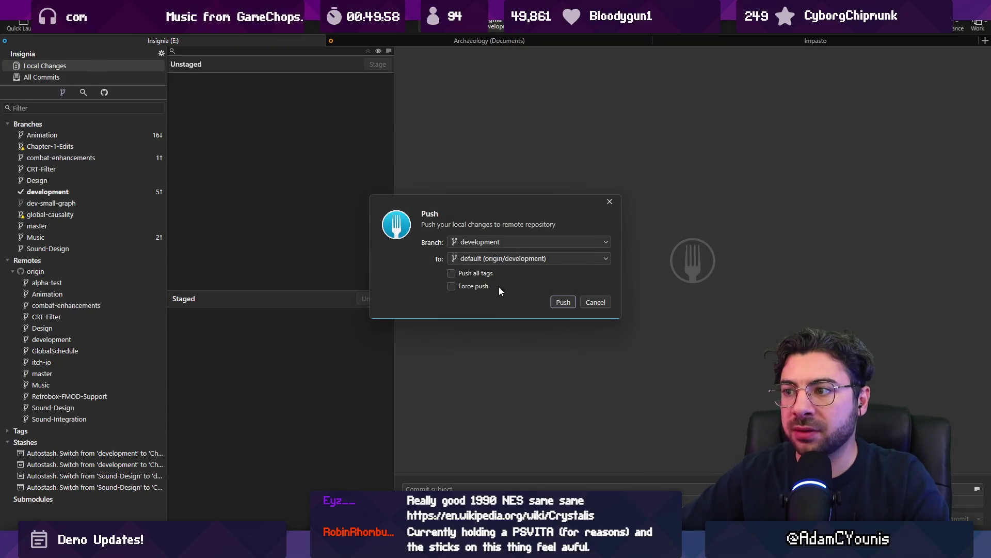
{"action": "left_click", "coordinate": [558, 302]}
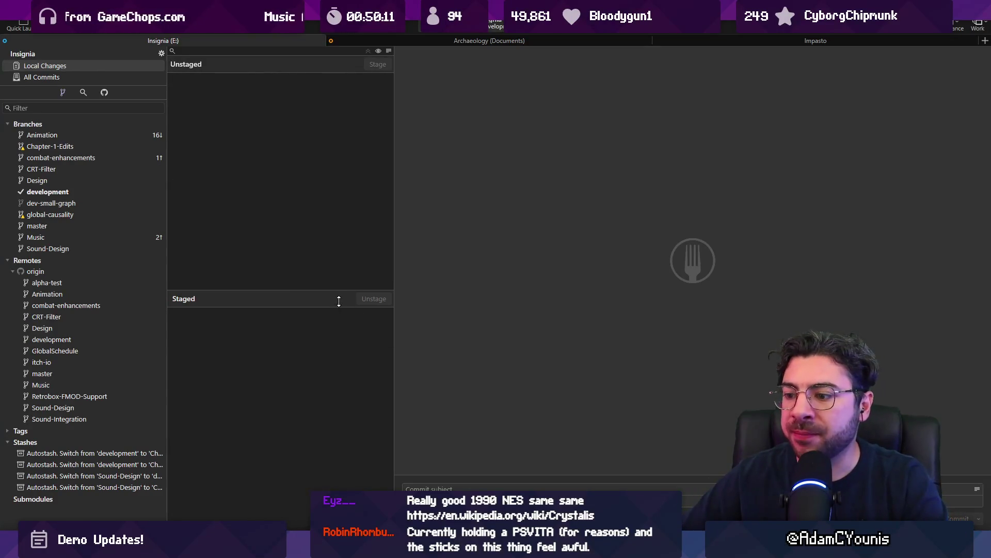
In a new Chrome tab, search Google for 'retroid pocket 2 +'
{"action": "mouse_move", "coordinate": [495, 547]}
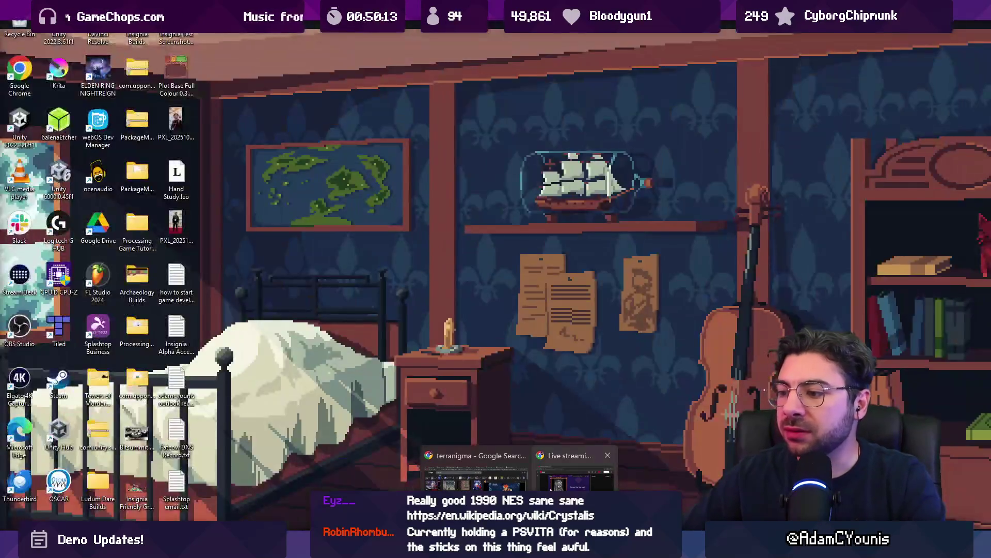
{"action": "left_click", "coordinate": [473, 473]}
{"action": "key", "text": "ctrl+t"}
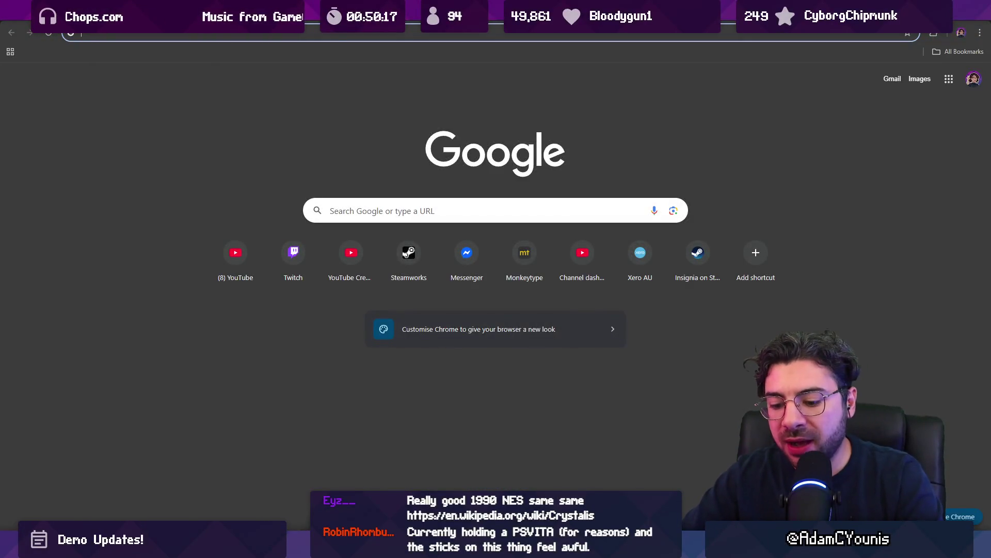
{"action": "type", "text": "retroid pocket 2 _"}
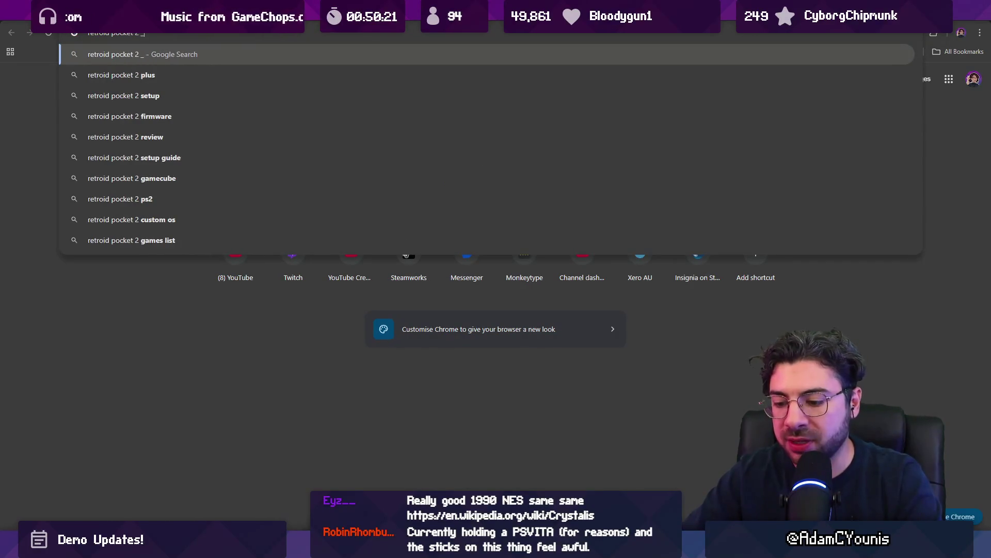
{"action": "key", "text": "BackSpace"}
{"action": "type", "text": "+"}
{"action": "key", "text": "Return"}
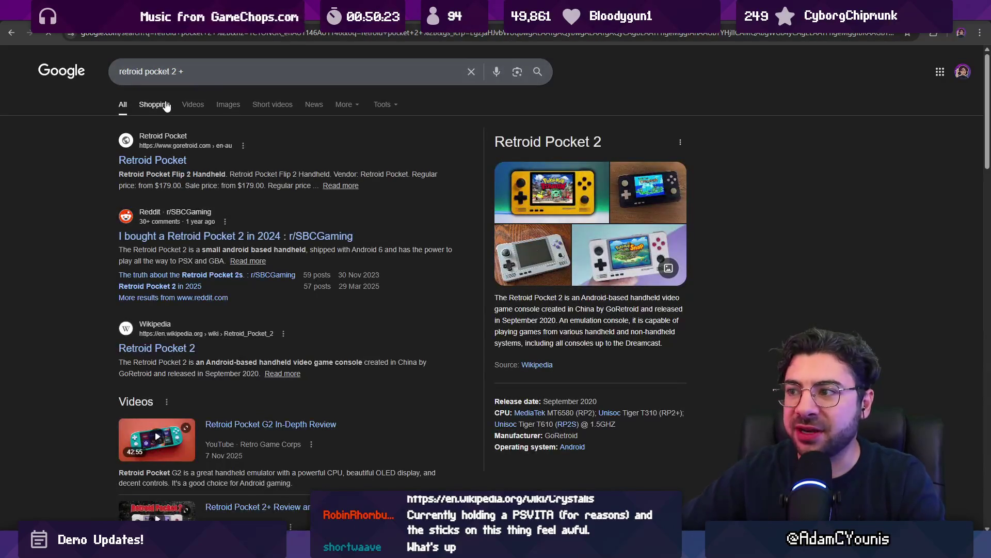
Browse the Shopping results listing Retroid handhelds with prices
{"action": "left_click", "coordinate": [167, 106]}
{"action": "scroll", "coordinate": [516, 350], "scroll_direction": "down", "scroll_amount": 4}
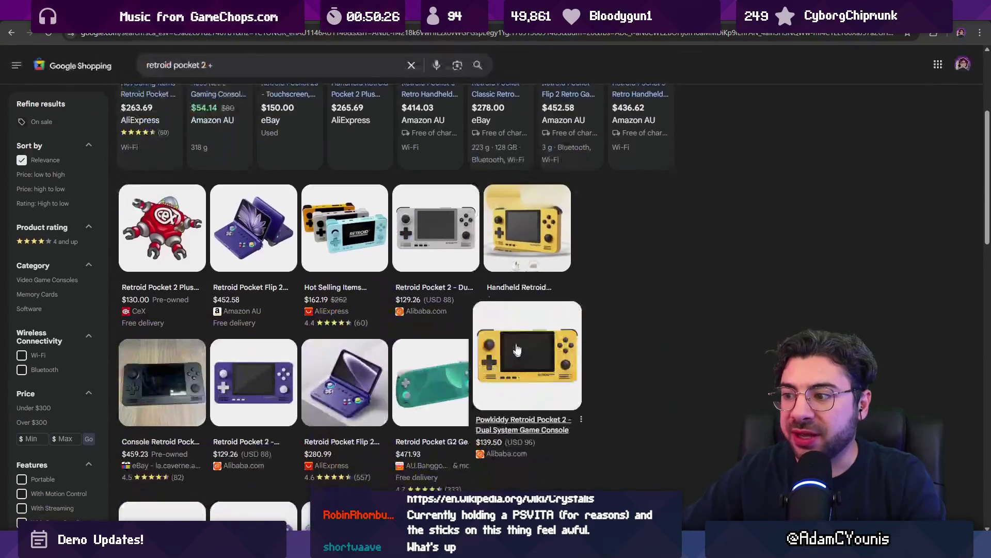
{"action": "mouse_move", "coordinate": [516, 240]}
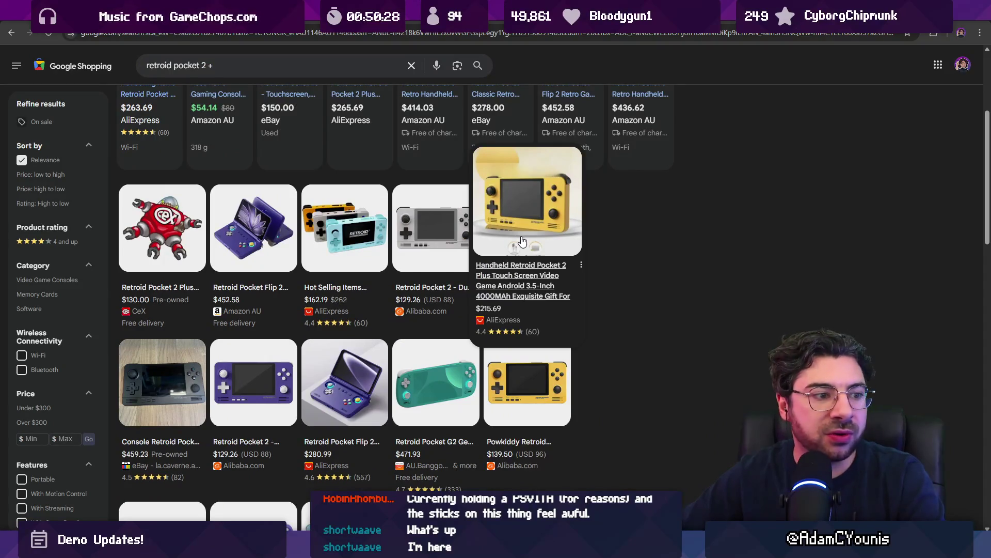
{"action": "scroll", "coordinate": [521, 240], "scroll_direction": "down", "scroll_amount": 2}
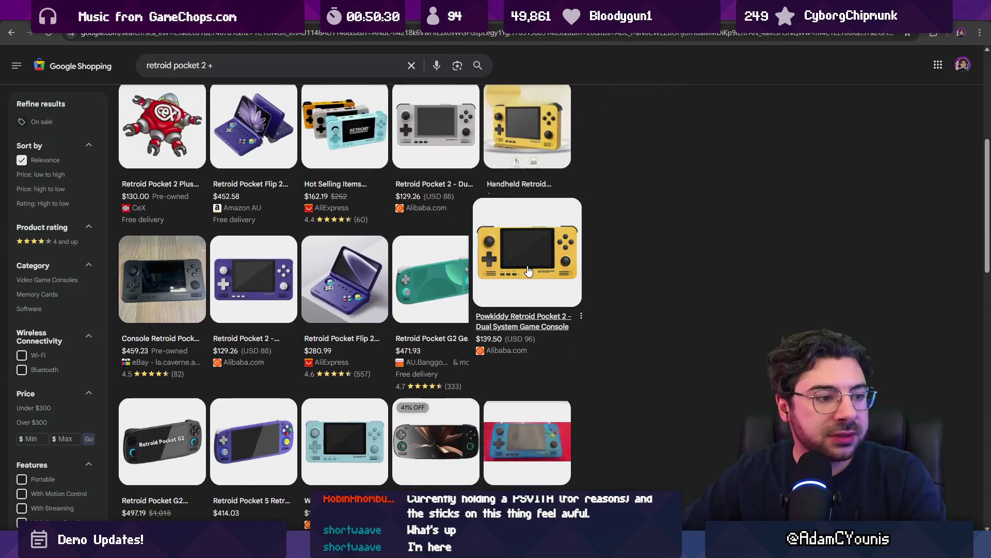
{"action": "scroll", "coordinate": [528, 271], "scroll_direction": "down", "scroll_amount": 9}
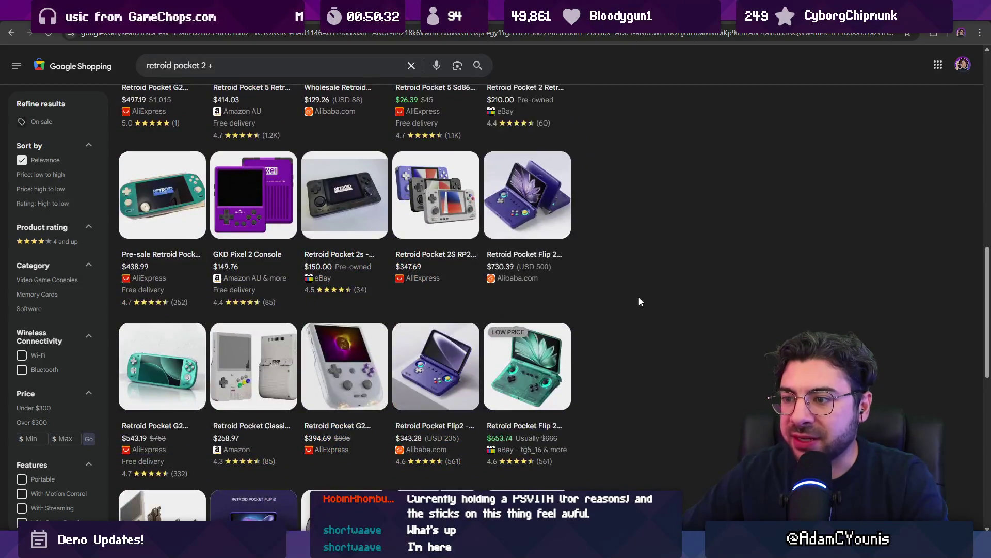
{"action": "scroll", "coordinate": [639, 296], "scroll_direction": "down", "scroll_amount": 5}
{"action": "scroll", "coordinate": [696, 353], "scroll_direction": "up", "scroll_amount": 15}
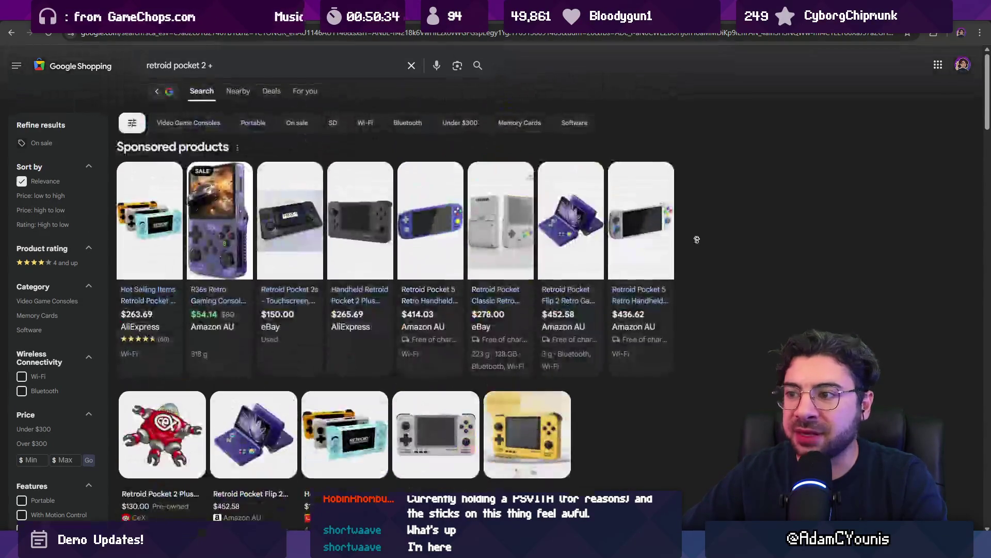
{"action": "left_click", "coordinate": [324, 34]}
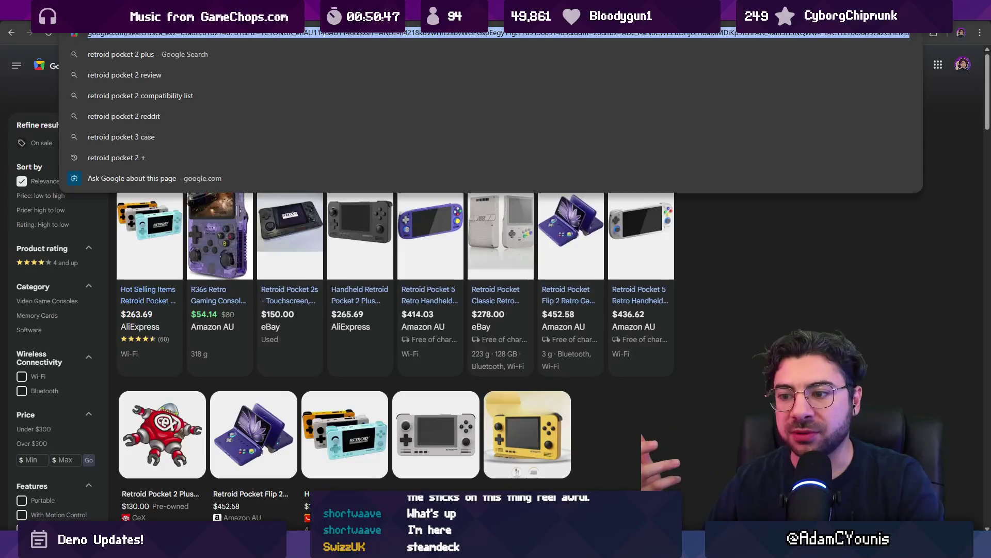
{"action": "key", "text": "Escape"}
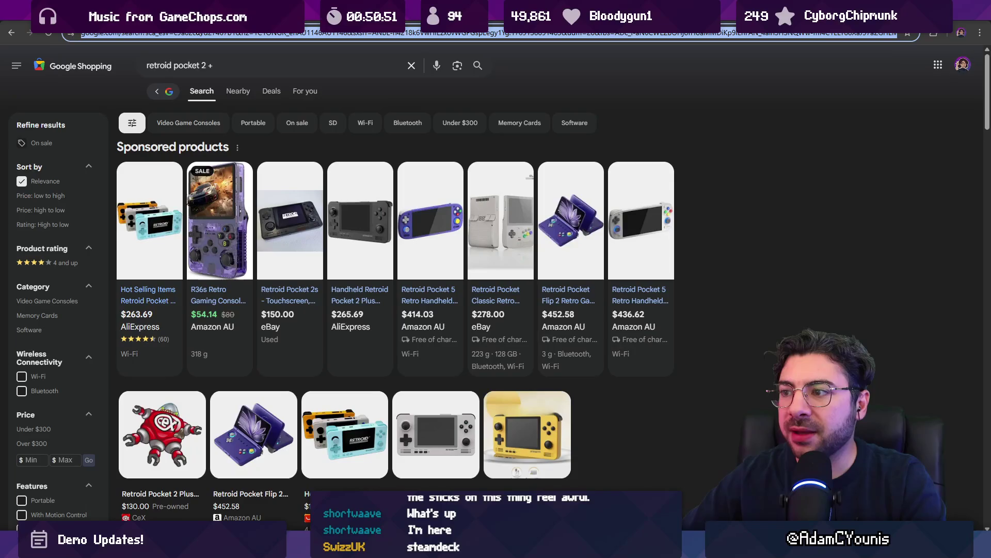
Search 'retroid', open the goretroid.com store page (stays blank), then start a fresh tab
{"action": "type", "text": "retroid"}
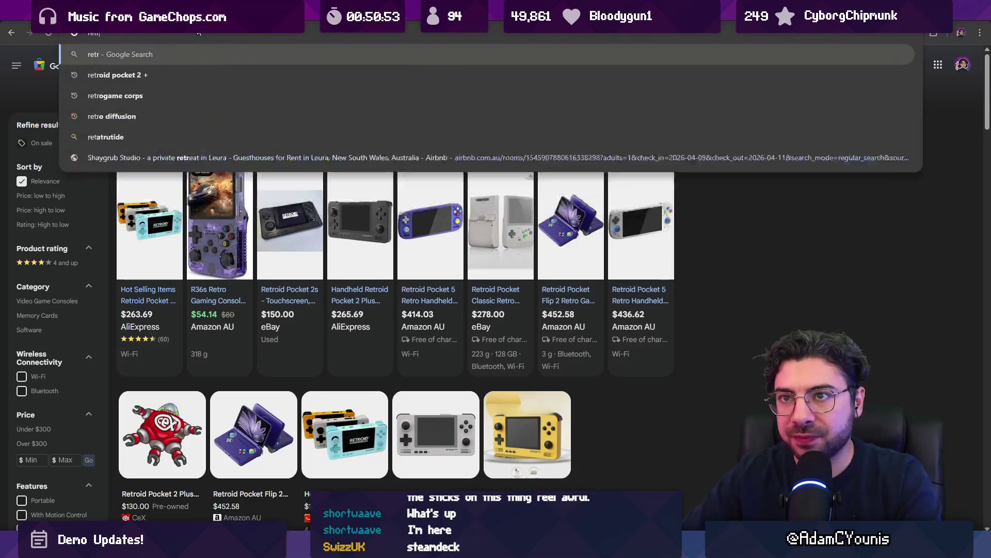
{"action": "key", "text": "Return"}
{"action": "left_click", "coordinate": [168, 161]}
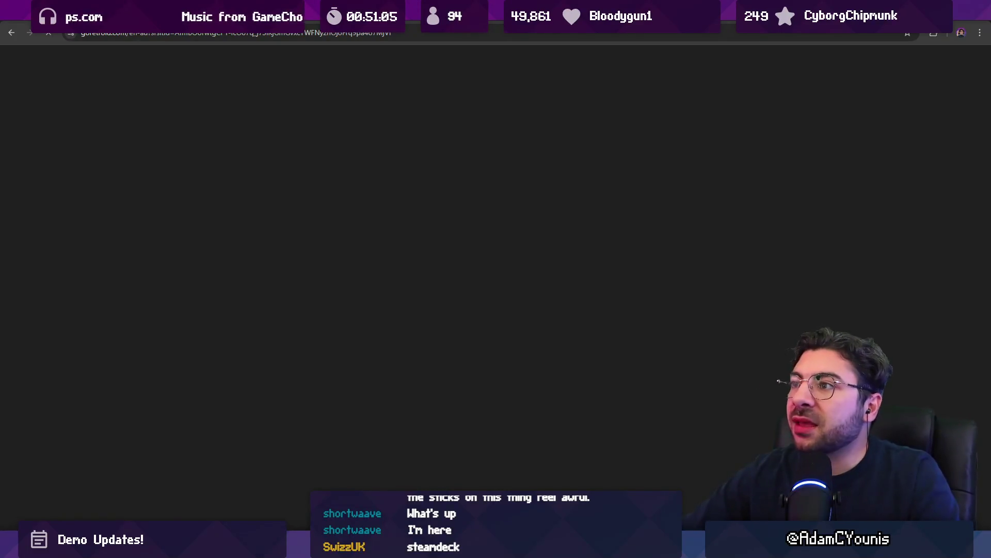
{"action": "key", "text": "alt+Left"}
{"action": "key", "text": "alt+Right"}
{"action": "key", "text": "alt+Right"}
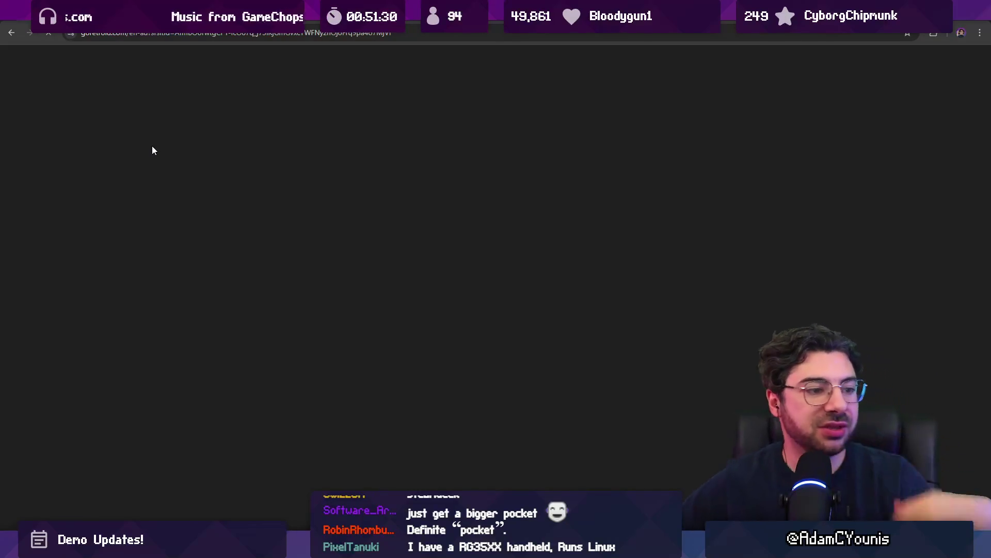
{"action": "key", "text": "ctrl+t"}
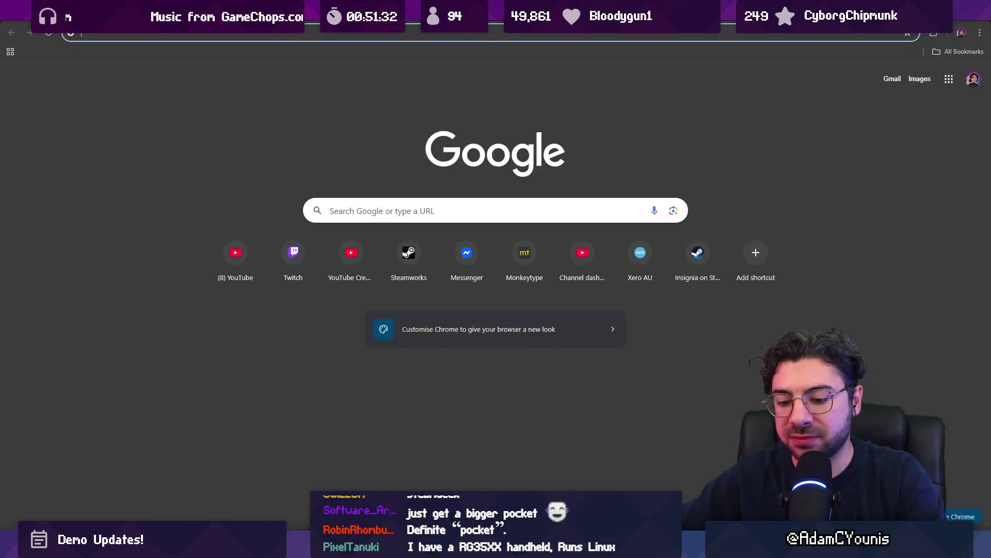
Search Google for 'rg35xx' and scroll through the results
{"action": "type", "text": "rg35xx"}
{"action": "key", "text": "Return"}
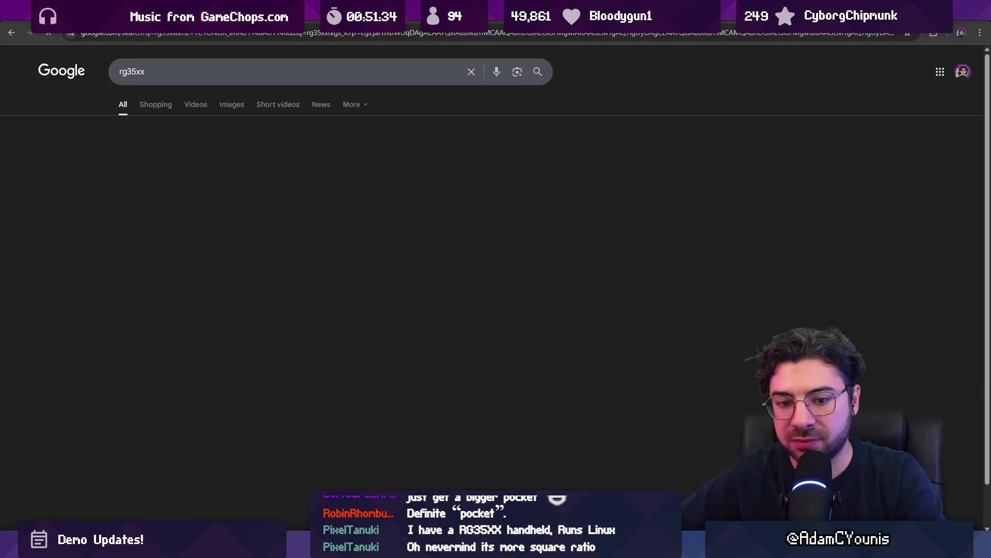
{"action": "scroll", "coordinate": [105, 181], "scroll_direction": "down", "scroll_amount": 10}
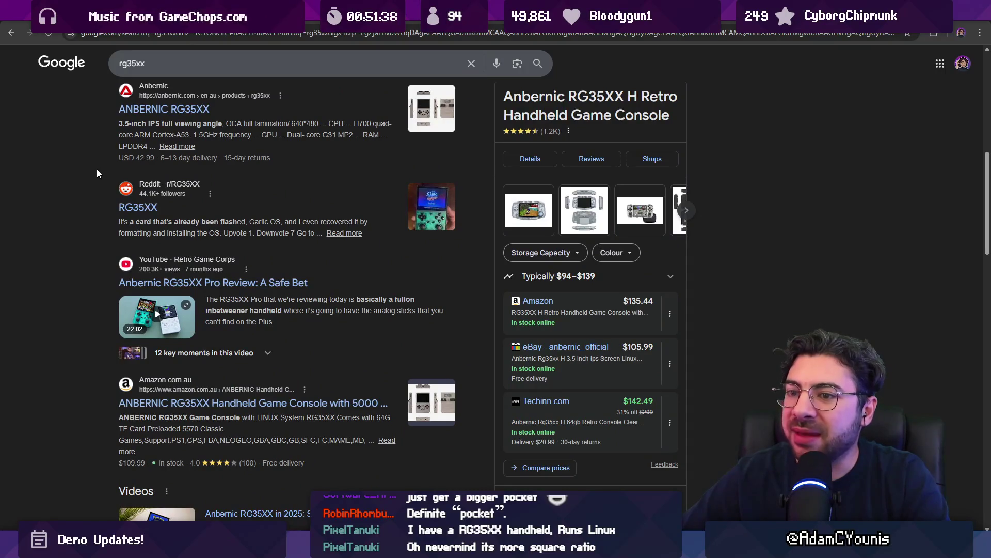
{"action": "scroll", "coordinate": [97, 169], "scroll_direction": "down", "scroll_amount": 3}
{"action": "scroll", "coordinate": [97, 169], "scroll_direction": "down", "scroll_amount": 4}
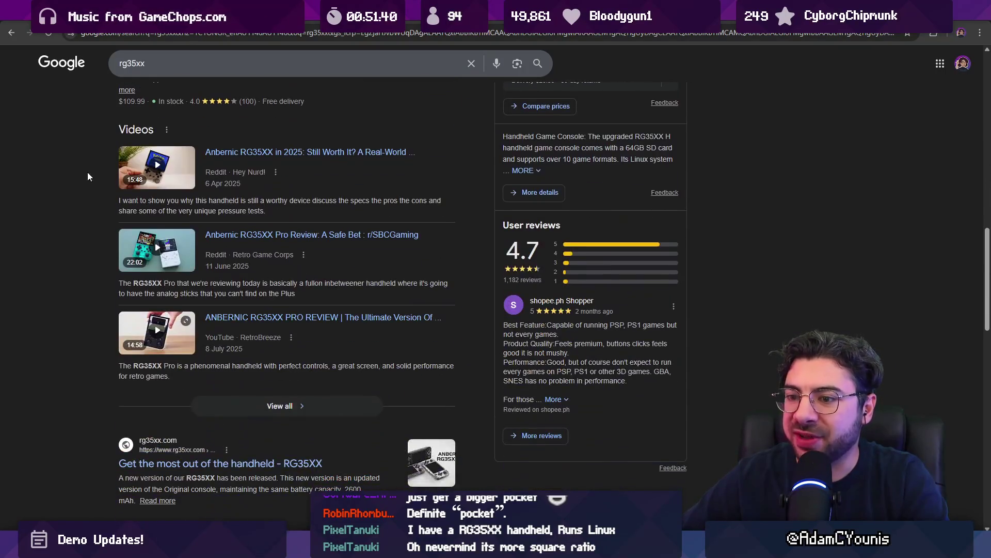
{"action": "scroll", "coordinate": [76, 181], "scroll_direction": "up", "scroll_amount": 15}
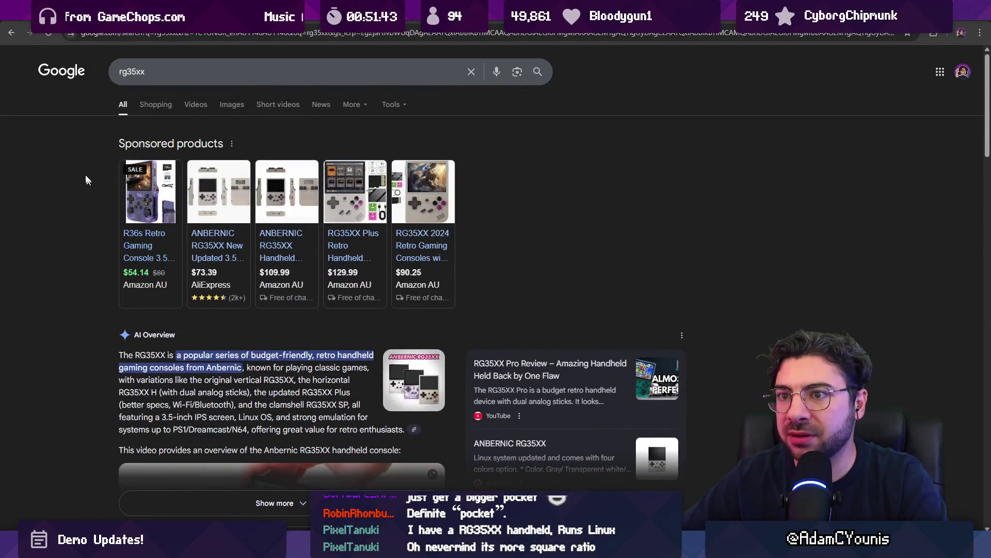
Search 'retroidpocket amazon' and browse the Amazon.com.au Retroid listings
{"action": "left_click", "coordinate": [106, 32]}
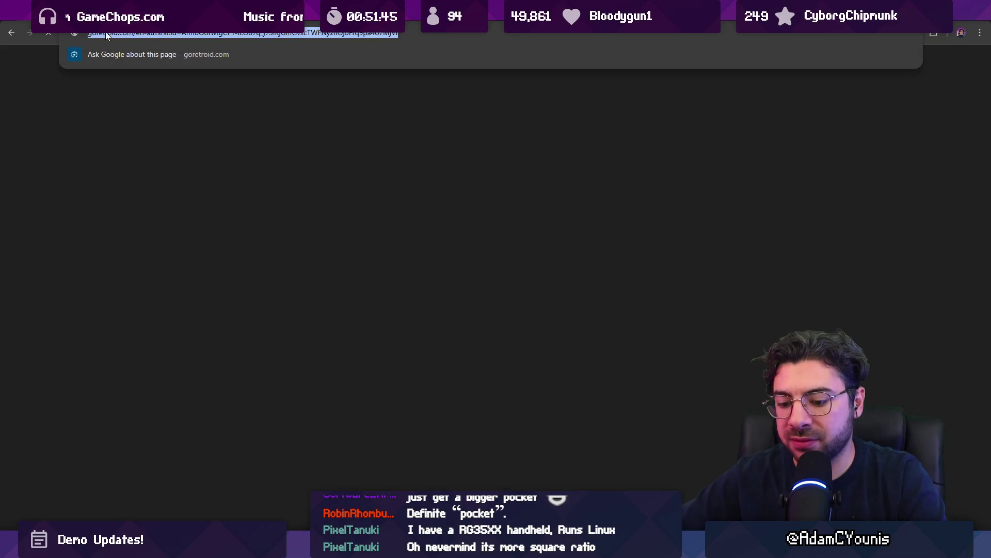
{"action": "type", "text": "retroidpocket amazon"}
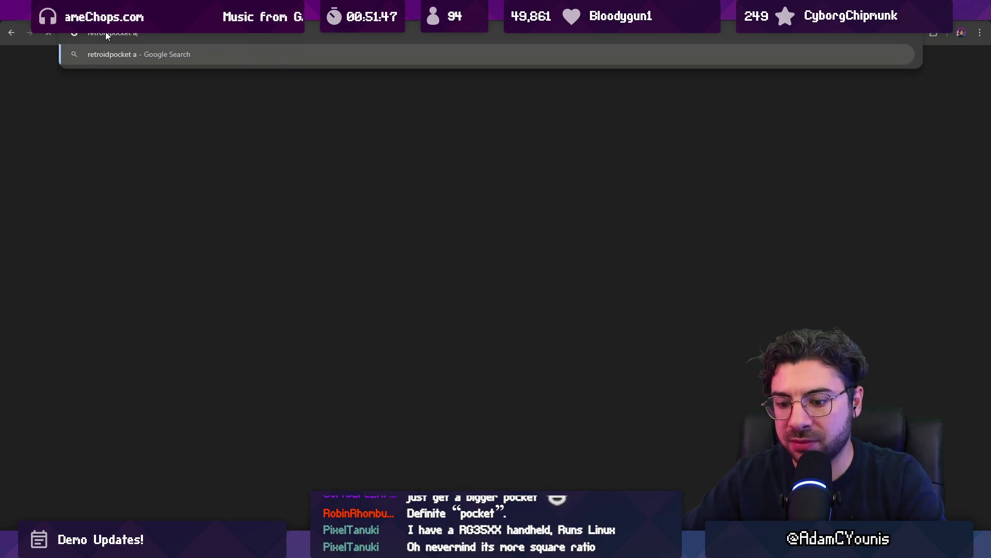
{"action": "key", "text": "Return"}
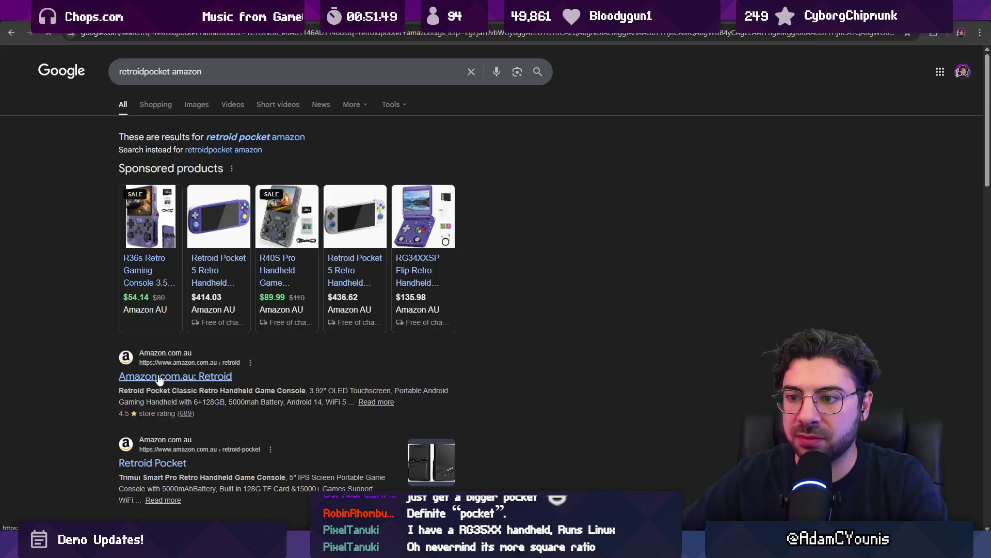
{"action": "left_click", "coordinate": [157, 380]}
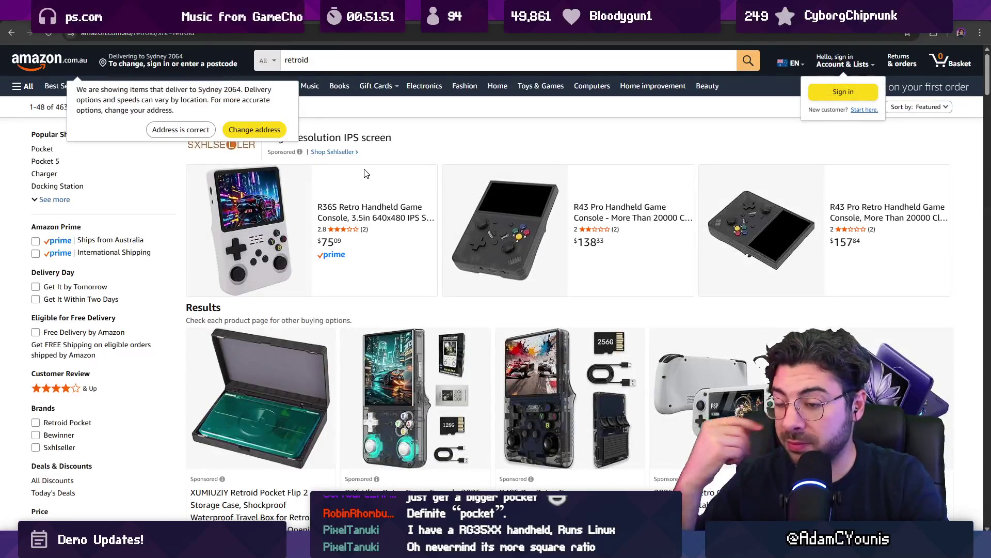
{"action": "scroll", "coordinate": [366, 165], "scroll_direction": "down", "scroll_amount": 3}
{"action": "scroll", "coordinate": [362, 145], "scroll_direction": "up", "scroll_amount": 3}
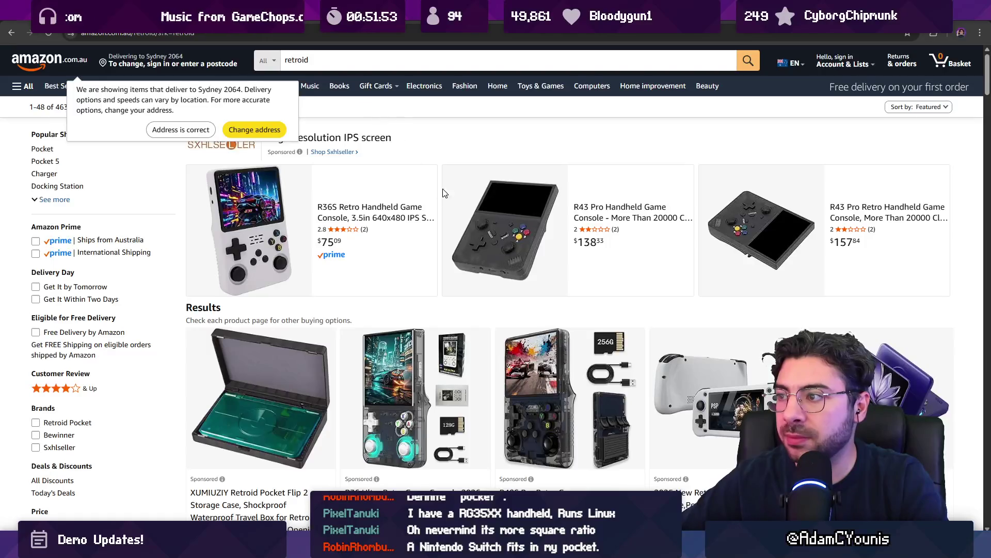
{"action": "scroll", "coordinate": [444, 196], "scroll_direction": "down", "scroll_amount": 5}
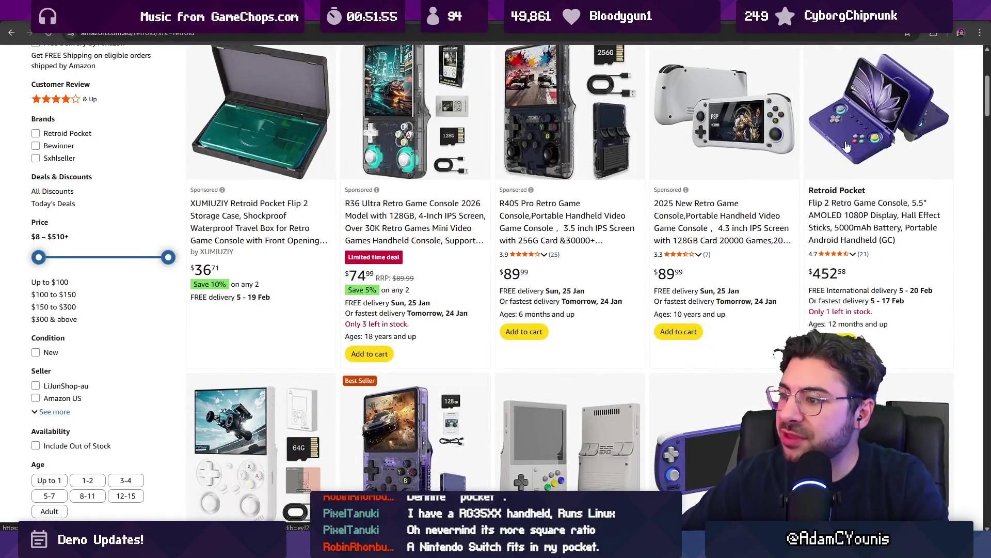
{"action": "scroll", "coordinate": [838, 142], "scroll_direction": "down", "scroll_amount": 5}
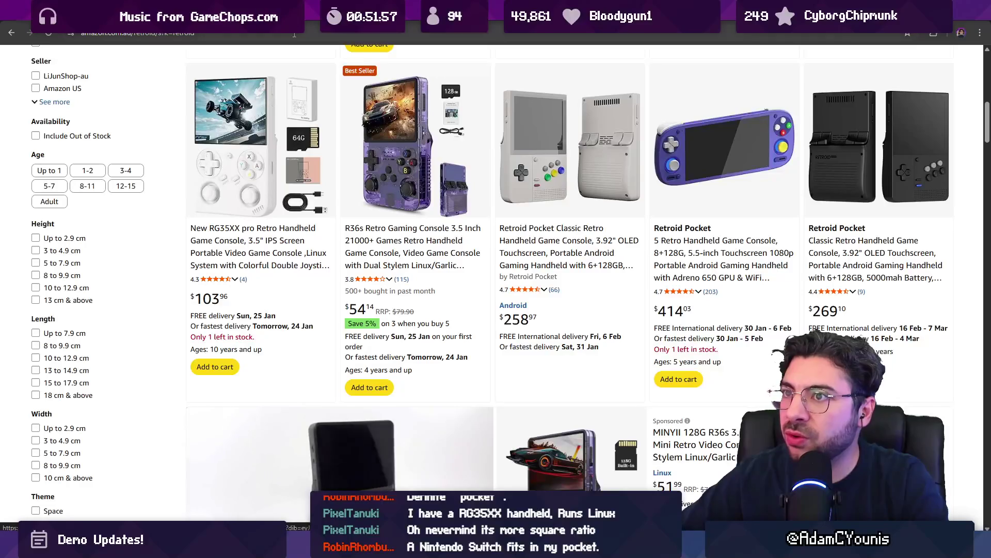
In a new tab, open the $249 AYN Thor product page and dismiss its signup popup
{"action": "key", "text": "ctrl+t"}
{"action": "type", "text": "ayn thor"}
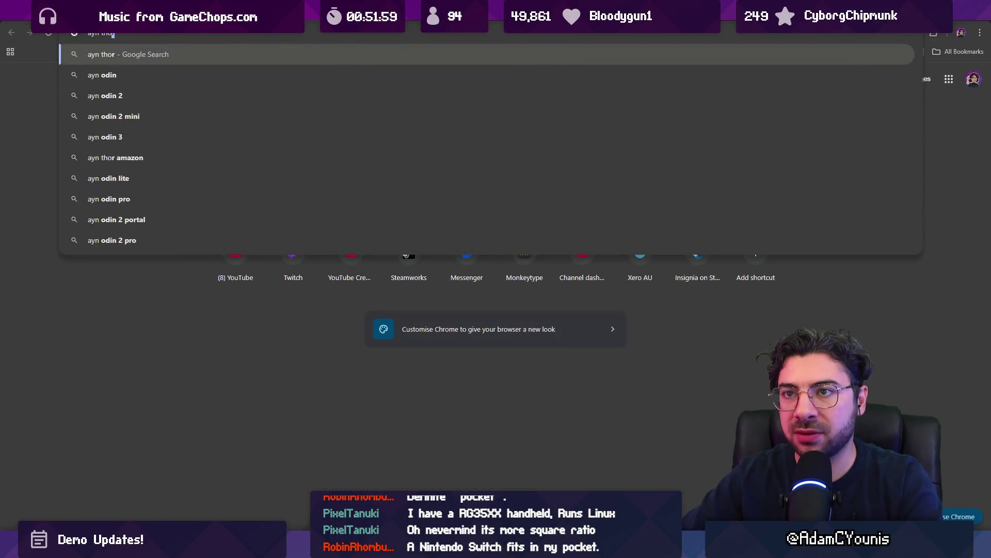
{"action": "key", "text": "Return"}
{"action": "left_click", "coordinate": [172, 147]}
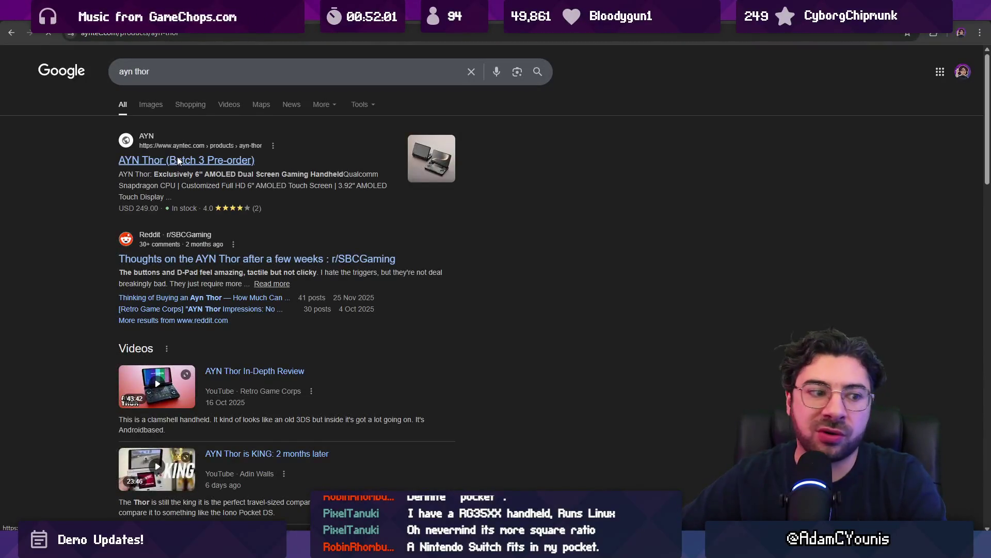
{"action": "scroll", "coordinate": [249, 163], "scroll_direction": "down", "scroll_amount": 5}
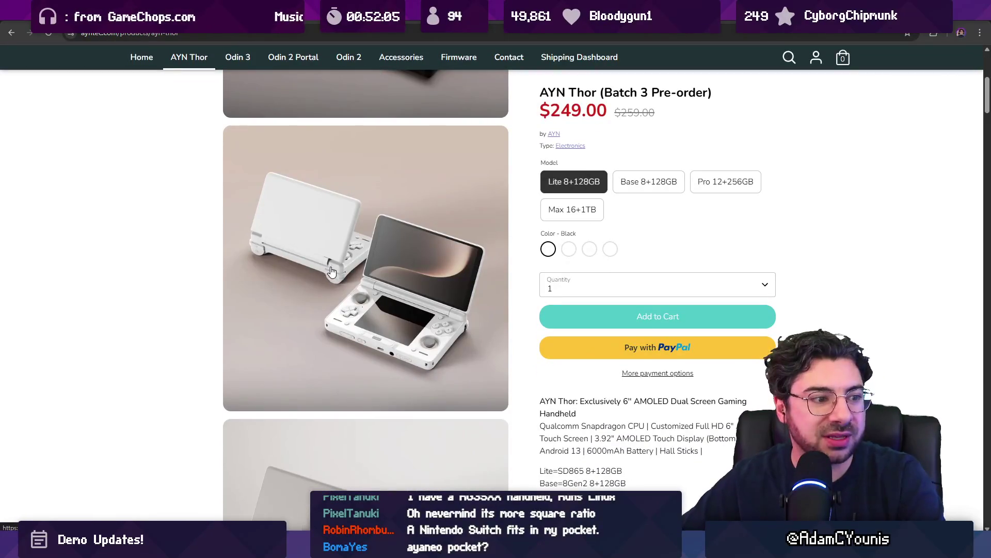
{"action": "scroll", "coordinate": [334, 281], "scroll_direction": "down", "scroll_amount": 2}
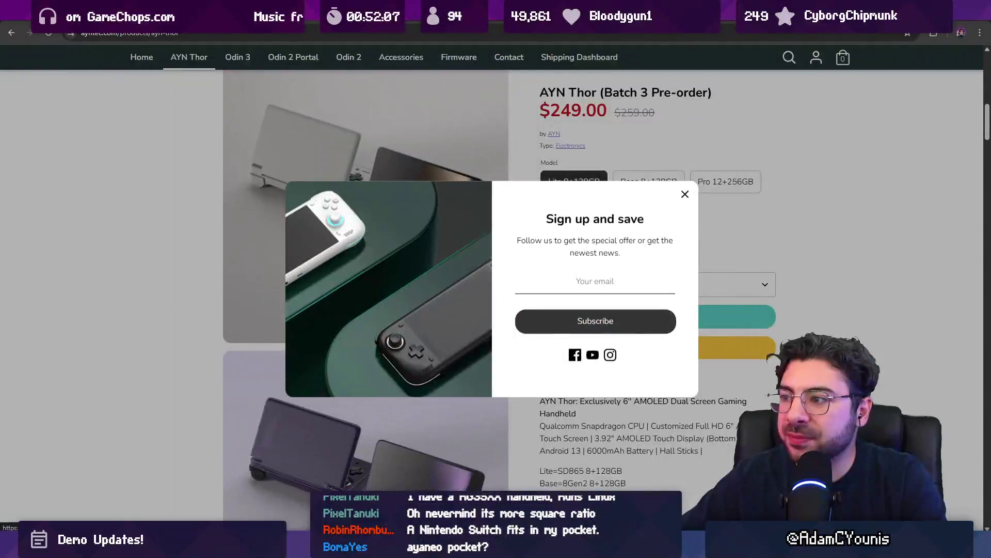
{"action": "left_click", "coordinate": [690, 195]}
{"action": "key", "text": "ctrl+t"}
Search Google for the AYANEO Pocket and open the AYANEO Pocket PLAY product page
{"action": "type", "text": "a"}
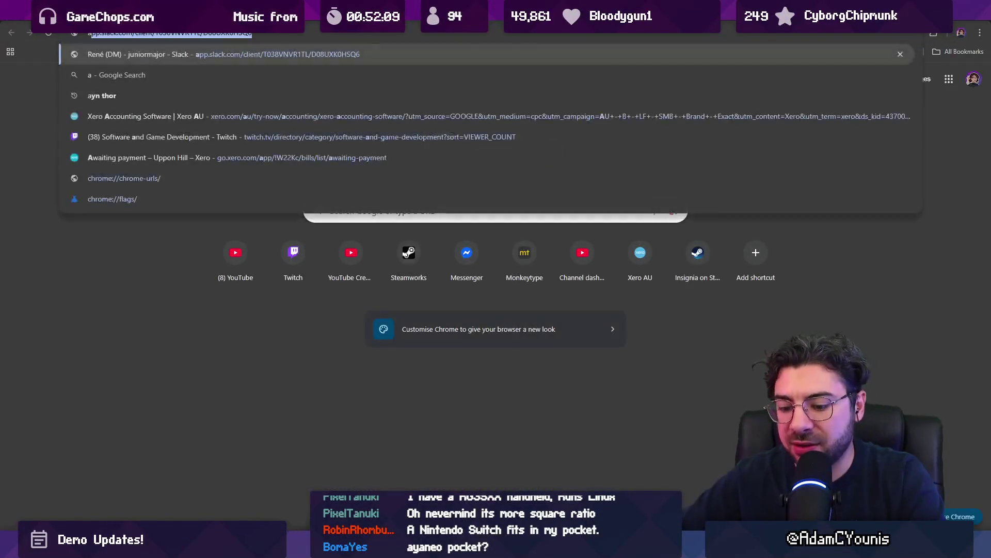
{"action": "type", "text": "yaneo poclet"}
{"action": "key", "text": "Return"}
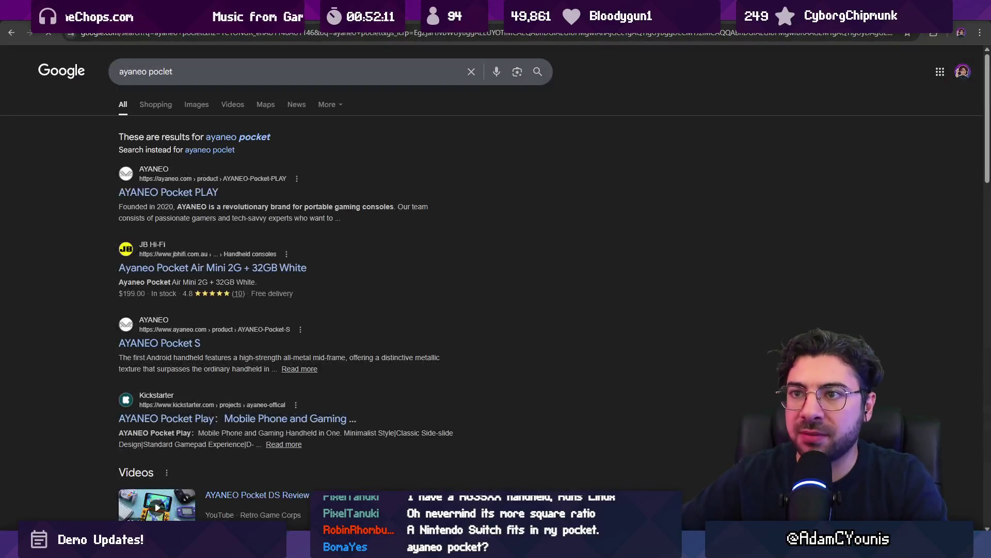
{"action": "left_click", "coordinate": [181, 201]}
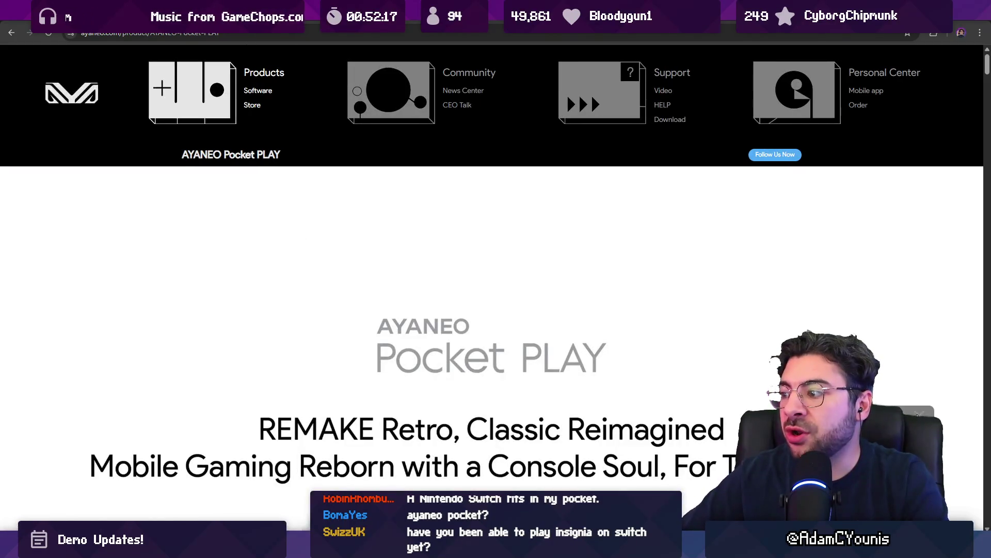
Browse the Pocket PLAY page, then go to the store's Android Gaming Handhelds collection
{"action": "scroll", "coordinate": [316, 261], "scroll_direction": "down", "scroll_amount": 8}
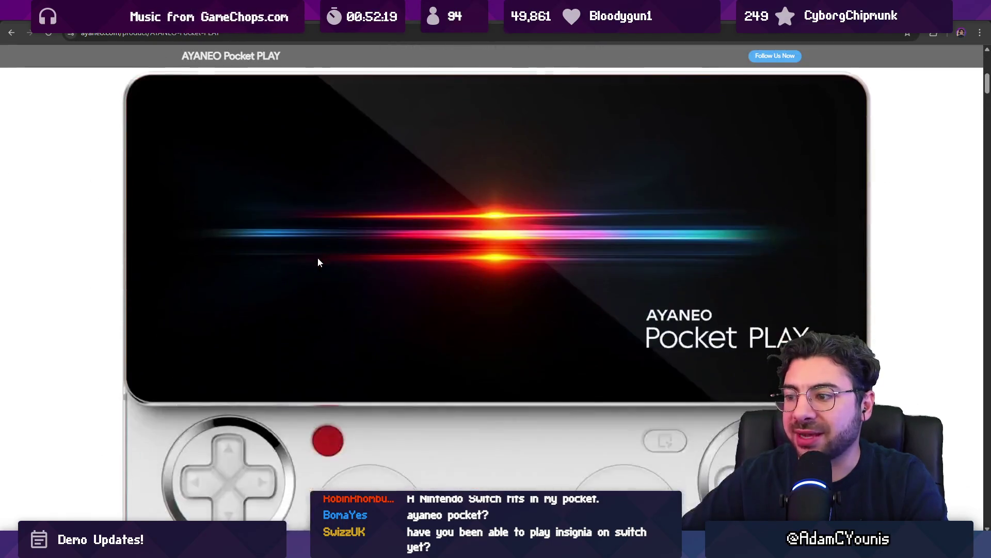
{"action": "scroll", "coordinate": [318, 260], "scroll_direction": "down", "scroll_amount": 5}
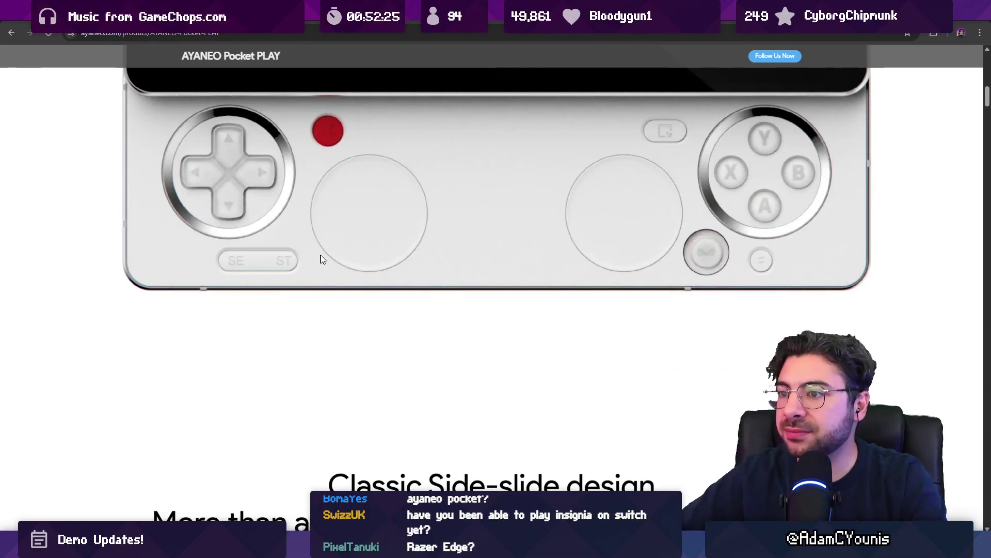
{"action": "scroll", "coordinate": [337, 339], "scroll_direction": "down", "scroll_amount": 8}
{"action": "scroll", "coordinate": [328, 318], "scroll_direction": "down", "scroll_amount": 2}
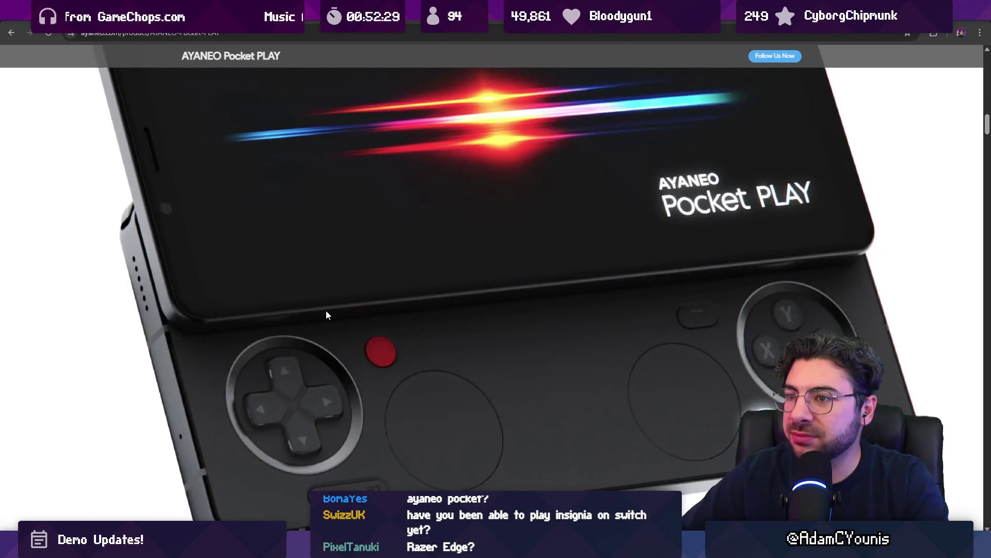
{"action": "scroll", "coordinate": [360, 294], "scroll_direction": "down", "scroll_amount": 4}
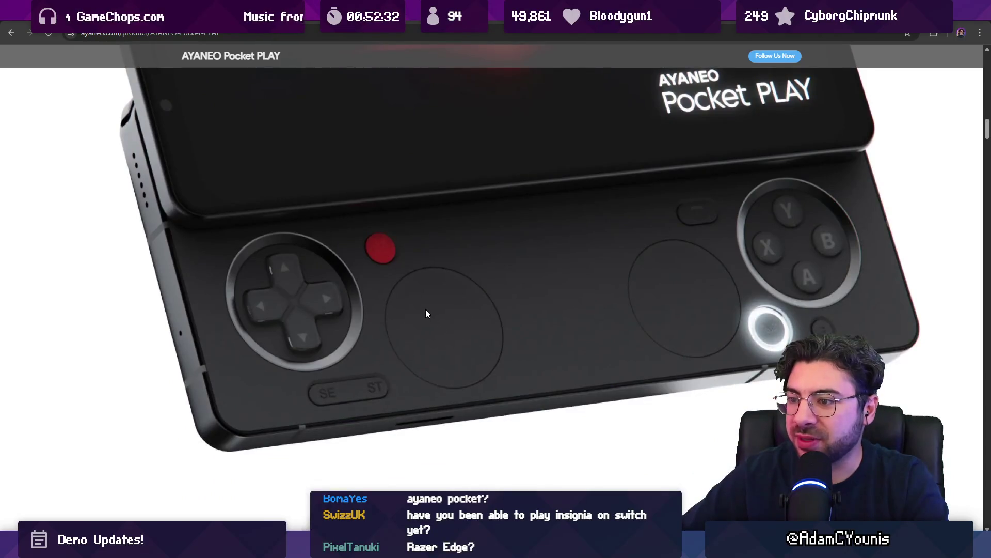
{"action": "scroll", "coordinate": [426, 309], "scroll_direction": "down", "scroll_amount": 5}
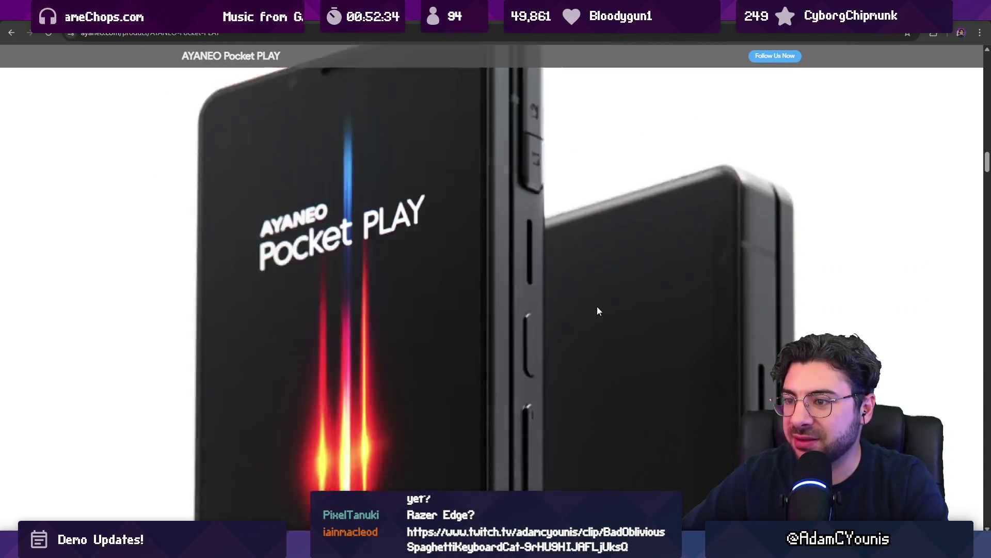
{"action": "scroll", "coordinate": [464, 247], "scroll_direction": "up", "scroll_amount": 15}
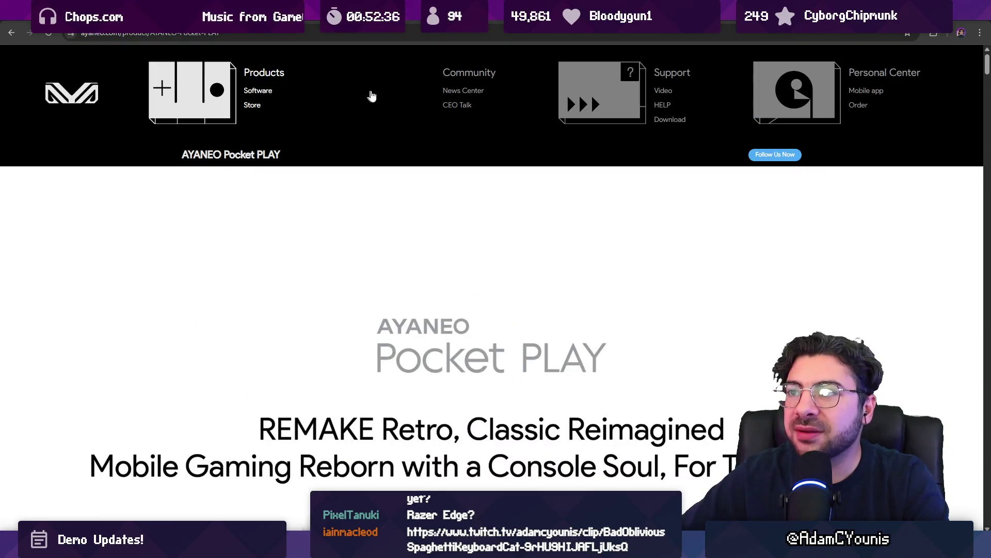
{"action": "mouse_move", "coordinate": [305, 98]}
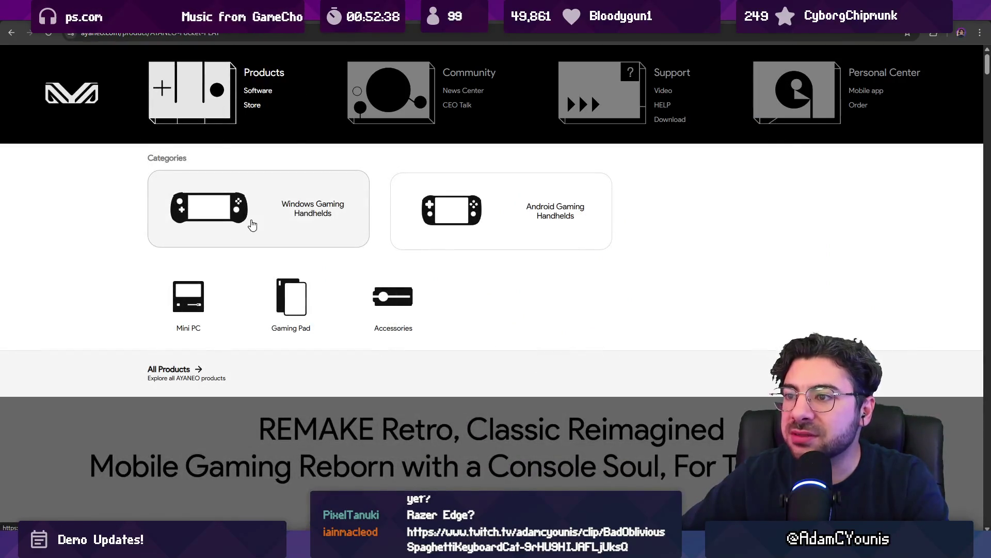
{"action": "left_click", "coordinate": [492, 205]}
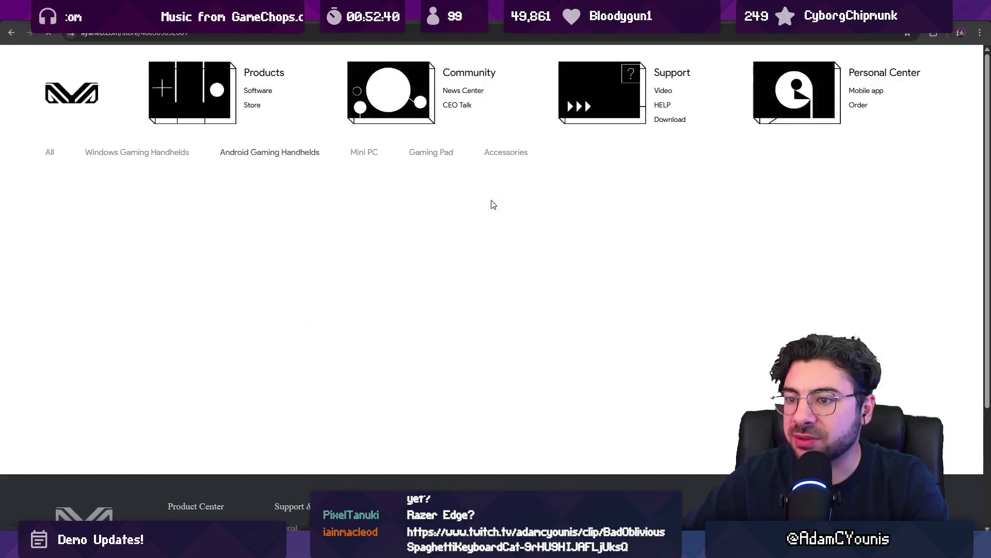
Scroll through the Android Gaming Handhelds list to compare the models
{"action": "scroll", "coordinate": [377, 222], "scroll_direction": "down", "scroll_amount": 2}
{"action": "scroll", "coordinate": [378, 221], "scroll_direction": "down", "scroll_amount": 2}
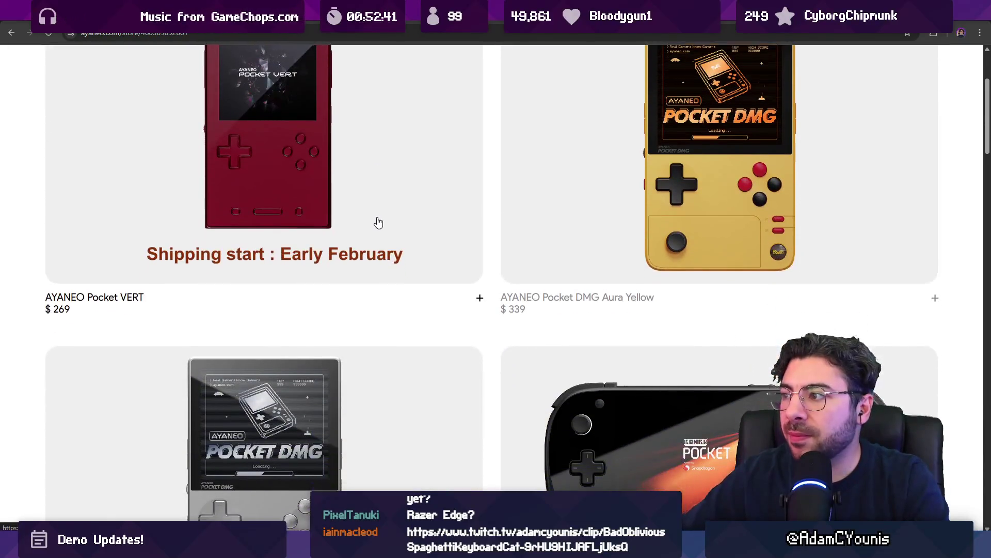
{"action": "scroll", "coordinate": [694, 279], "scroll_direction": "up", "scroll_amount": 2}
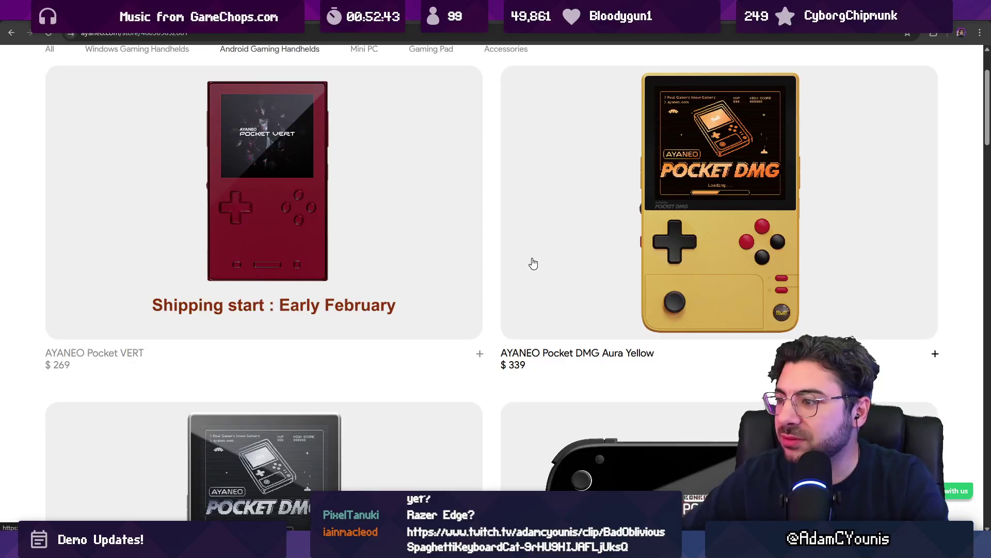
{"action": "scroll", "coordinate": [526, 261], "scroll_direction": "down", "scroll_amount": 4}
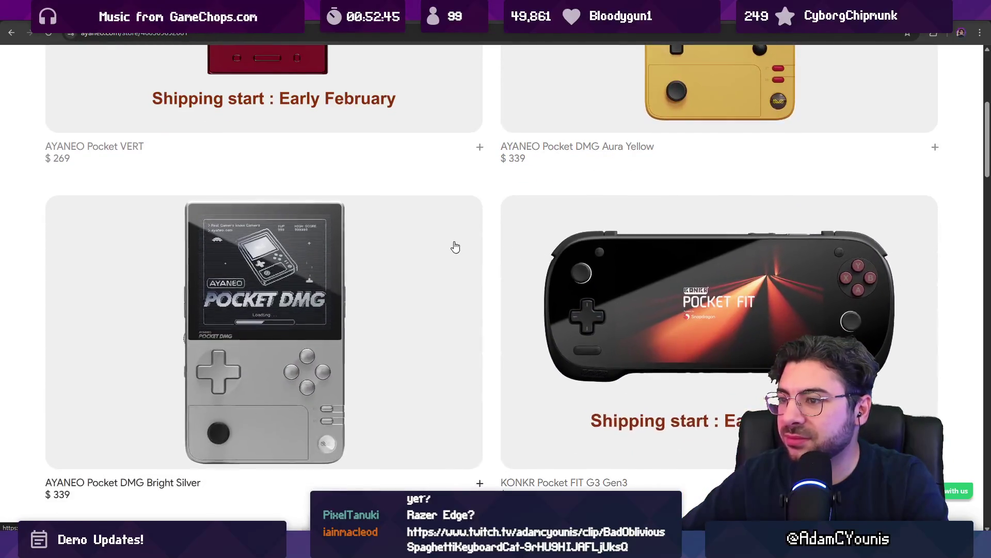
{"action": "scroll", "coordinate": [593, 301], "scroll_direction": "down", "scroll_amount": 2}
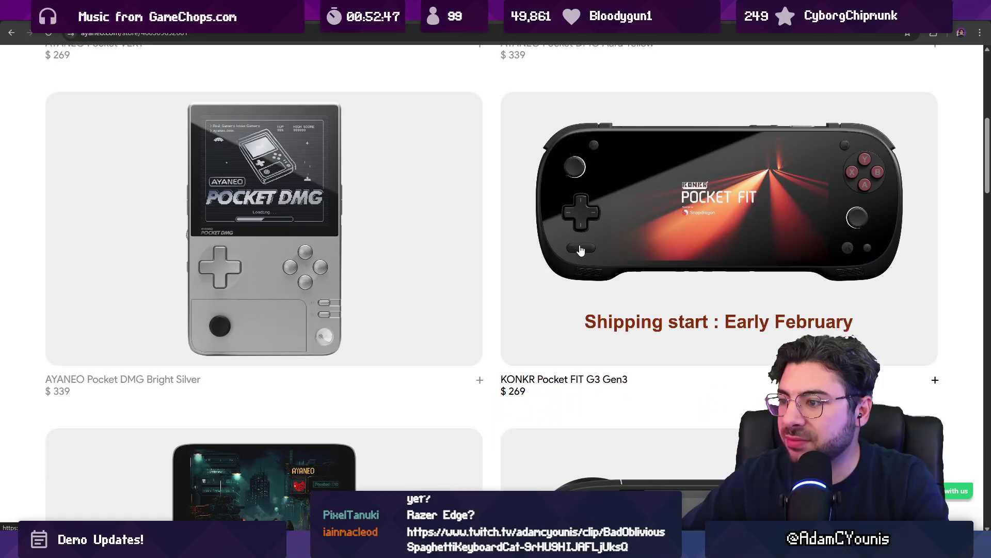
{"action": "scroll", "coordinate": [570, 250], "scroll_direction": "down", "scroll_amount": 2}
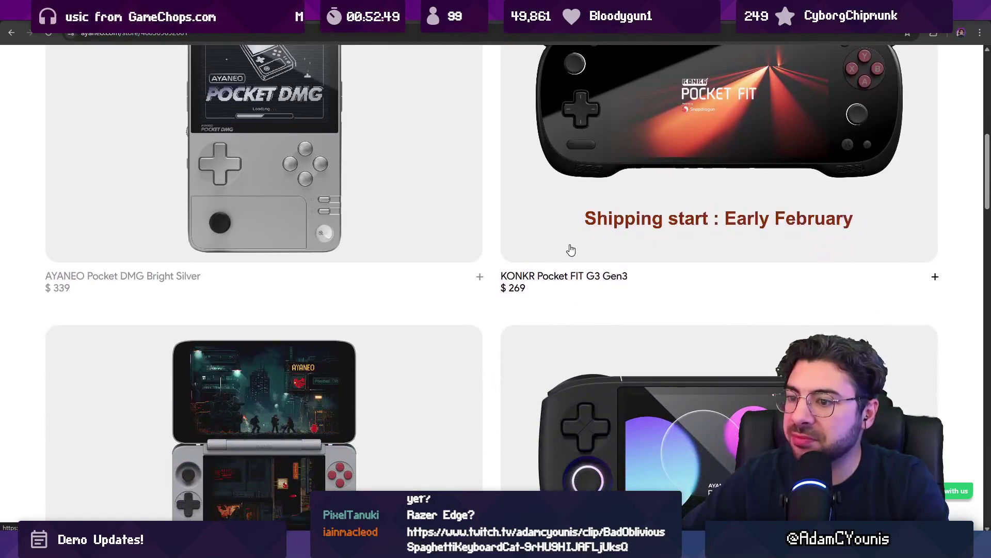
{"action": "scroll", "coordinate": [571, 250], "scroll_direction": "down", "scroll_amount": 3}
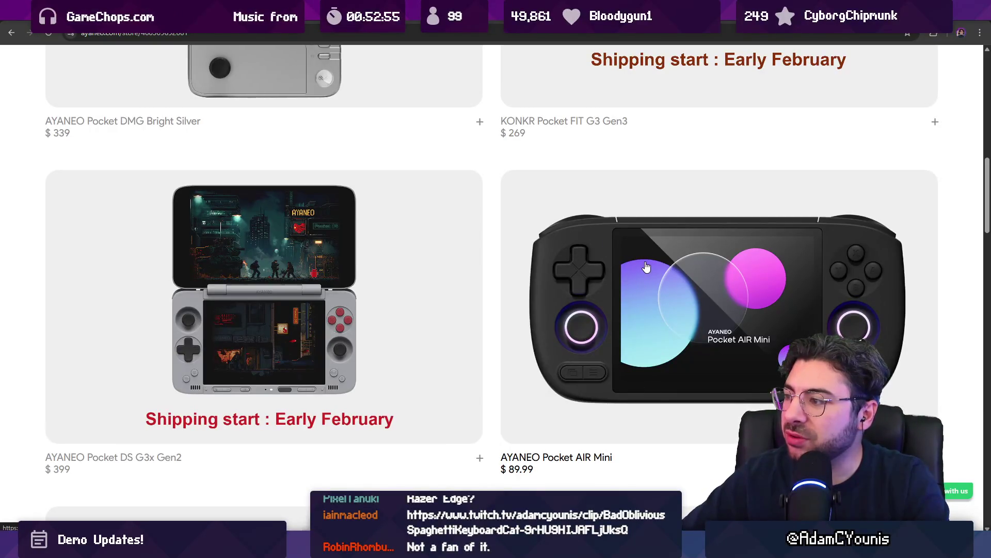
{"action": "scroll", "coordinate": [601, 279], "scroll_direction": "down", "scroll_amount": 2}
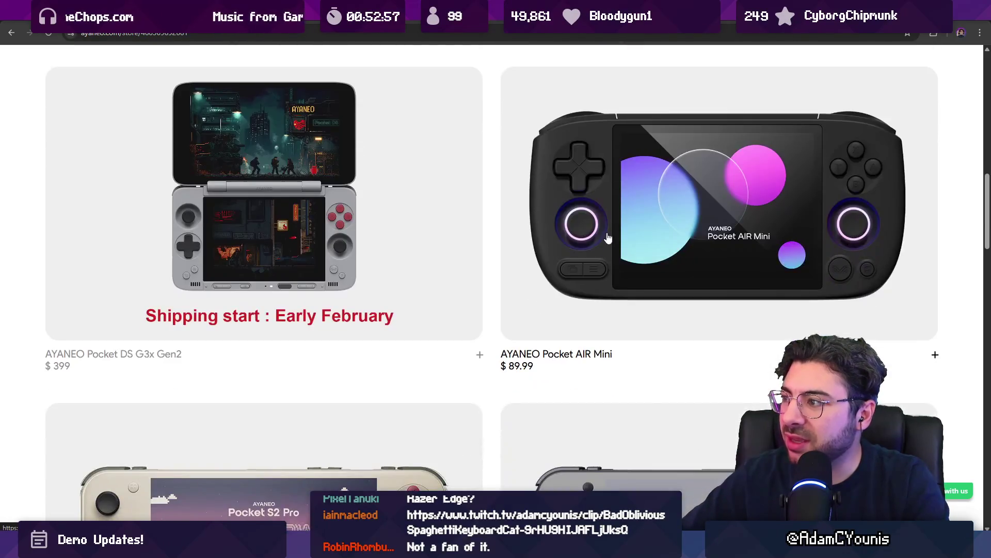
{"action": "scroll", "coordinate": [594, 233], "scroll_direction": "down", "scroll_amount": 4}
{"action": "scroll", "coordinate": [610, 233], "scroll_direction": "up", "scroll_amount": 5}
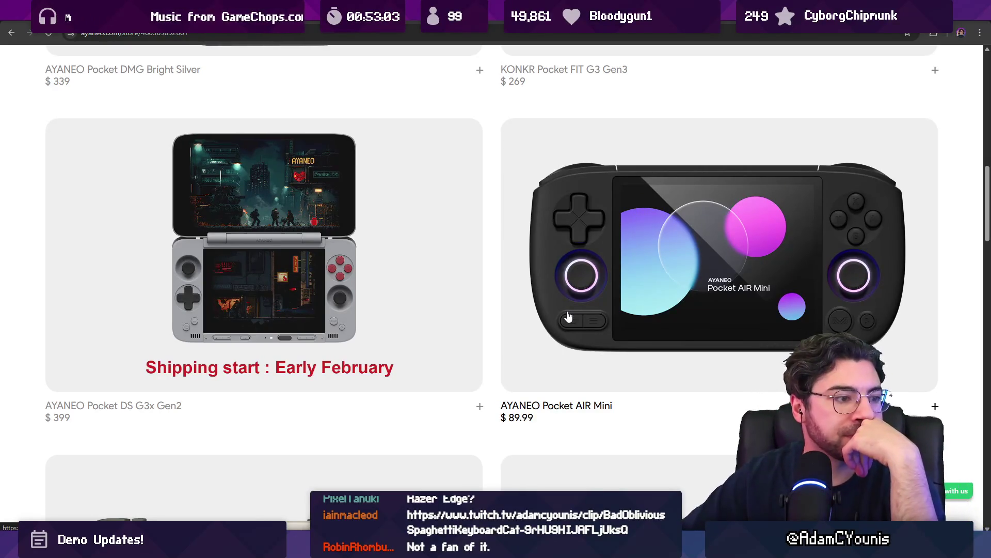
Open the Pocket AIR Mini and Pocket S2 G3 Gen3 pages in new tabs, showing the AIR Mini
{"action": "right_click", "coordinate": [545, 257]}
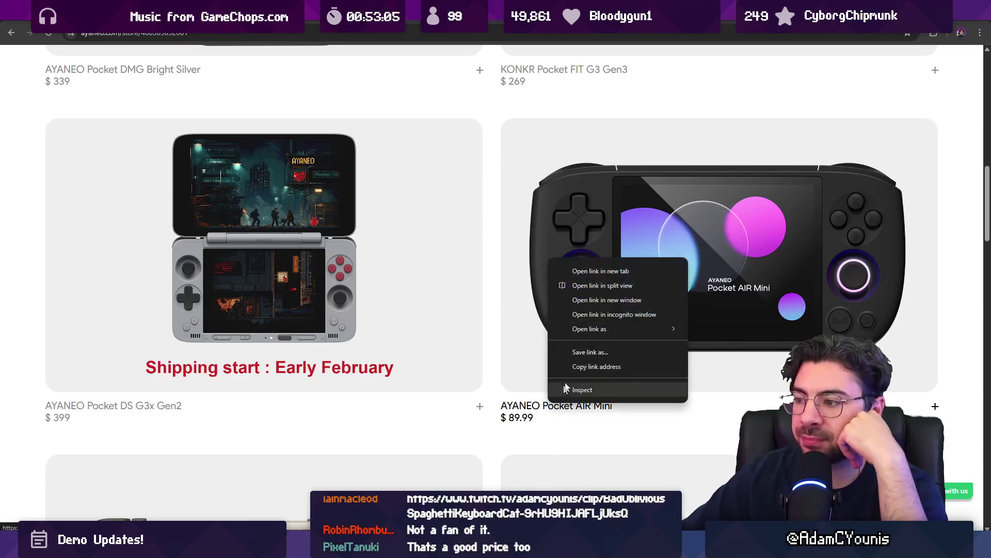
{"action": "scroll", "coordinate": [496, 270], "scroll_direction": "down", "scroll_amount": 1}
{"action": "scroll", "coordinate": [495, 270], "scroll_direction": "down", "scroll_amount": 5}
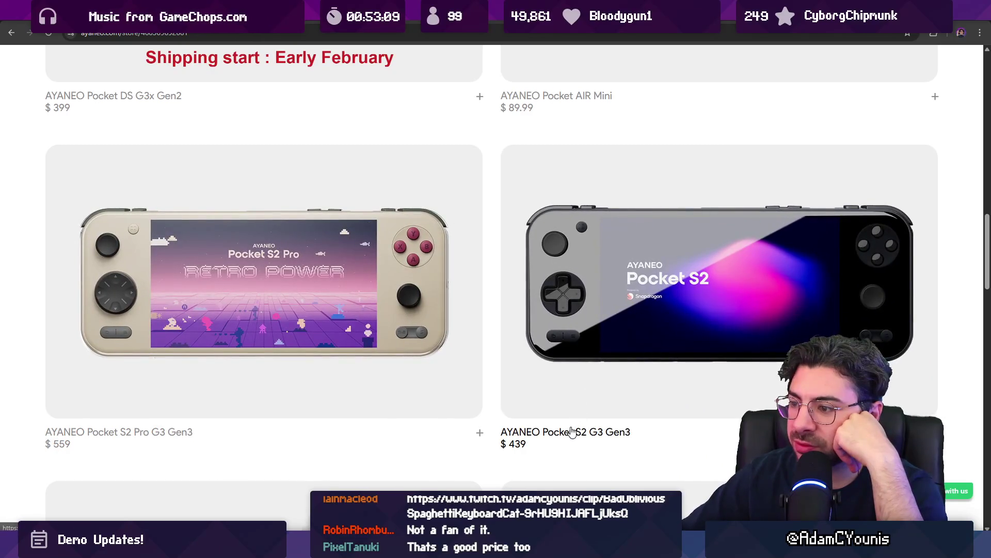
{"action": "right_click", "coordinate": [581, 299]}
{"action": "left_click", "coordinate": [669, 298]}
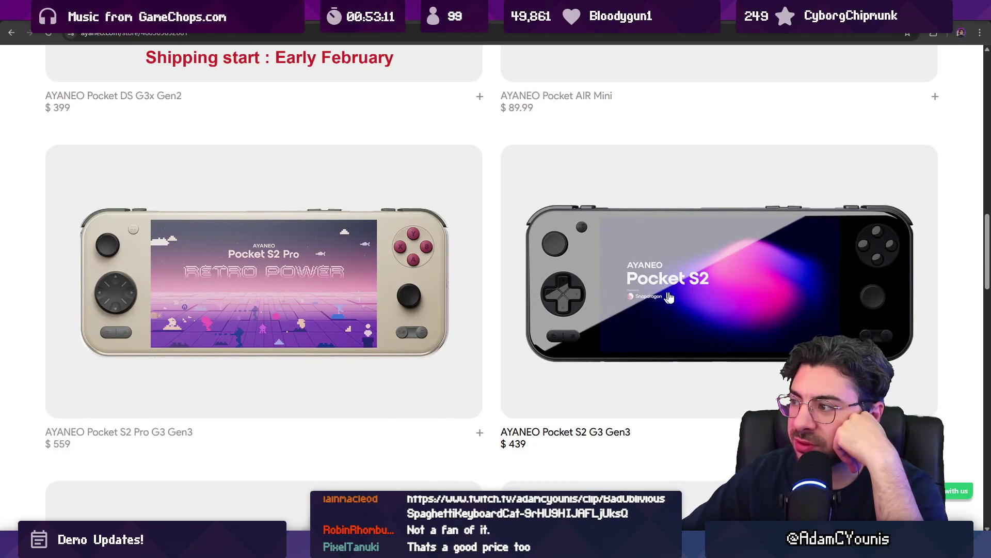
{"action": "scroll", "coordinate": [692, 352], "scroll_direction": "down", "scroll_amount": 4}
{"action": "scroll", "coordinate": [449, 280], "scroll_direction": "down", "scroll_amount": 2}
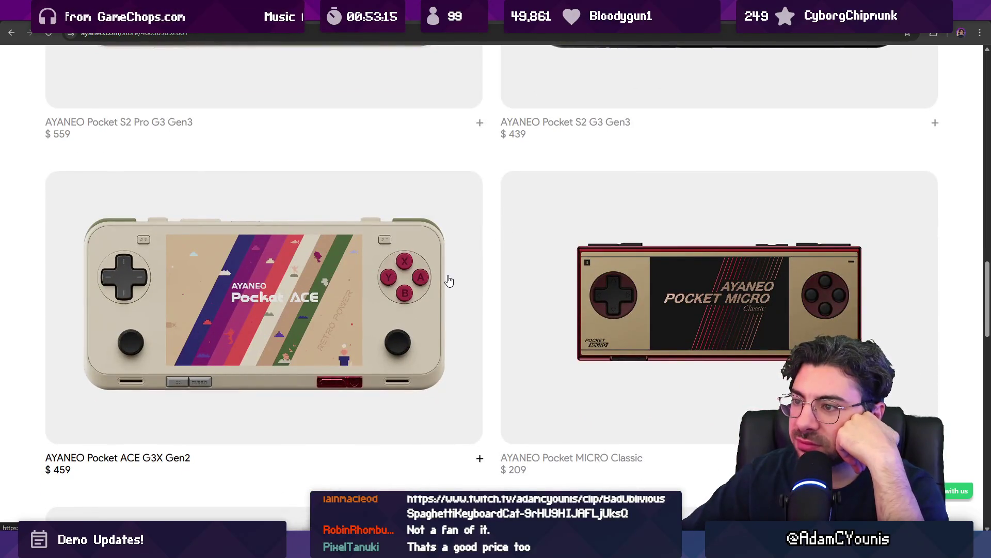
{"action": "scroll", "coordinate": [449, 281], "scroll_direction": "down", "scroll_amount": 2}
{"action": "scroll", "coordinate": [267, 217], "scroll_direction": "down", "scroll_amount": 3}
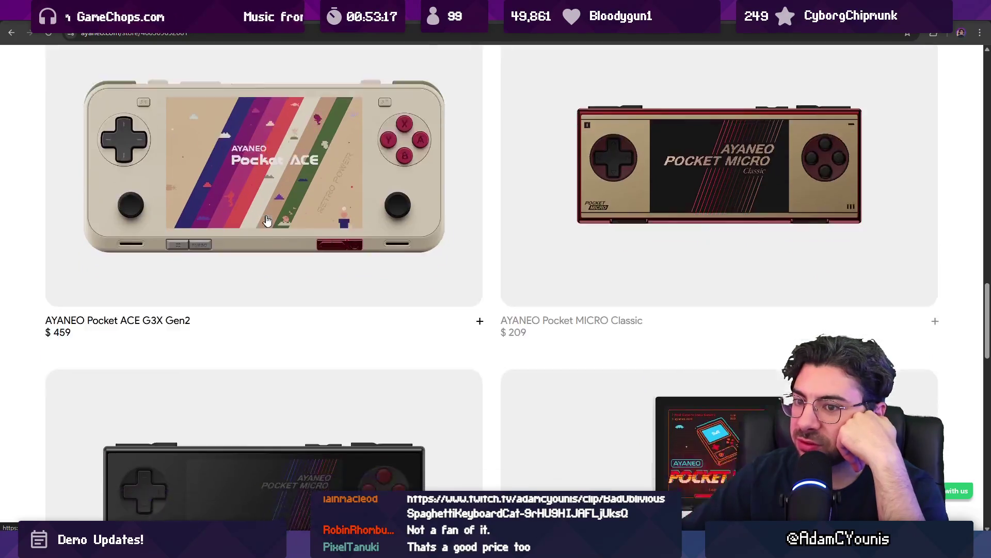
{"action": "scroll", "coordinate": [267, 221], "scroll_direction": "up", "scroll_amount": 6}
{"action": "key", "text": "ctrl+Tab"}
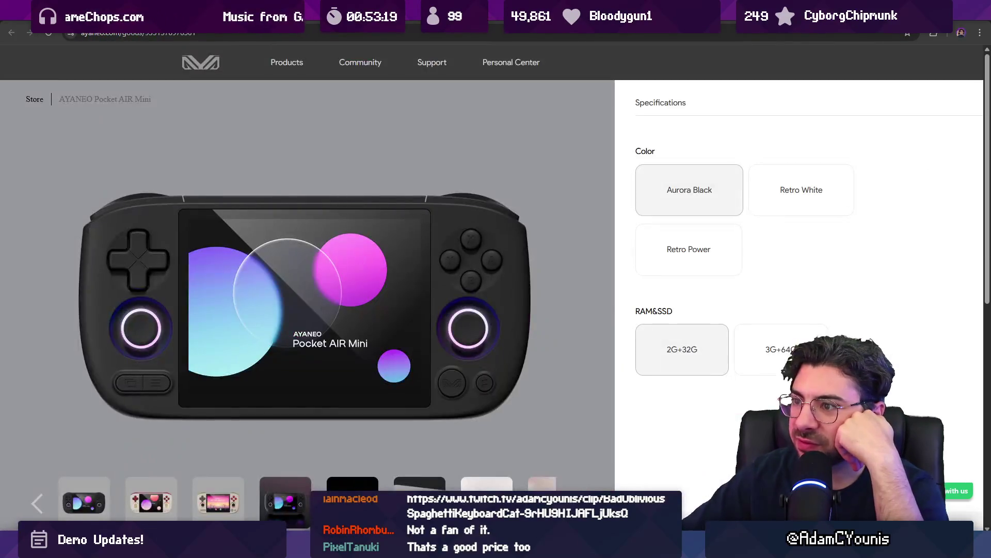
Compare the product tabs and enlarge the AIR Mini's Retro Power, white and Retro White photos
{"action": "key", "text": "ctrl+Tab"}
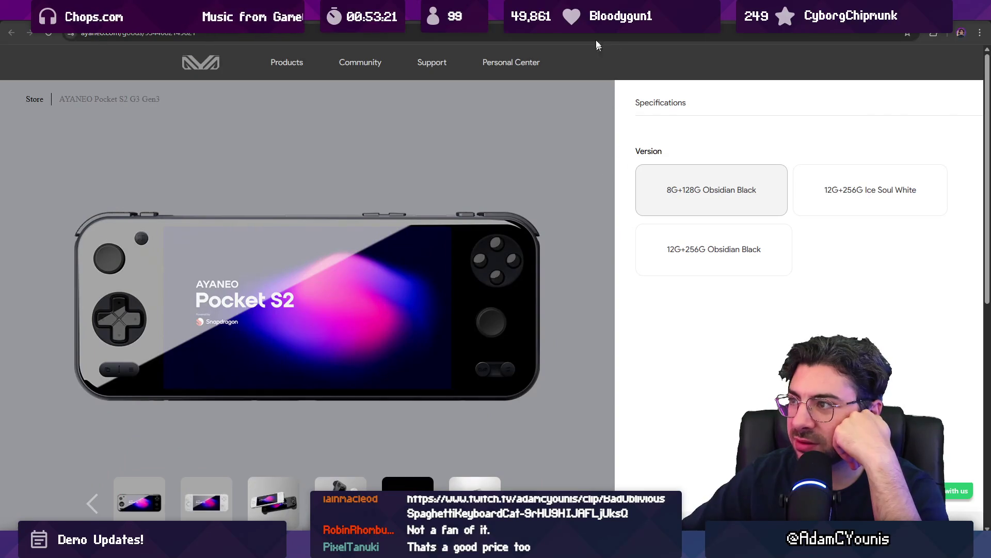
{"action": "key", "text": "ctrl+shift+Tab"}
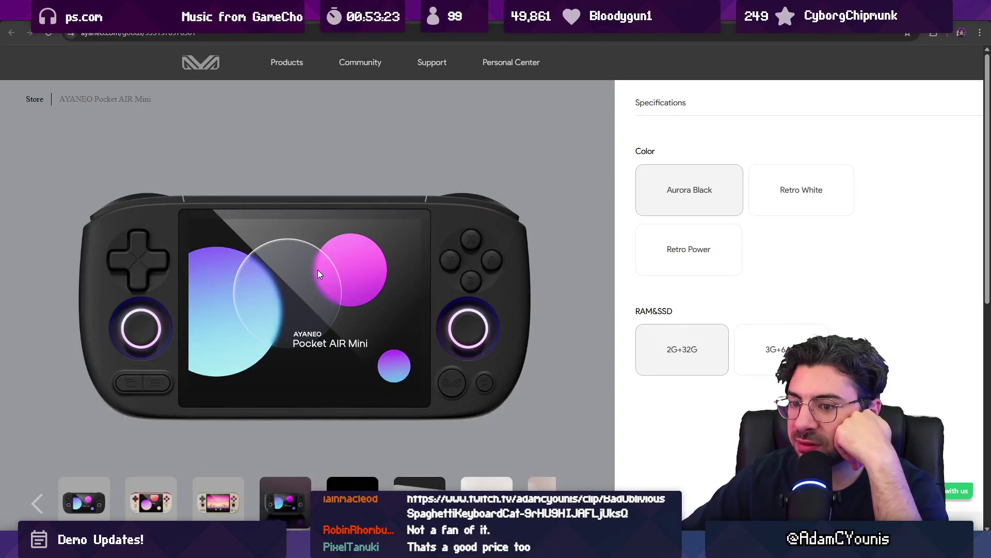
{"action": "scroll", "coordinate": [318, 274], "scroll_direction": "down", "scroll_amount": 1}
{"action": "left_click", "coordinate": [204, 456]}
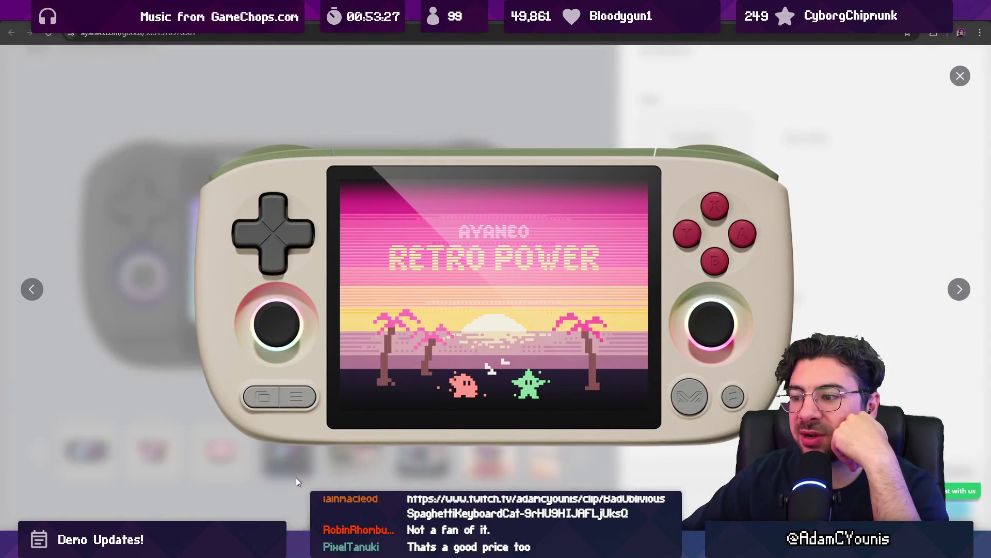
{"action": "left_click", "coordinate": [959, 76]}
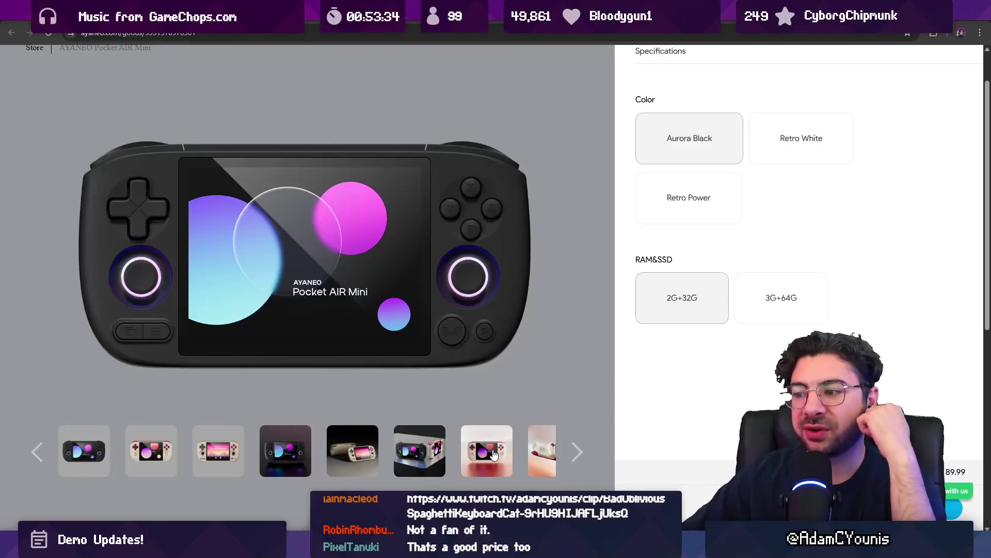
{"action": "left_click", "coordinate": [494, 455]}
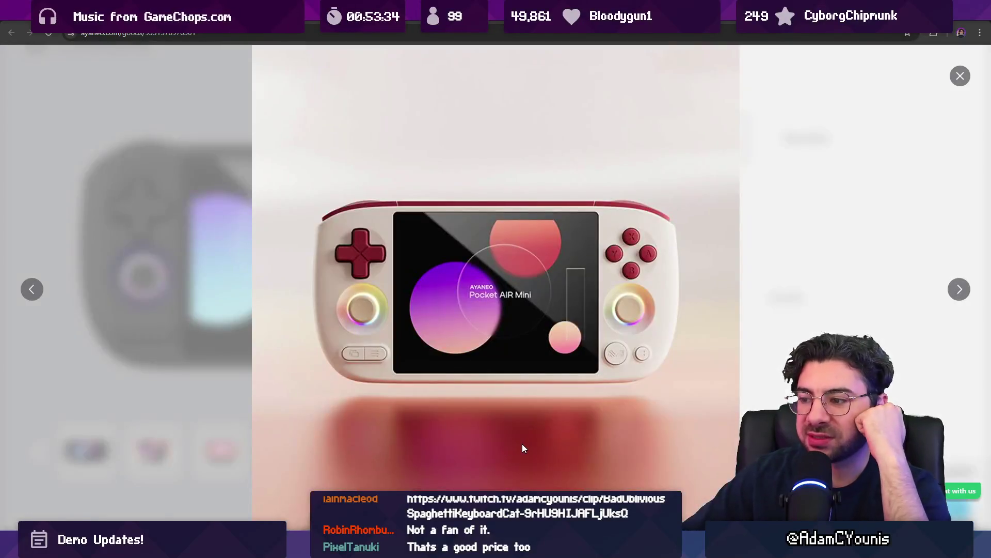
{"action": "left_click", "coordinate": [960, 77]}
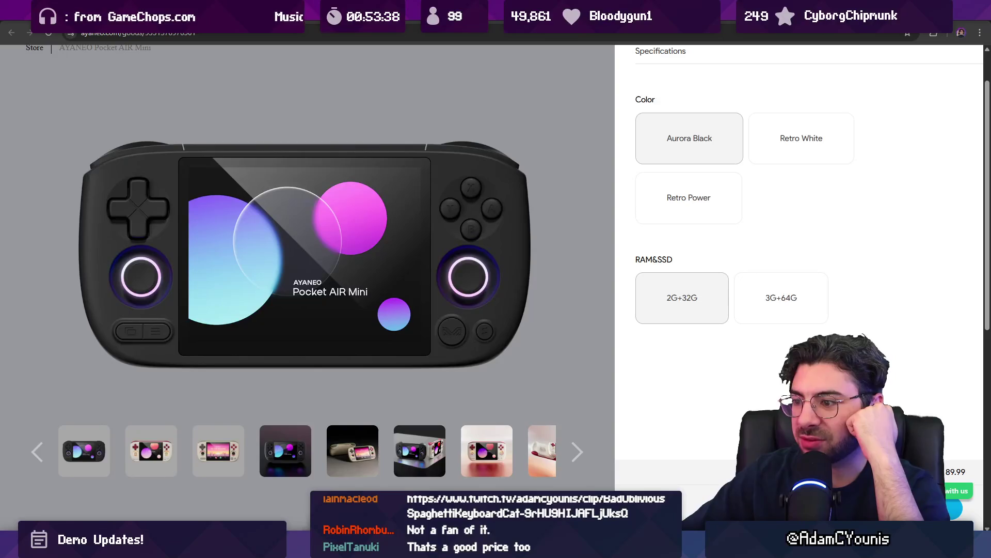
{"action": "left_click", "coordinate": [576, 453]}
{"action": "left_click", "coordinate": [576, 452]}
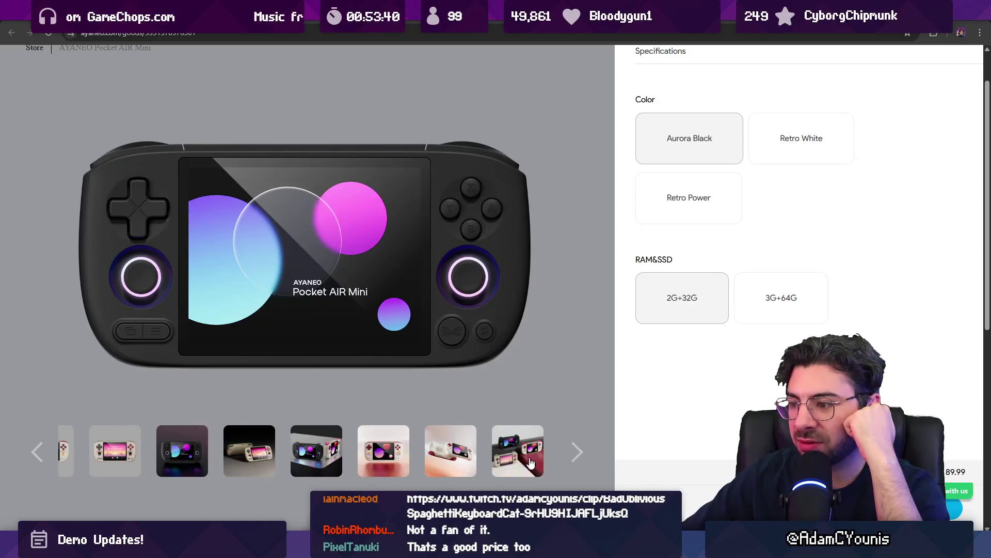
{"action": "left_click", "coordinate": [381, 452]}
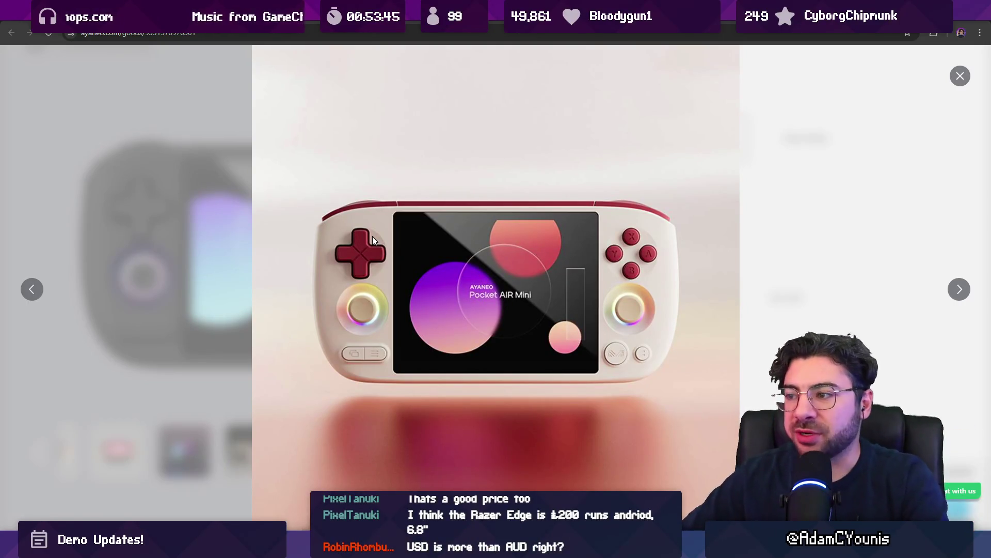
{"action": "key", "text": "Escape"}
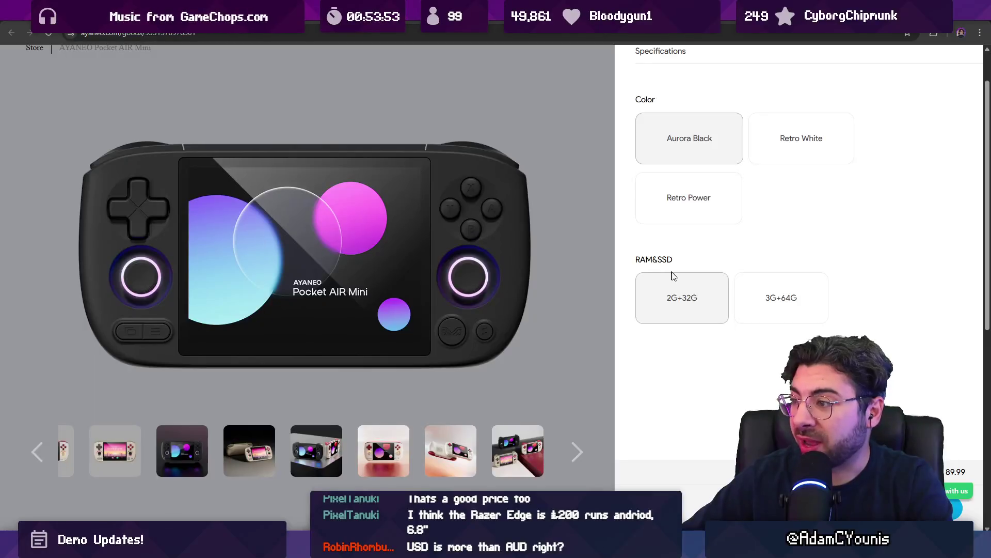
Choose the Retro Power colour for the Pocket AIR Mini, then open a fresh browser tab
{"action": "left_click", "coordinate": [714, 208]}
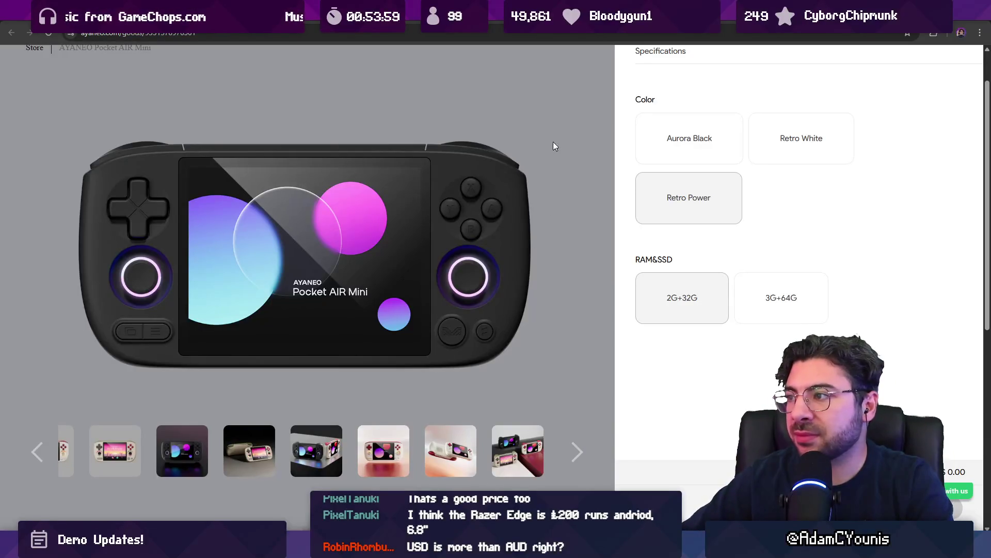
{"action": "scroll", "coordinate": [553, 145], "scroll_direction": "up", "scroll_amount": 1}
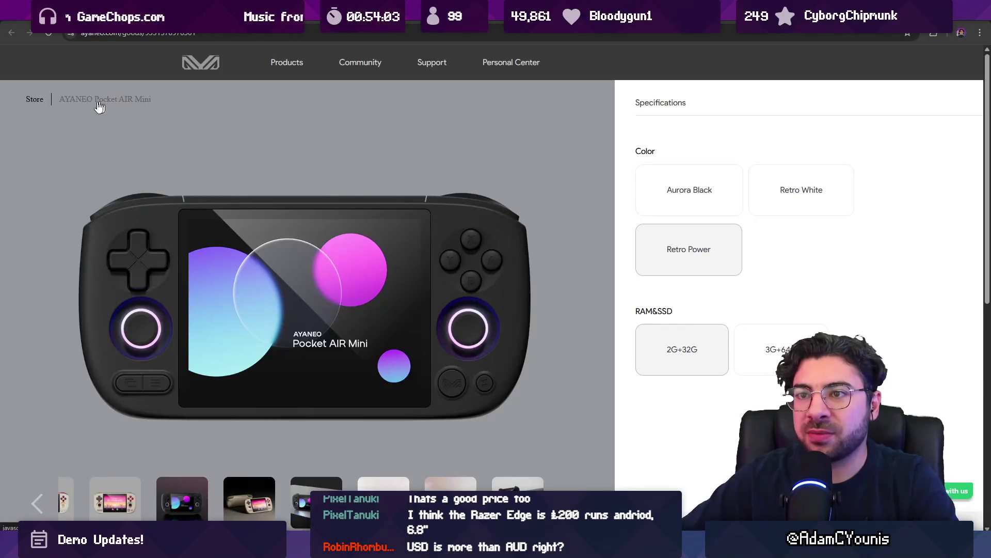
{"action": "mouse_move", "coordinate": [287, 62]}
{"action": "key", "text": "ctrl+t"}
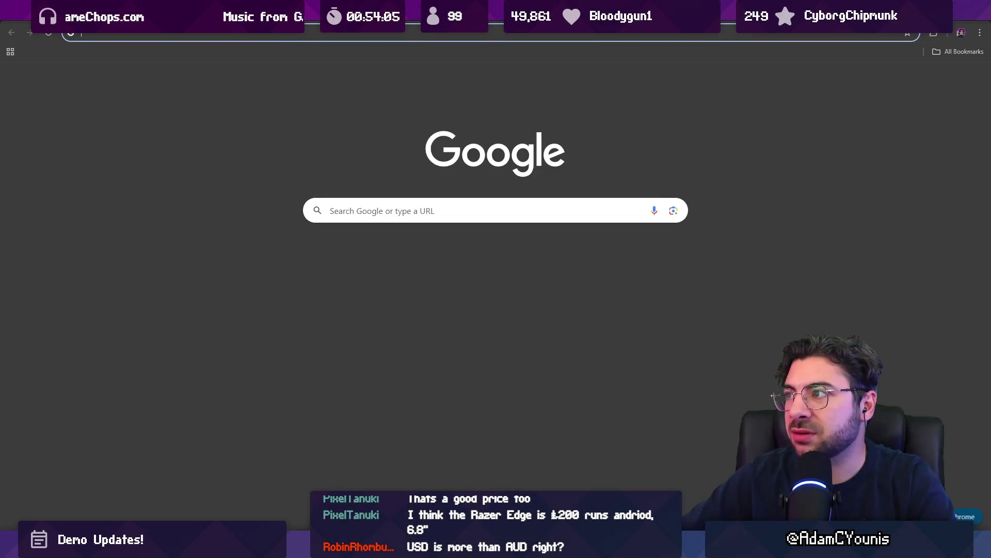
{"action": "type", "text": "ret"}
Search 'retro game corps ayaneo pocket mini', taking the Pocket Air Mini review suggestion
{"action": "key", "text": "BackSpace"}
{"action": "key", "text": "BackSpace"}
{"action": "key", "text": "BackSpace"}
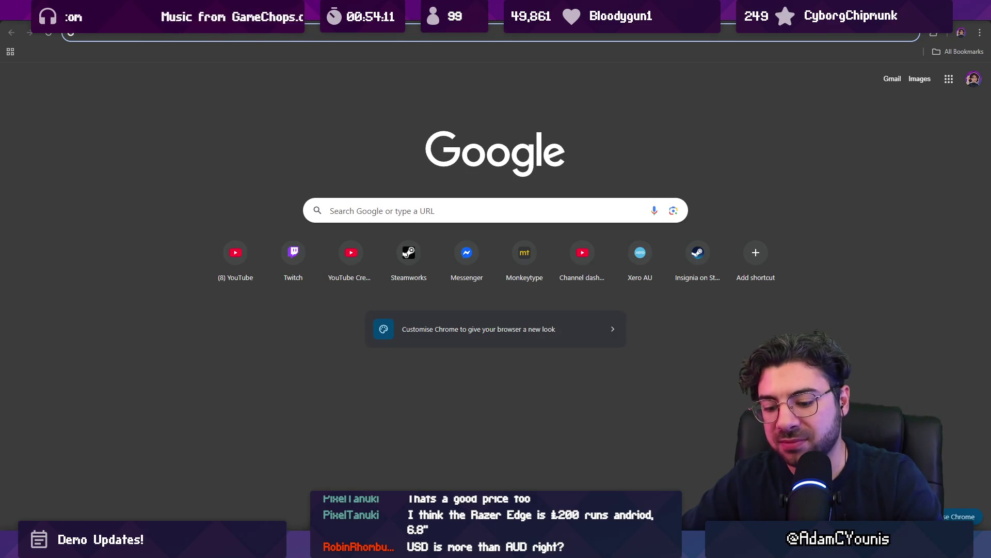
{"action": "type", "text": "retro game co"}
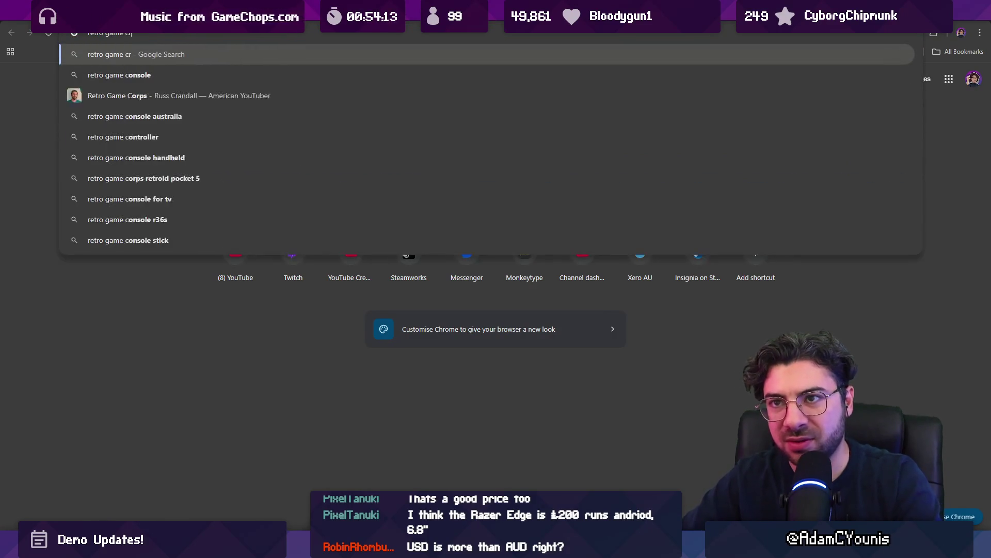
{"action": "type", "text": "rps"}
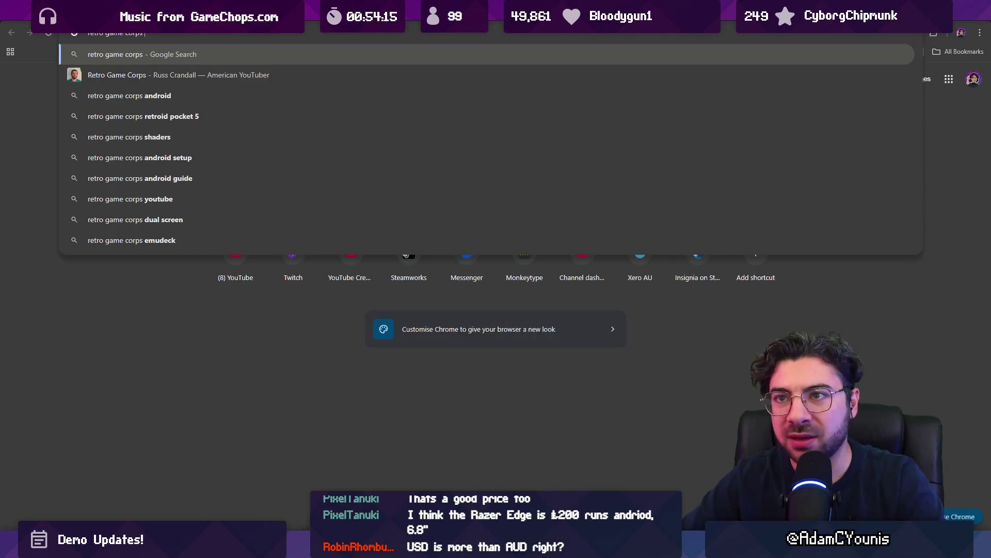
{"action": "type", "text": " ayaneo pocket mini"}
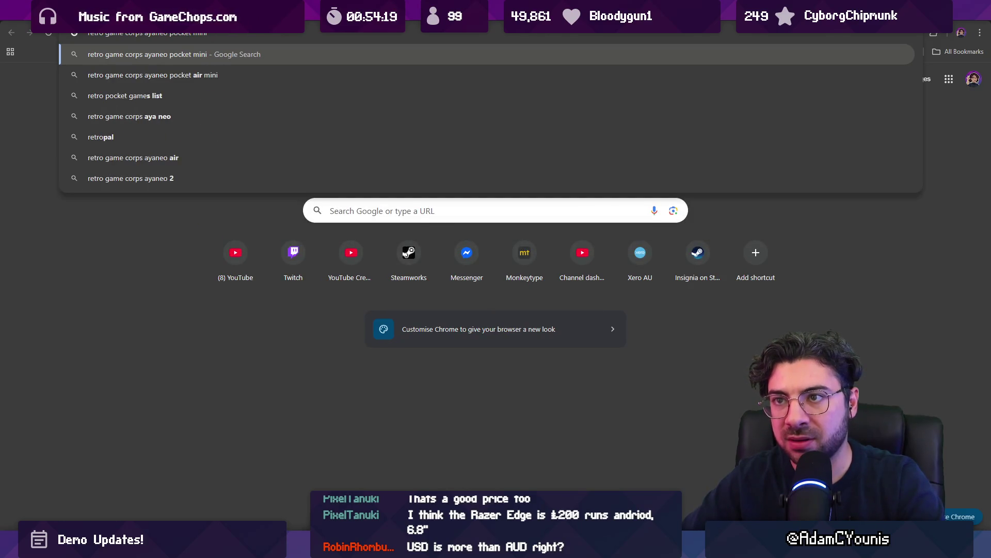
{"action": "key", "text": "Down"}
{"action": "key", "text": "Return"}
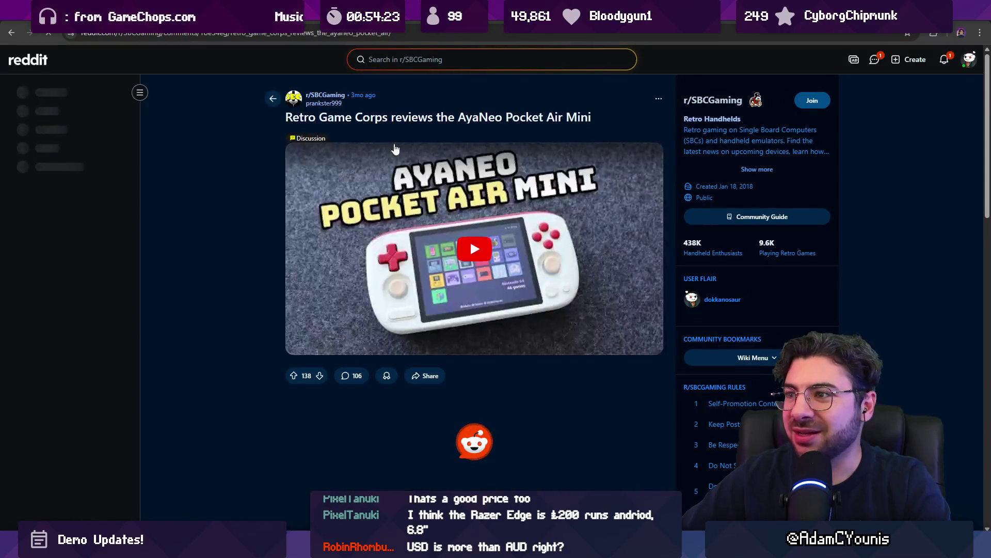
Play the post's embedded Pocket Air Mini review, skip the ad, and open it on YouTube
{"action": "left_click", "coordinate": [448, 225]}
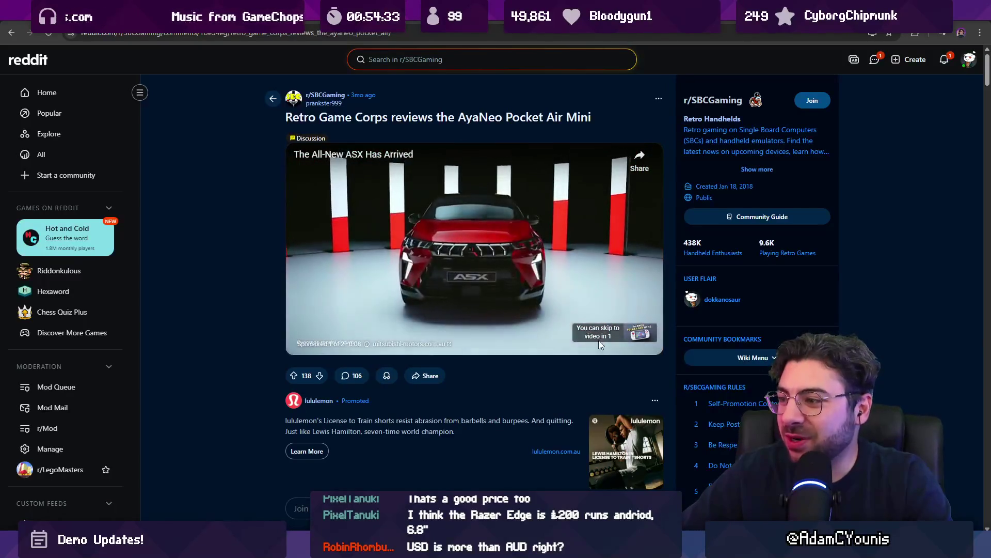
{"action": "left_click", "coordinate": [625, 336]}
{"action": "left_click", "coordinate": [603, 346]}
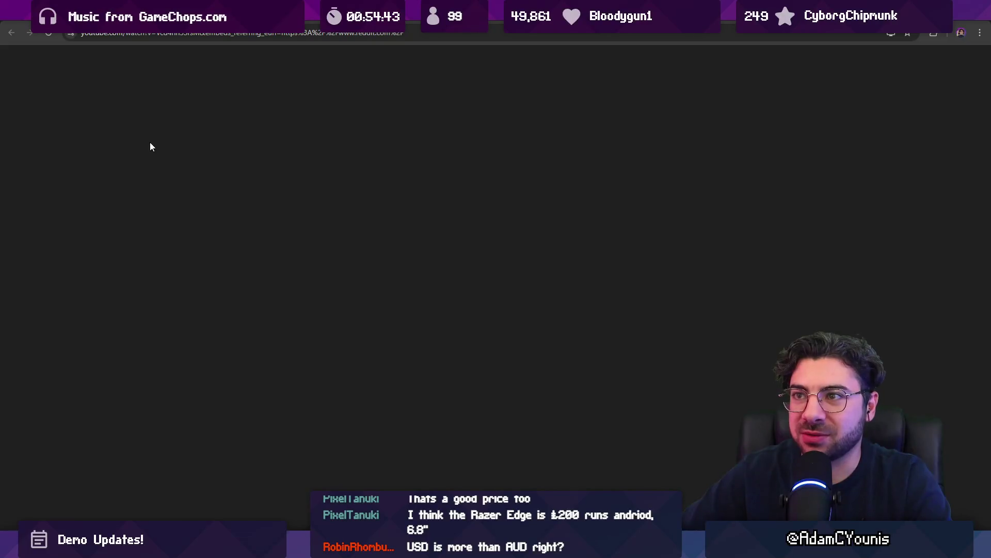
{"action": "left_click", "coordinate": [49, 33]}
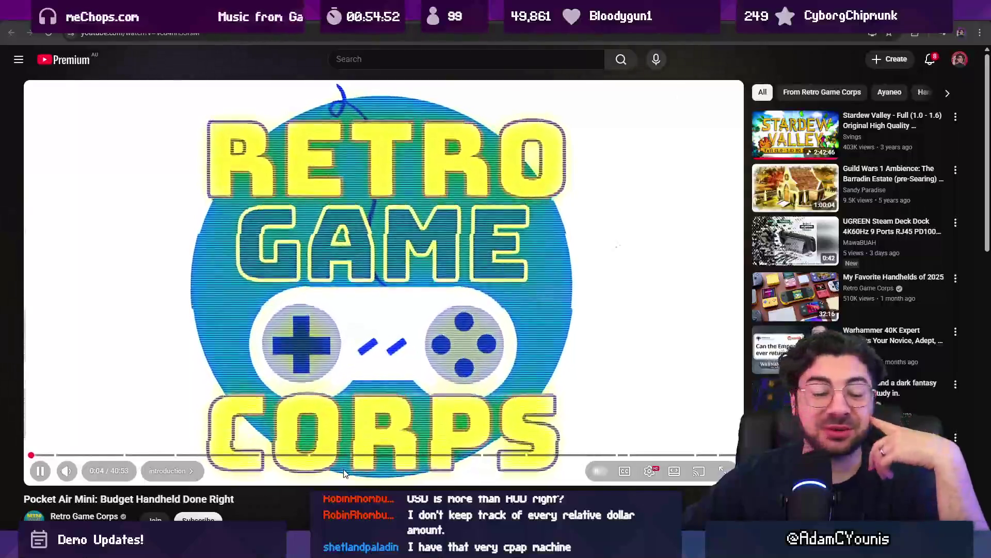
{"action": "key", "text": "Right"}
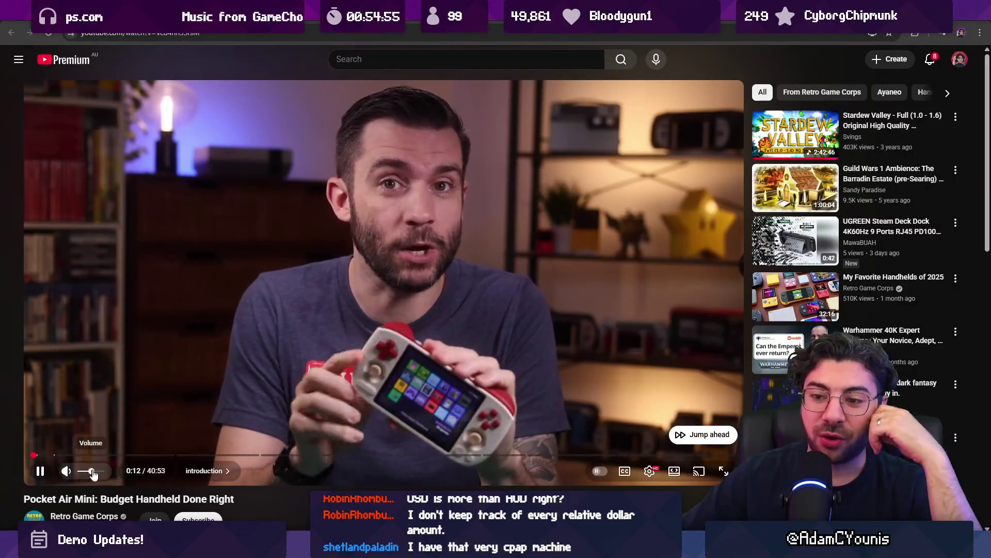
{"action": "left_click", "coordinate": [97, 471]}
{"action": "left_click", "coordinate": [51, 472]}
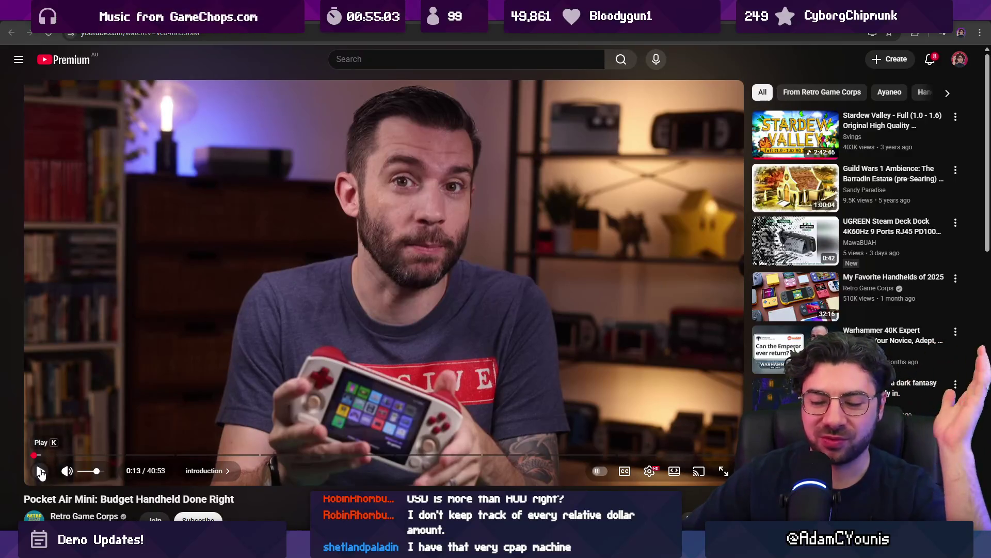
{"action": "left_click", "coordinate": [40, 473]}
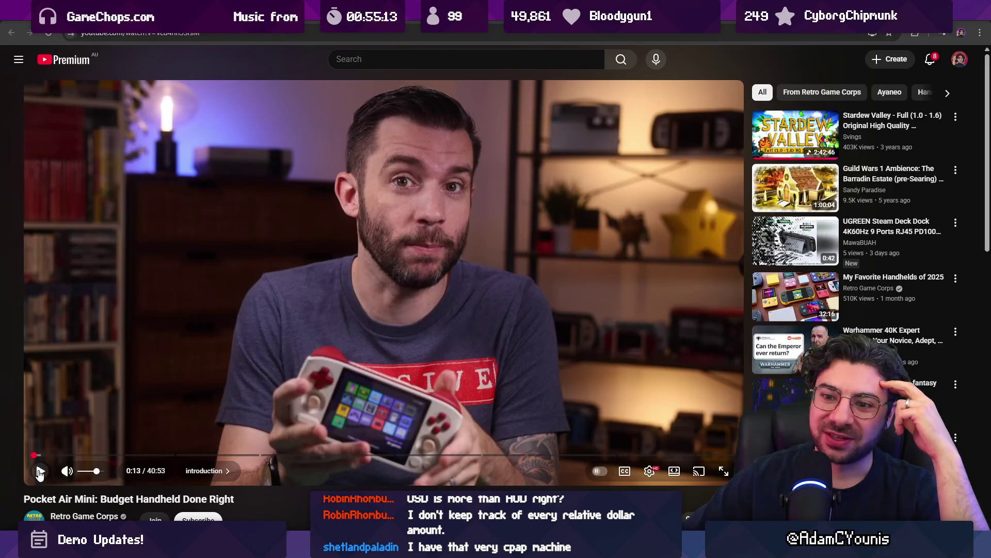
{"action": "left_click", "coordinate": [40, 471]}
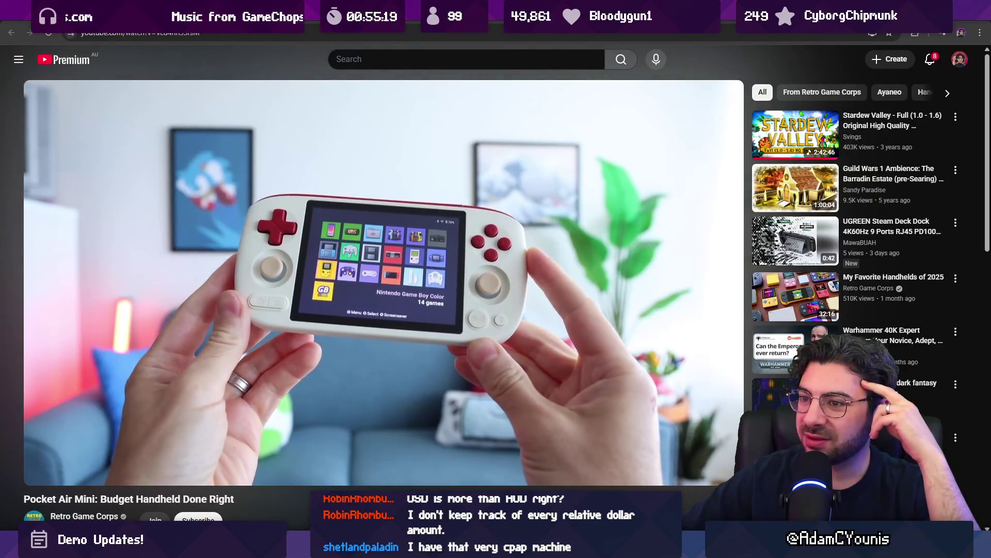
{"action": "mouse_move", "coordinate": [175, 461]}
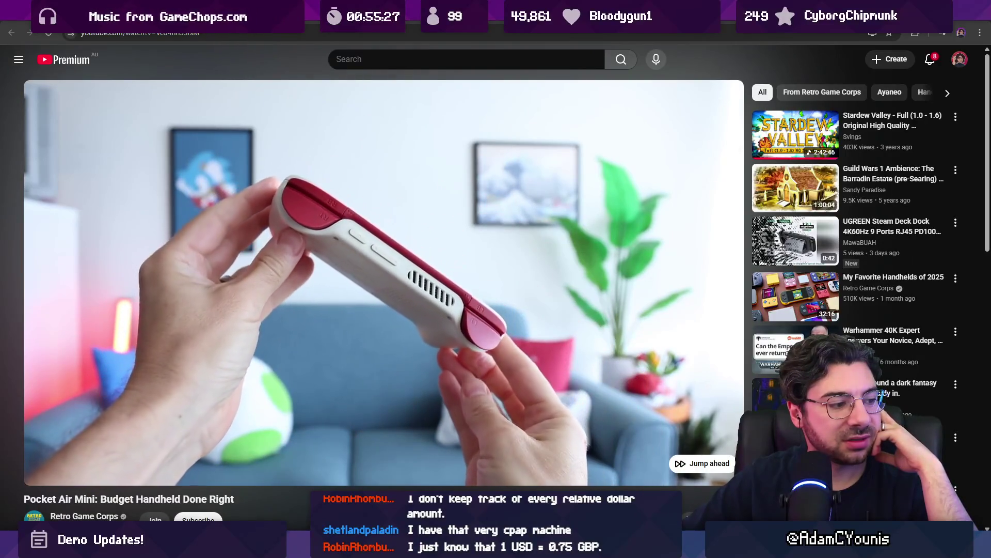
{"action": "right_click", "coordinate": [328, 381]}
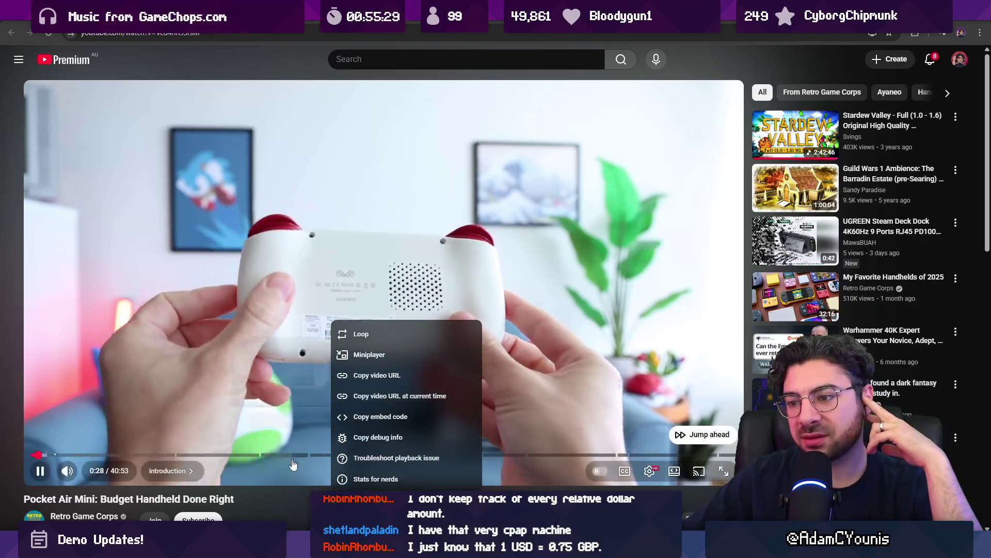
{"action": "left_click", "coordinate": [320, 486]}
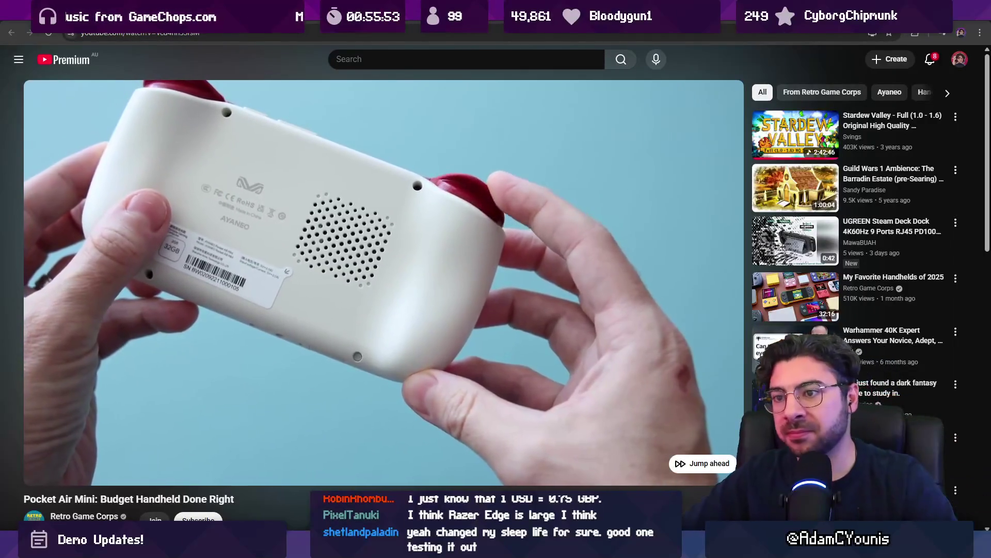
{"action": "key", "text": "ctrl+t"}
{"action": "type", "text": "ayaneo air "}
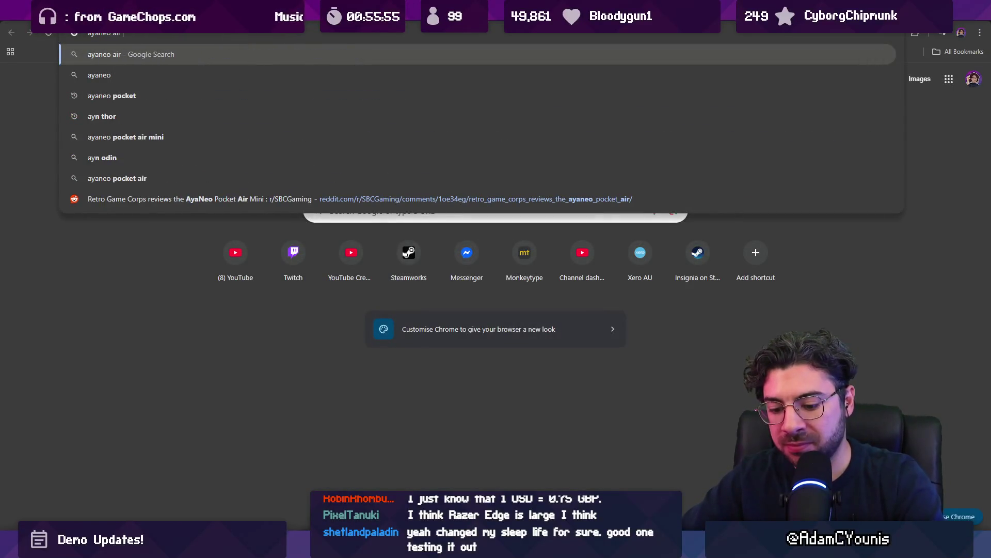
{"action": "type", "text": "mini"}
Search for the Ayaneo Pocket Air Mini, check the $199 JB Hi-Fi listing, then return to the review
{"action": "key", "text": "Return"}
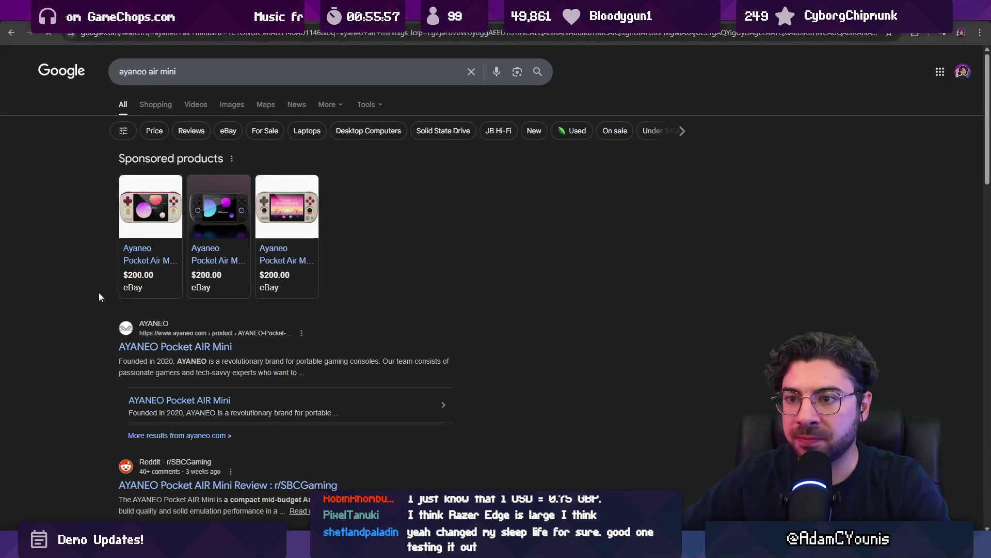
{"action": "scroll", "coordinate": [102, 291], "scroll_direction": "down", "scroll_amount": 3}
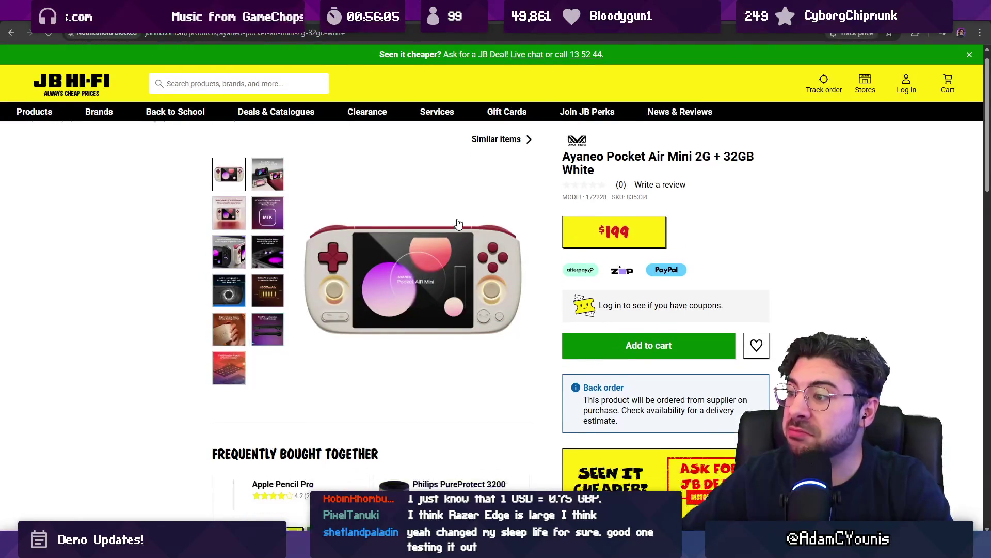
{"action": "scroll", "coordinate": [455, 222], "scroll_direction": "down", "scroll_amount": 8}
{"action": "scroll", "coordinate": [454, 217], "scroll_direction": "up", "scroll_amount": 8}
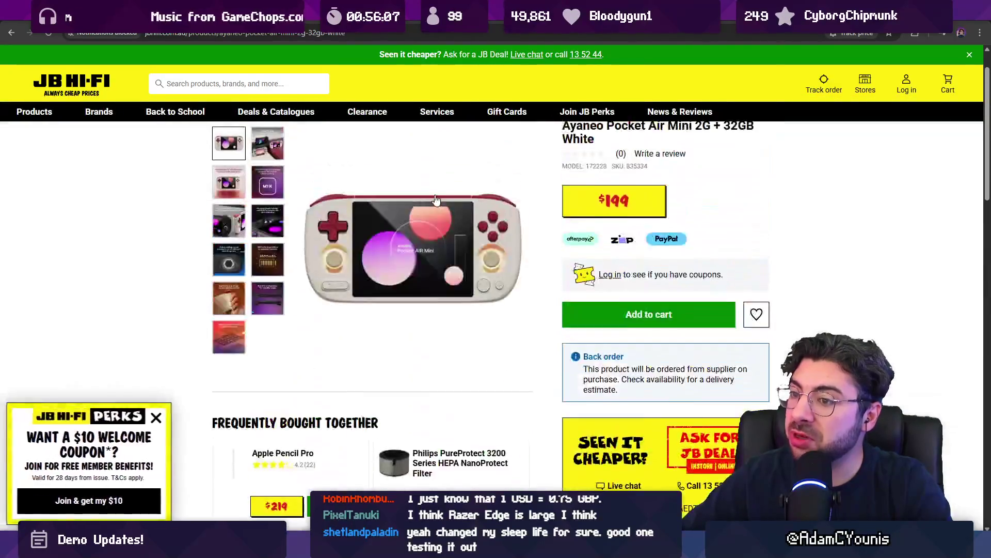
{"action": "key", "text": "ctrl+Tab"}
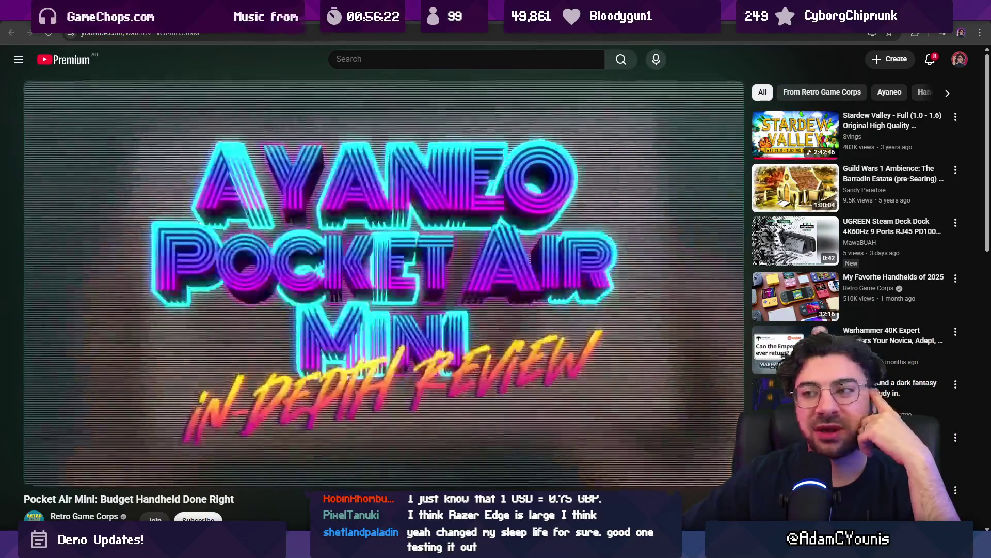
Skip the review ahead to the specs slide and pause it at 2:13
{"action": "key", "text": "Right"}
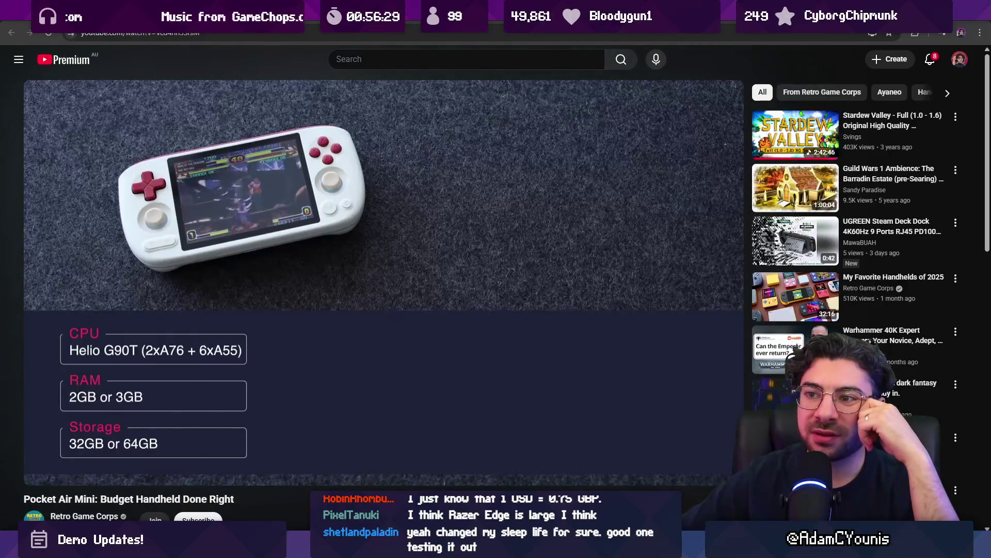
{"action": "key", "text": "Right"}
{"action": "key", "text": "Right"}
{"action": "key", "text": "Right"}
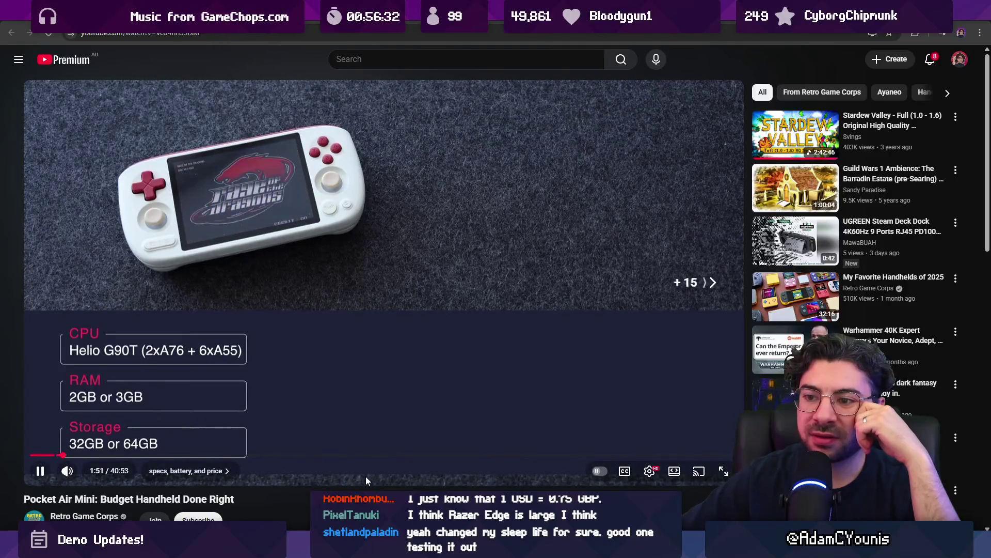
{"action": "key", "text": "Right"}
{"action": "key", "text": "Right"}
{"action": "key", "text": "Right"}
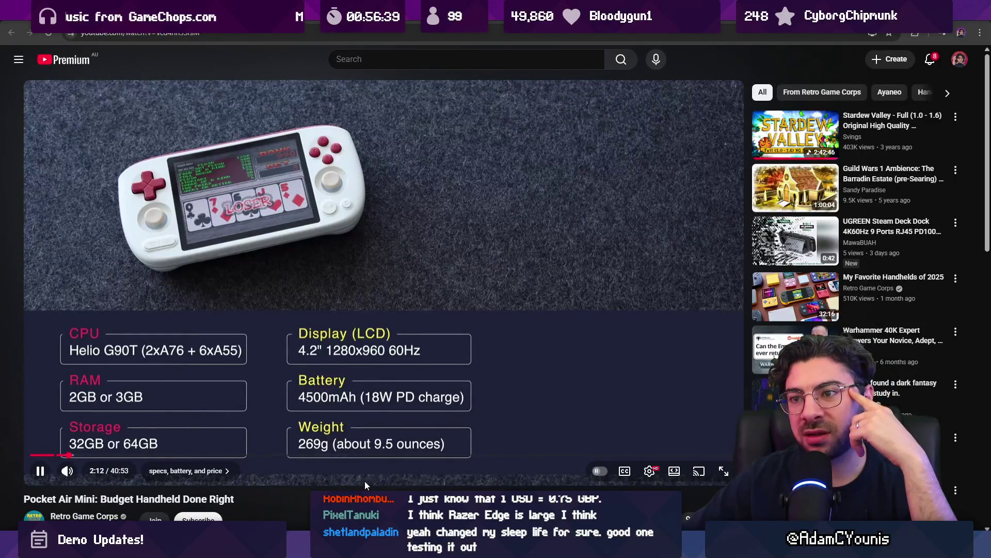
{"action": "left_click", "coordinate": [288, 345]}
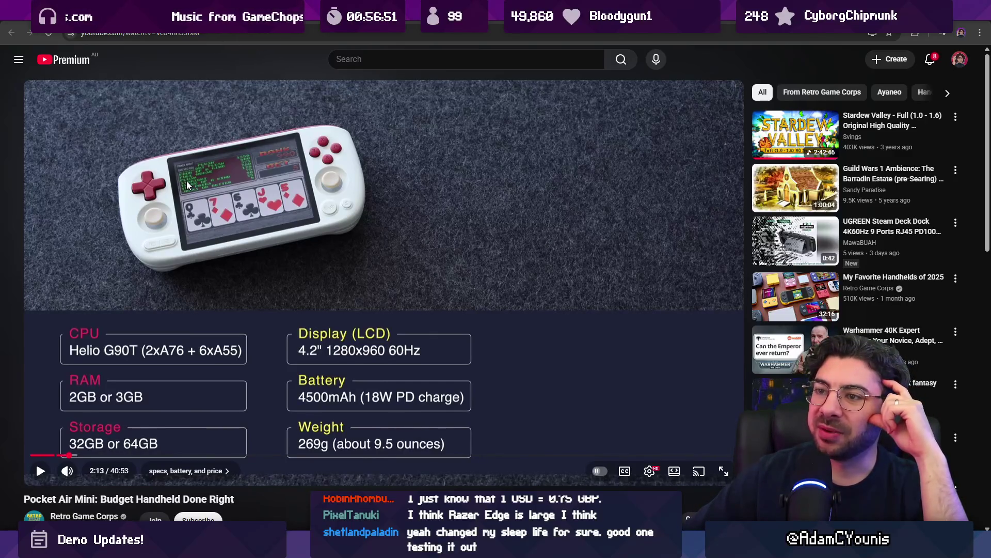
Bring the Amazon 'retroid' results forward and scroll listings like the $79.99 R36MAX
{"action": "key", "text": "ctrl+Tab"}
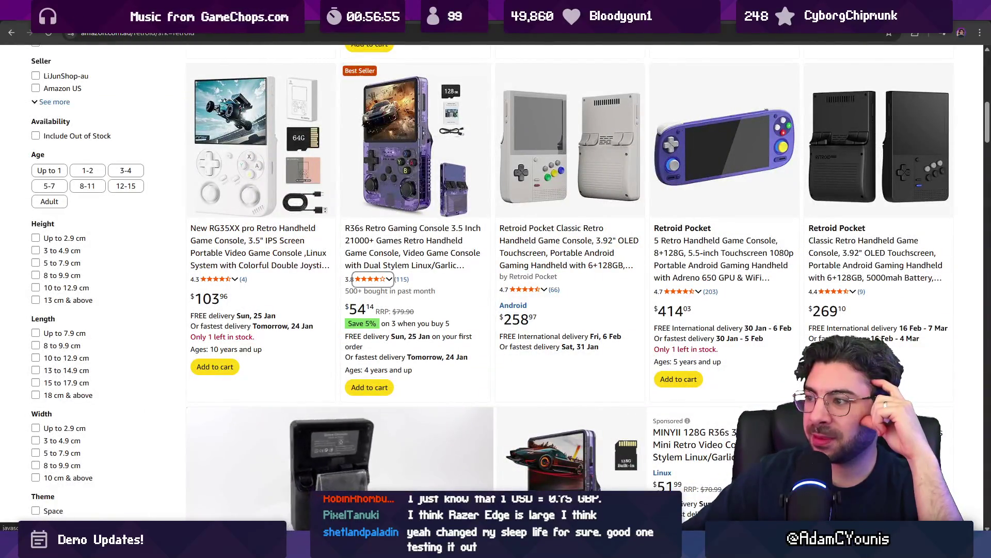
{"action": "scroll", "coordinate": [645, 251], "scroll_direction": "down", "scroll_amount": 9}
{"action": "scroll", "coordinate": [645, 251], "scroll_direction": "down", "scroll_amount": 5}
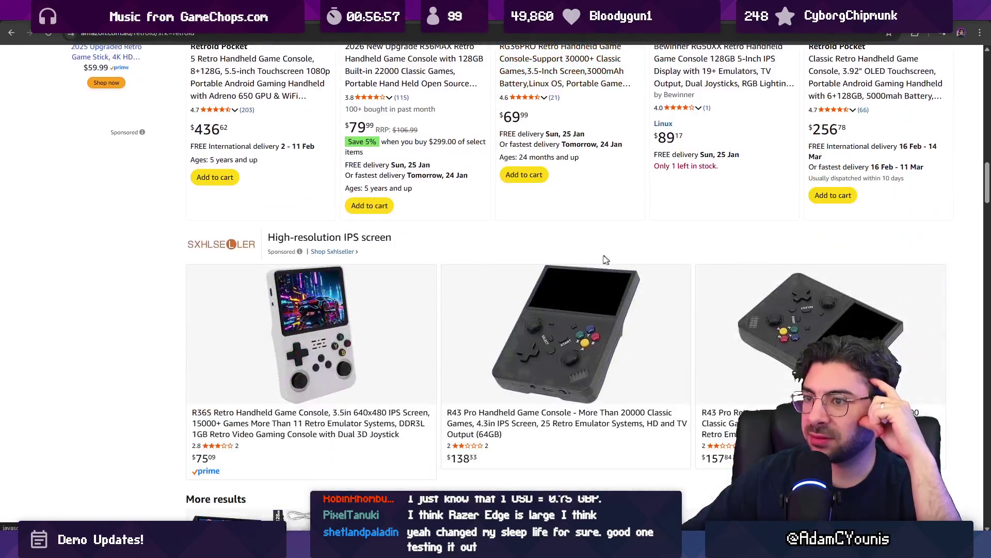
{"action": "scroll", "coordinate": [485, 246], "scroll_direction": "down", "scroll_amount": 9}
{"action": "scroll", "coordinate": [485, 247], "scroll_direction": "up", "scroll_amount": 10}
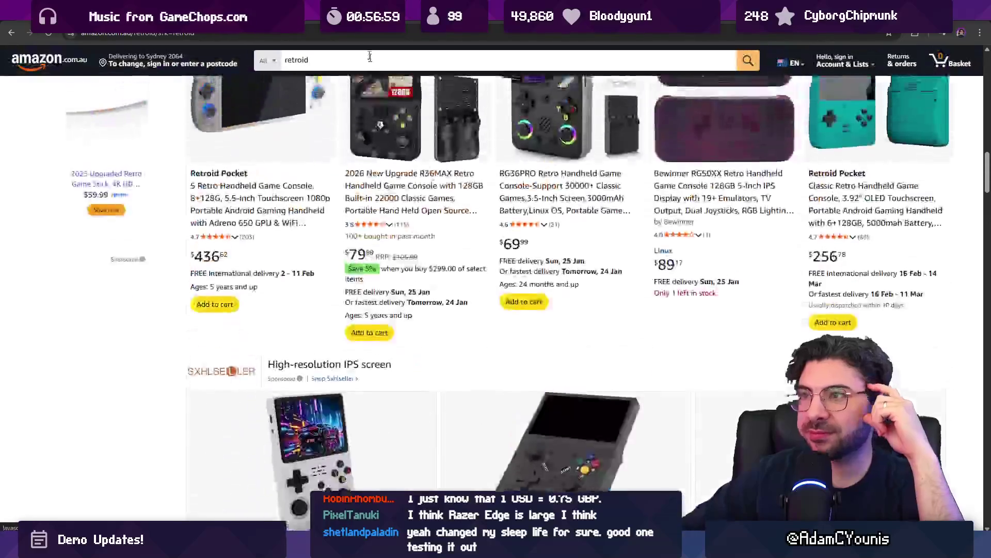
Search Google for Retroid Pocket and scroll the goretroid.com store to Retroid Pocket 6 from $229.00
{"action": "left_click", "coordinate": [312, 21]}
{"action": "type", "text": "retroid"}
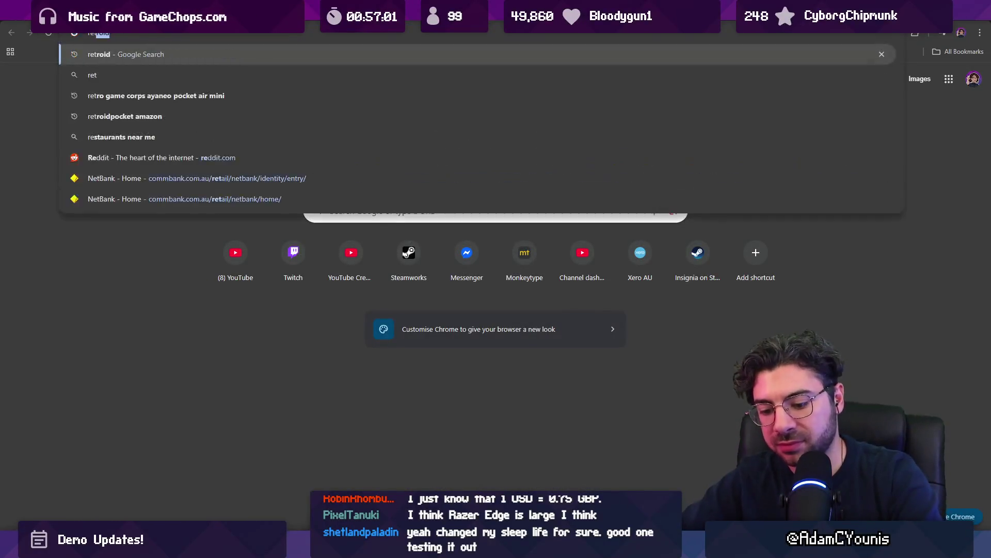
{"action": "type", "text": " pocket"}
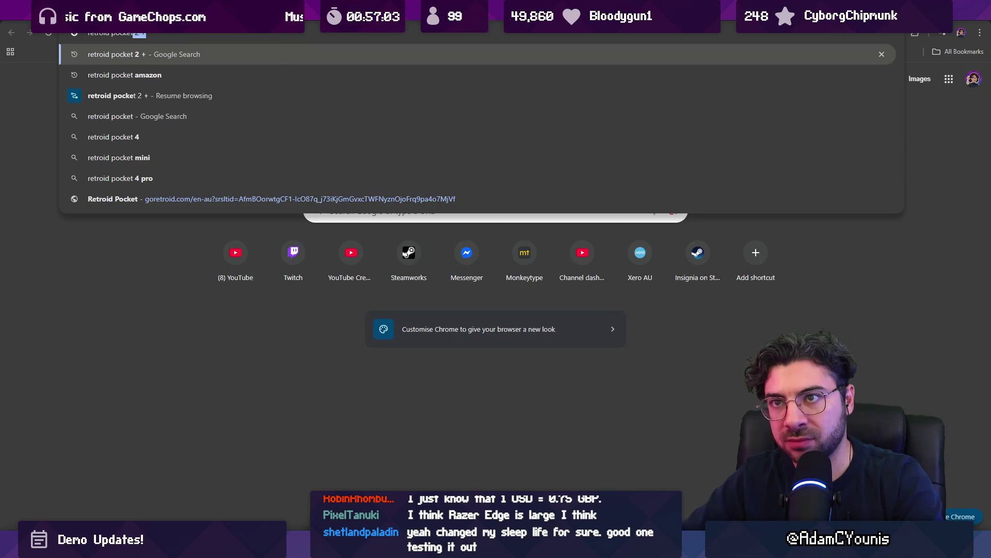
{"action": "key", "text": "Return"}
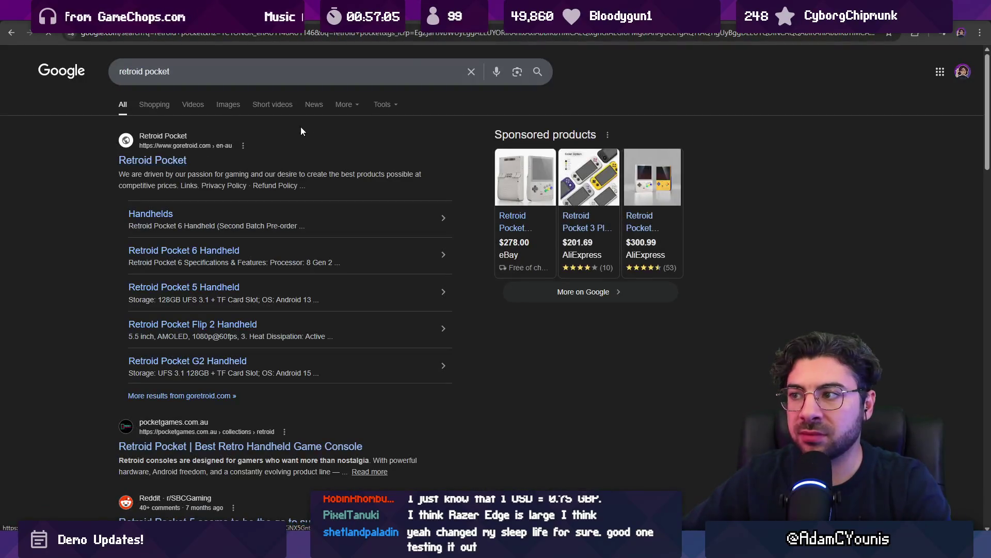
{"action": "scroll", "coordinate": [353, 116], "scroll_direction": "down", "scroll_amount": 7}
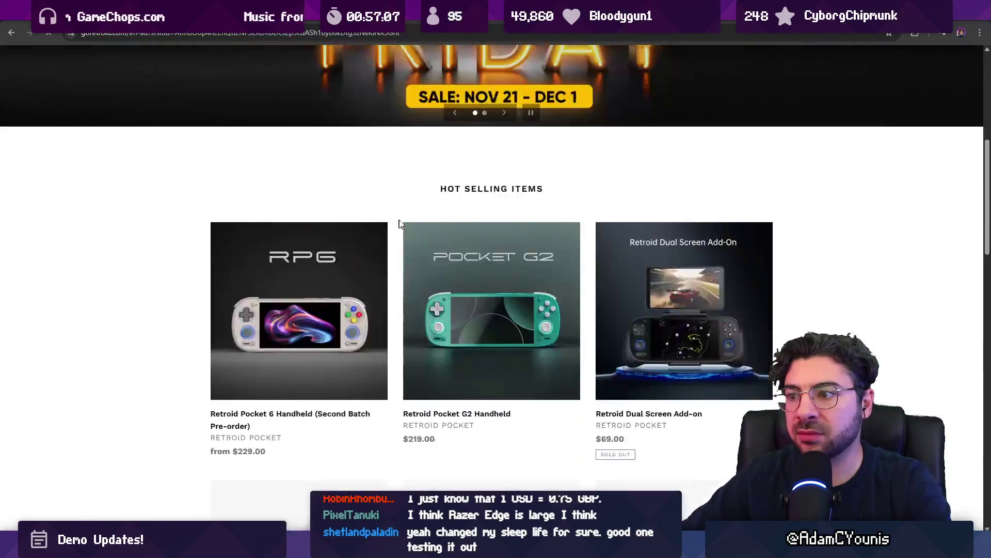
{"action": "scroll", "coordinate": [356, 238], "scroll_direction": "down", "scroll_amount": 2}
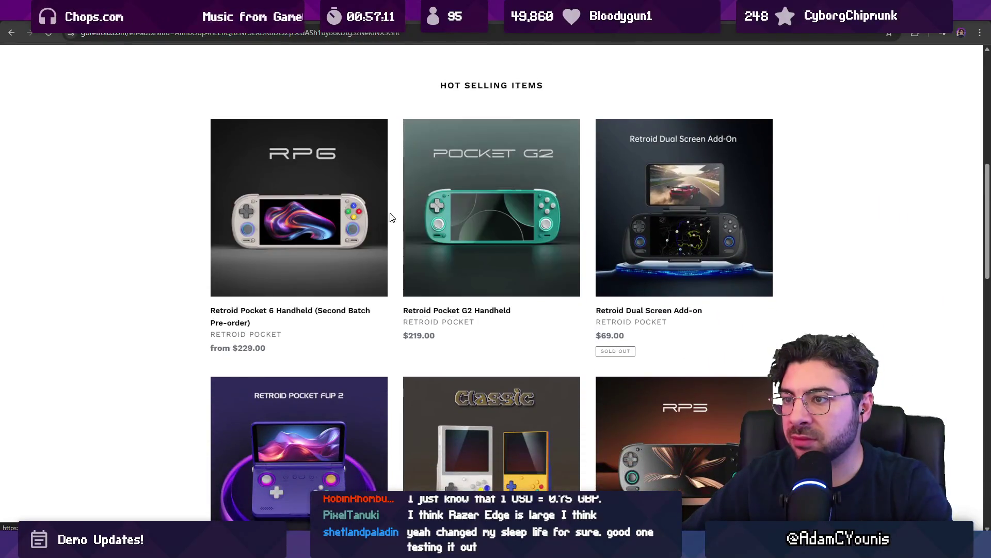
{"action": "scroll", "coordinate": [361, 215], "scroll_direction": "down", "scroll_amount": 2}
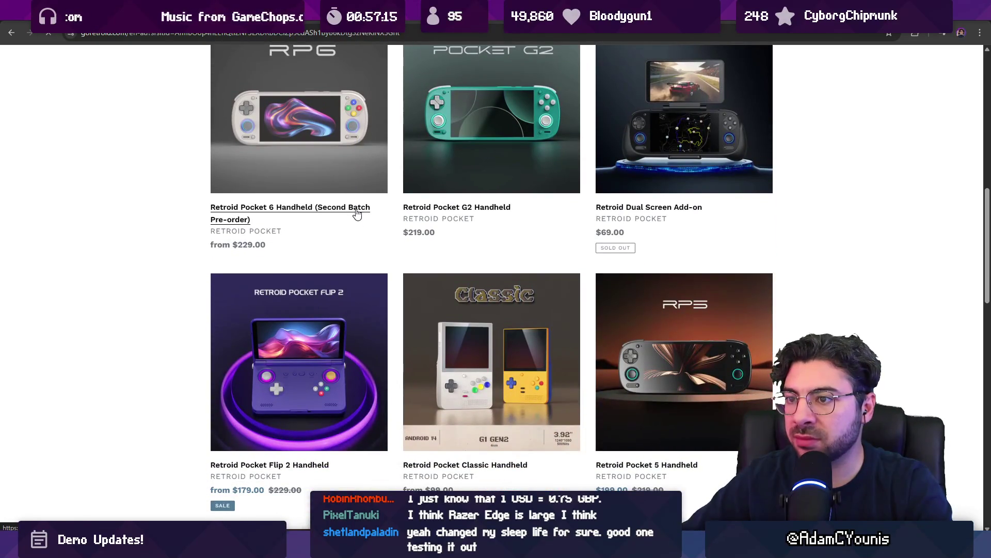
Open the Retroid Pocket 6 product page and show the orange version in the main image
{"action": "left_click", "coordinate": [356, 214]}
{"action": "scroll", "coordinate": [347, 294], "scroll_direction": "down", "scroll_amount": 3}
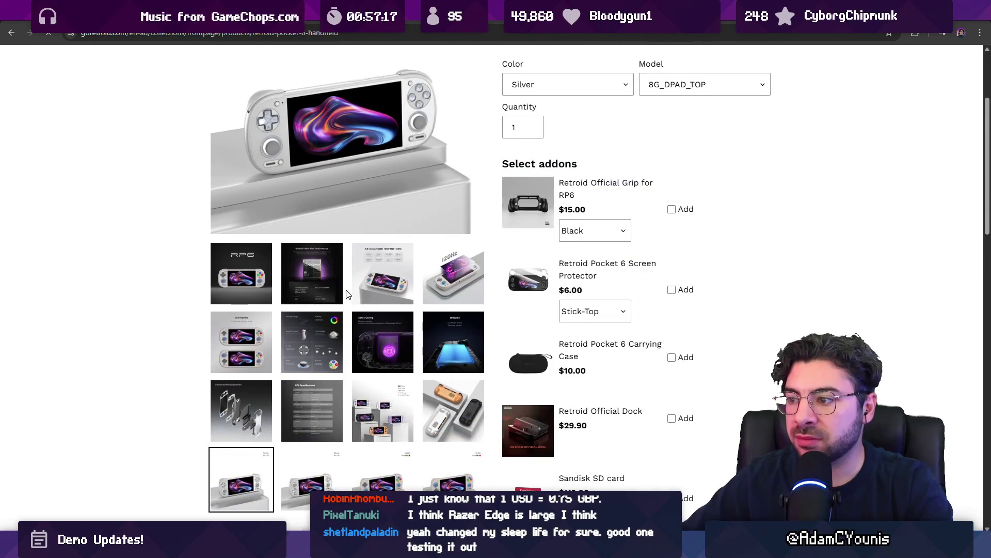
{"action": "scroll", "coordinate": [328, 269], "scroll_direction": "down", "scroll_amount": 5}
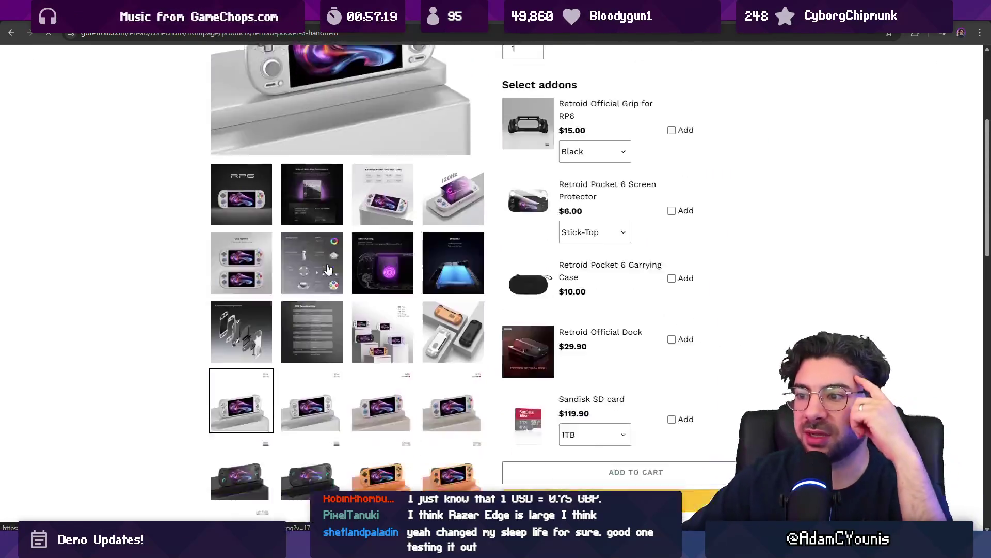
{"action": "left_click", "coordinate": [378, 310]}
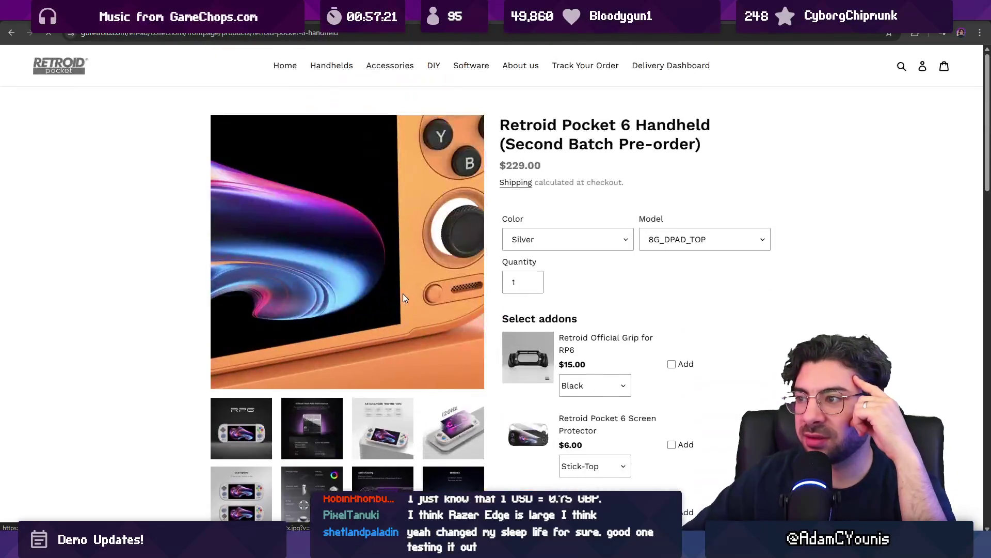
Try the 16Bit colour, settle on Black, then go back to the review video
{"action": "left_click", "coordinate": [553, 240]}
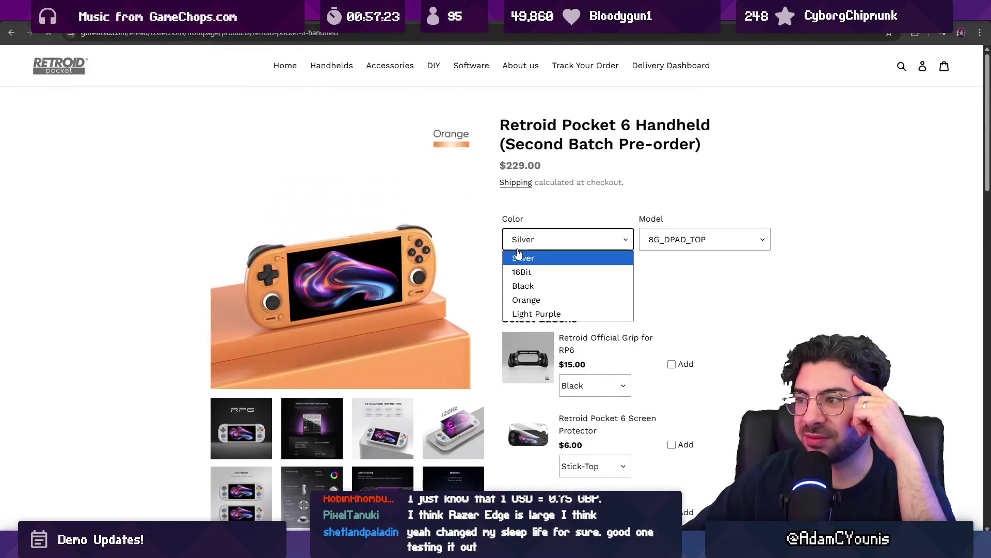
{"action": "left_click", "coordinate": [545, 271]}
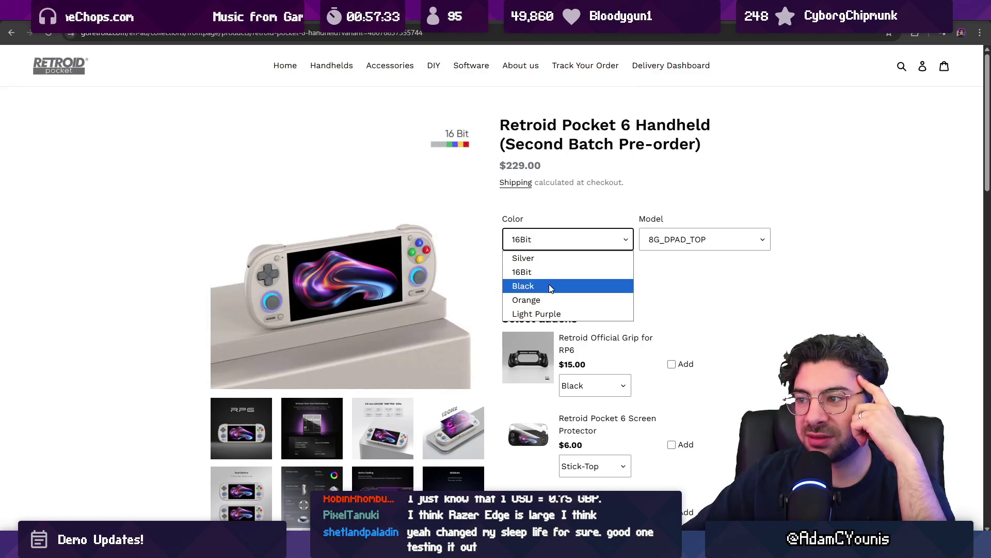
{"action": "left_click", "coordinate": [549, 284]}
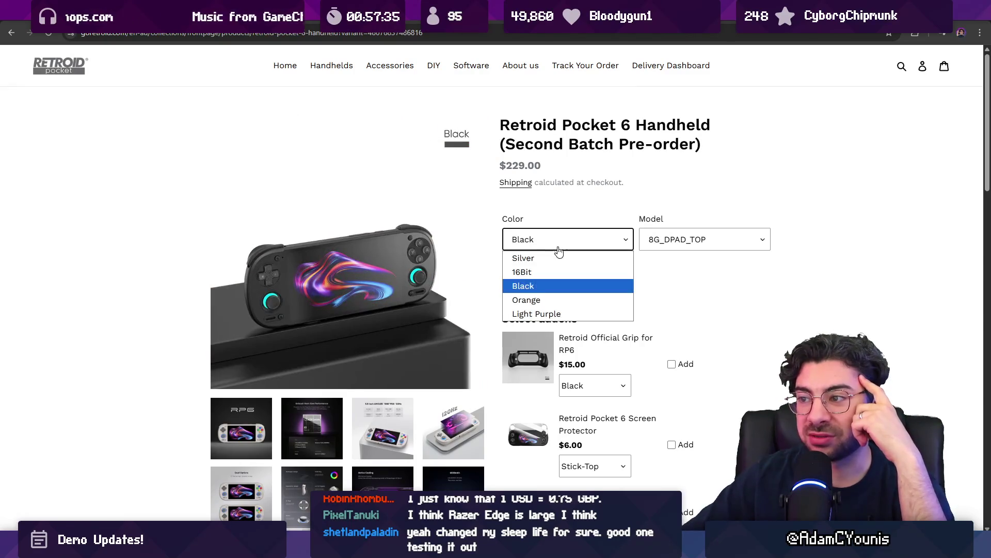
{"action": "left_click", "coordinate": [556, 272]}
{"action": "left_click", "coordinate": [559, 285]}
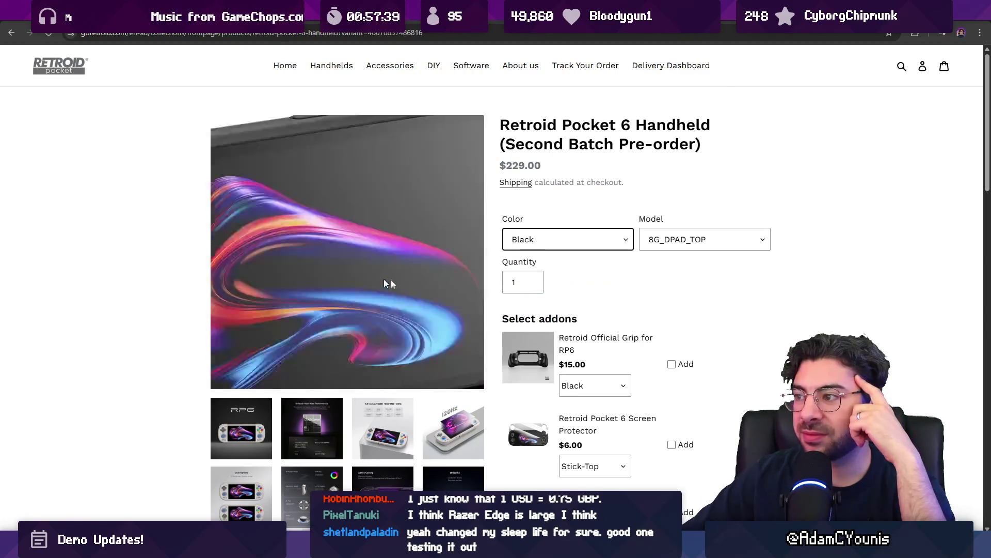
{"action": "key", "text": "ctrl+Tab"}
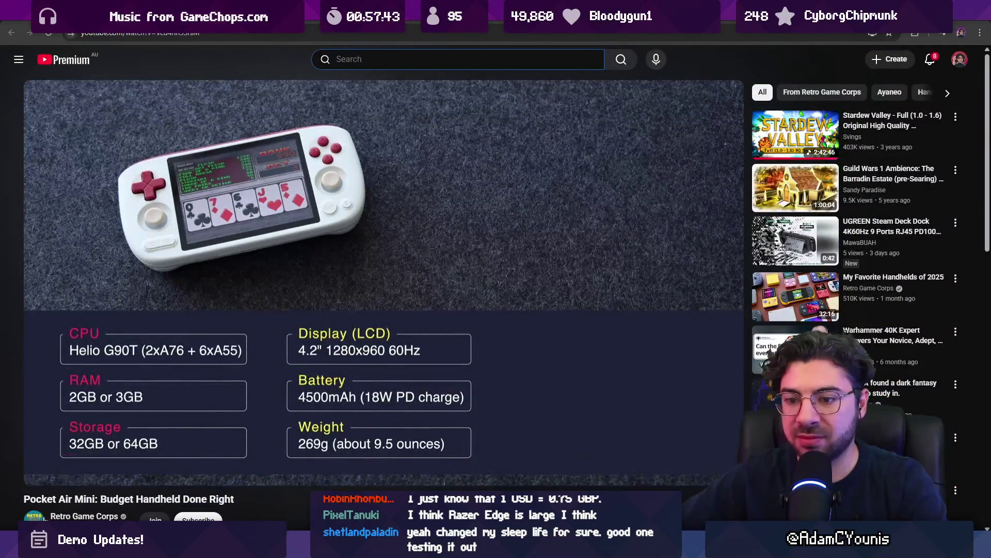
Open the Retro Game Corps channel's Videos tab and scroll the video grid
{"action": "left_click", "coordinate": [87, 515]}
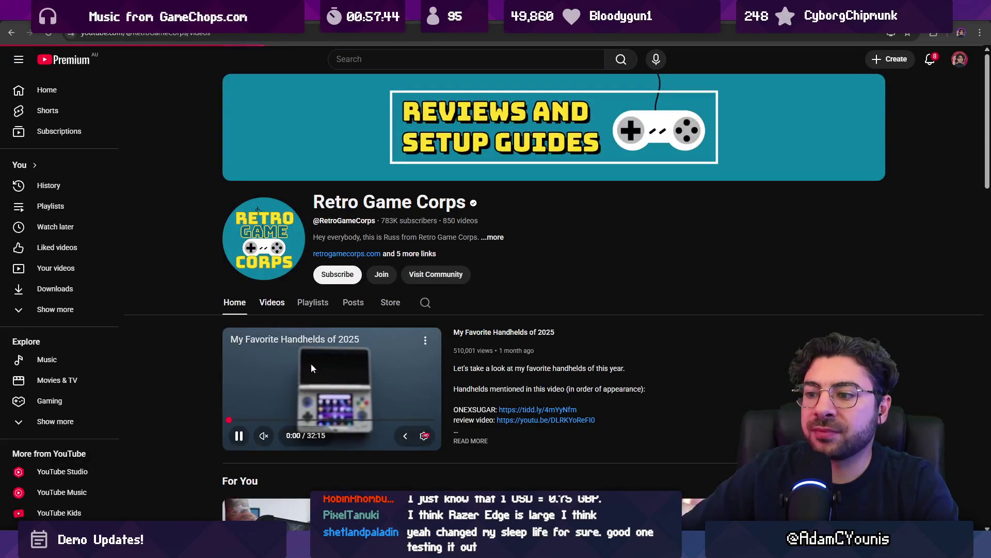
{"action": "left_click", "coordinate": [259, 301]}
{"action": "scroll", "coordinate": [340, 381], "scroll_direction": "down", "scroll_amount": 5}
{"action": "scroll", "coordinate": [341, 381], "scroll_direction": "up", "scroll_amount": 3}
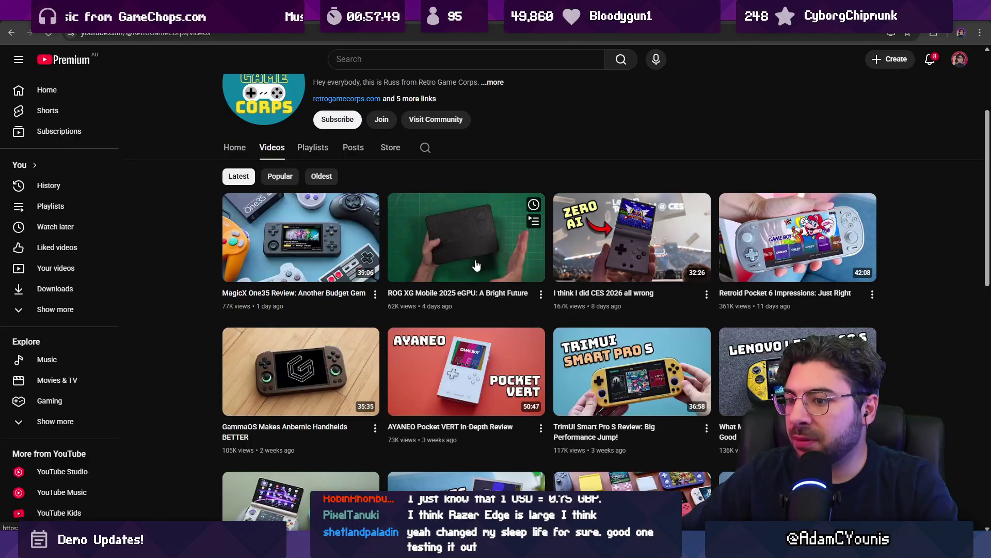
{"action": "scroll", "coordinate": [476, 265], "scroll_direction": "down", "scroll_amount": 2}
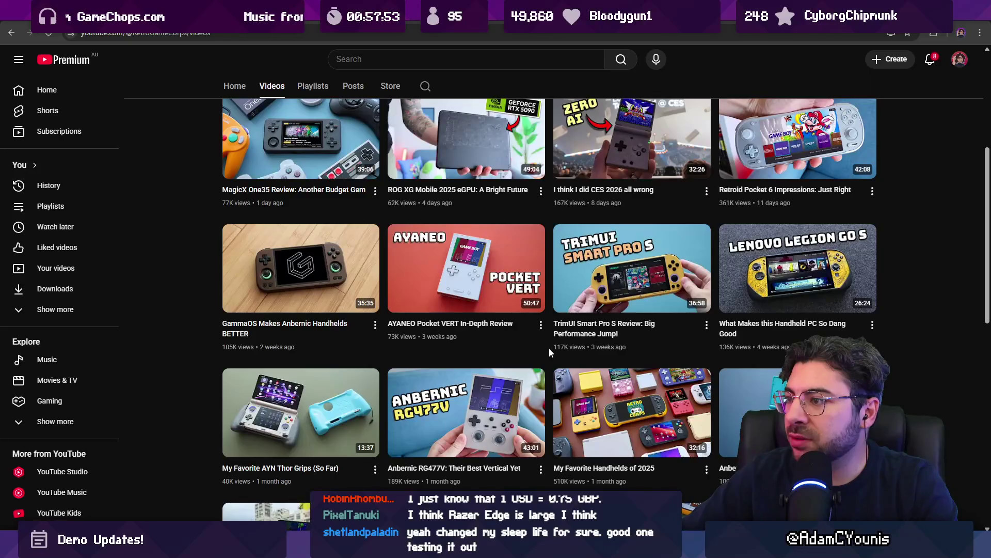
{"action": "scroll", "coordinate": [550, 348], "scroll_direction": "down", "scroll_amount": 3}
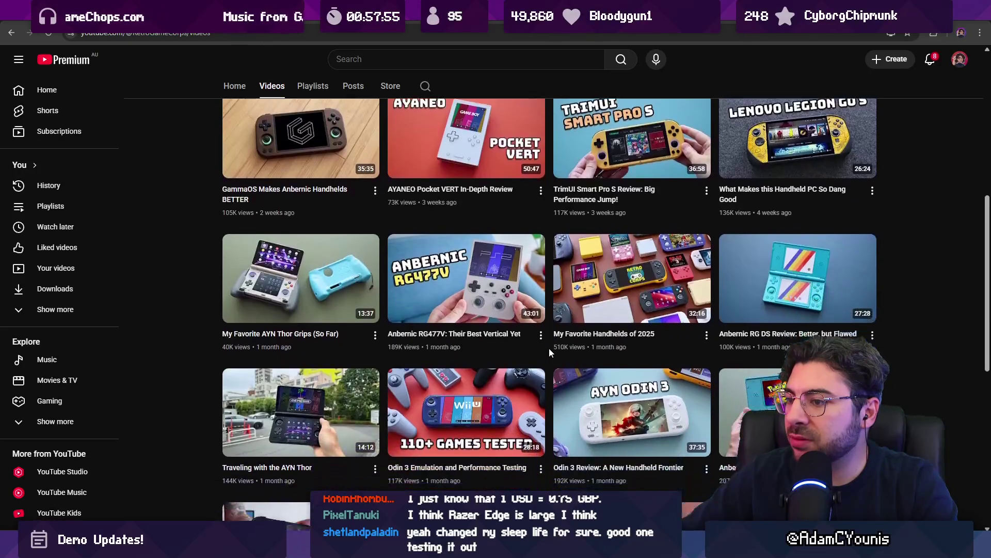
Find 'retroid pocket 6' with in-page search and play the Retroid Pocket 6 Impressions video
{"action": "key", "text": "ctrl+f"}
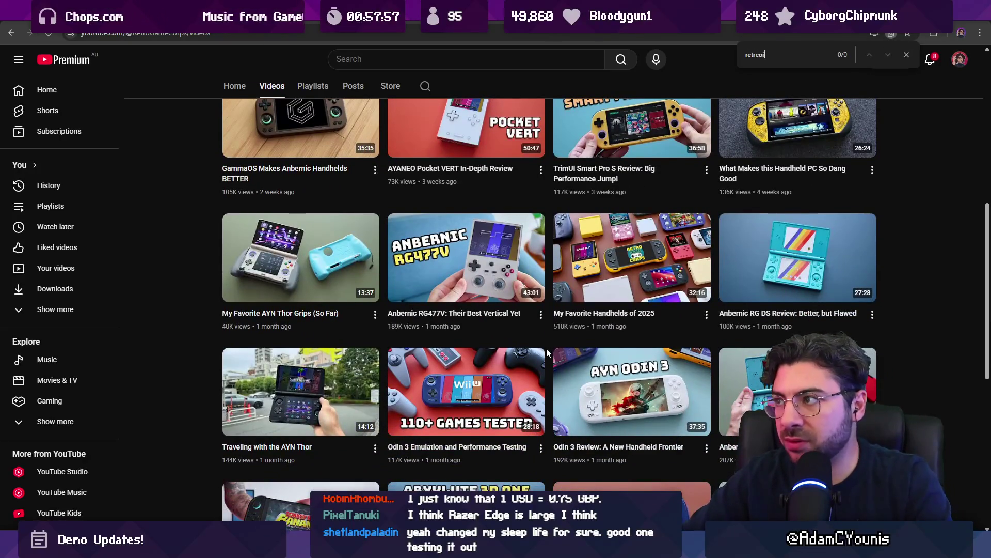
{"action": "type", "text": "roid pockwe"}
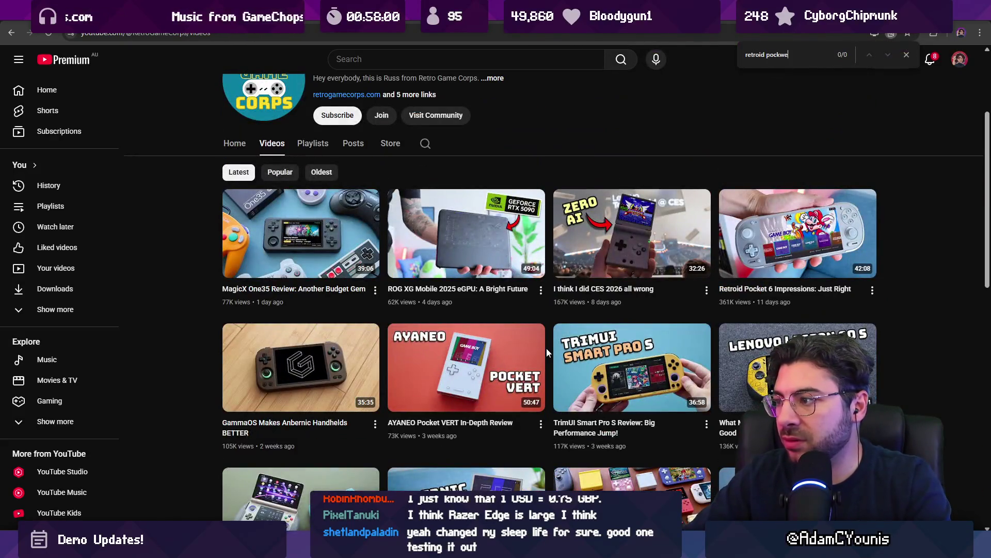
{"action": "key", "text": "BackSpace"}
{"action": "key", "text": "BackSpace"}
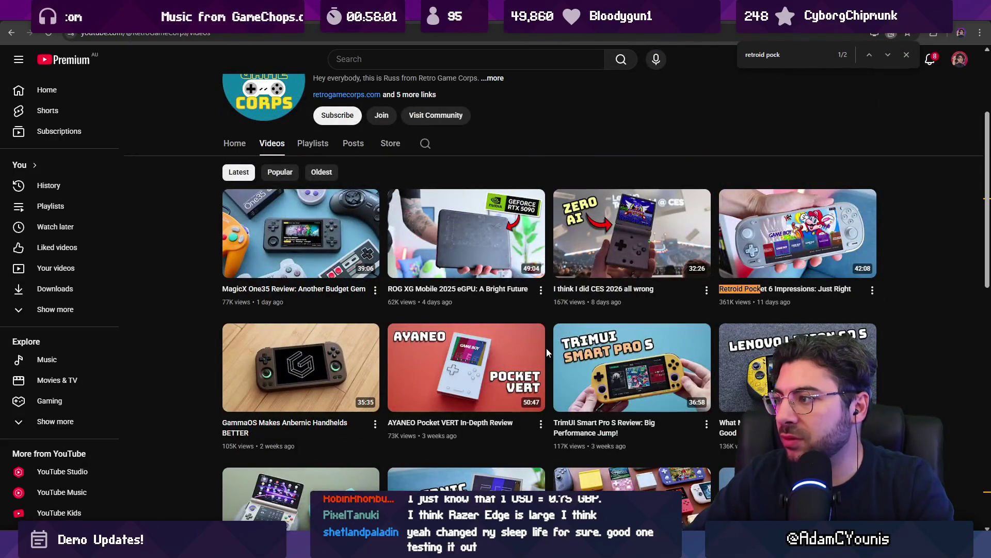
{"action": "key", "text": "Return"}
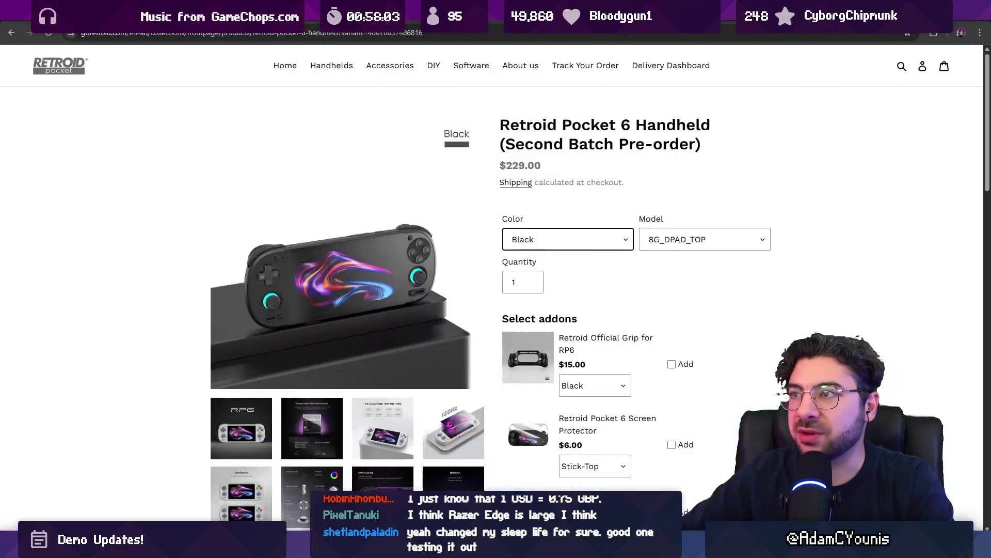
{"action": "scroll", "coordinate": [707, 235], "scroll_direction": "up", "scroll_amount": 12}
{"action": "type", "text": "et 6"}
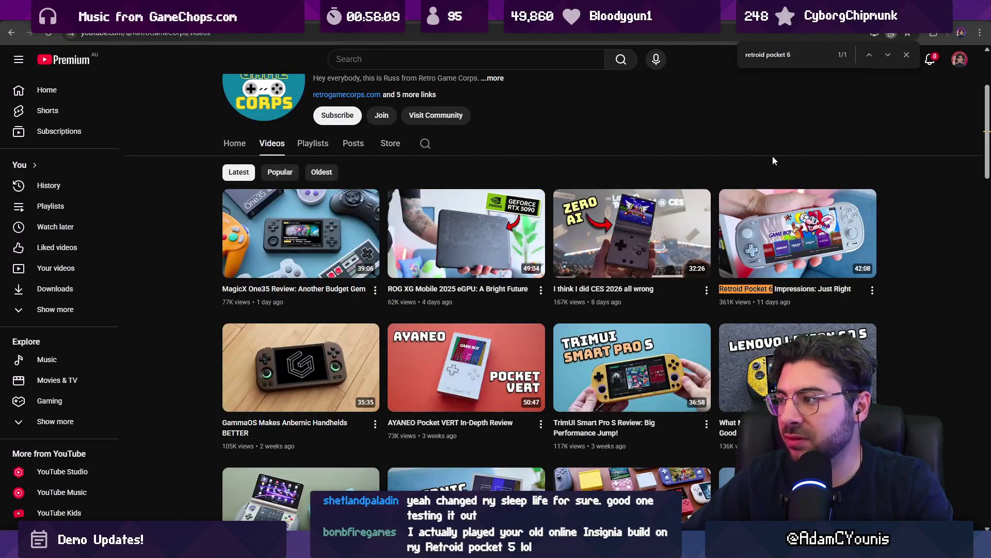
{"action": "left_click", "coordinate": [787, 232]}
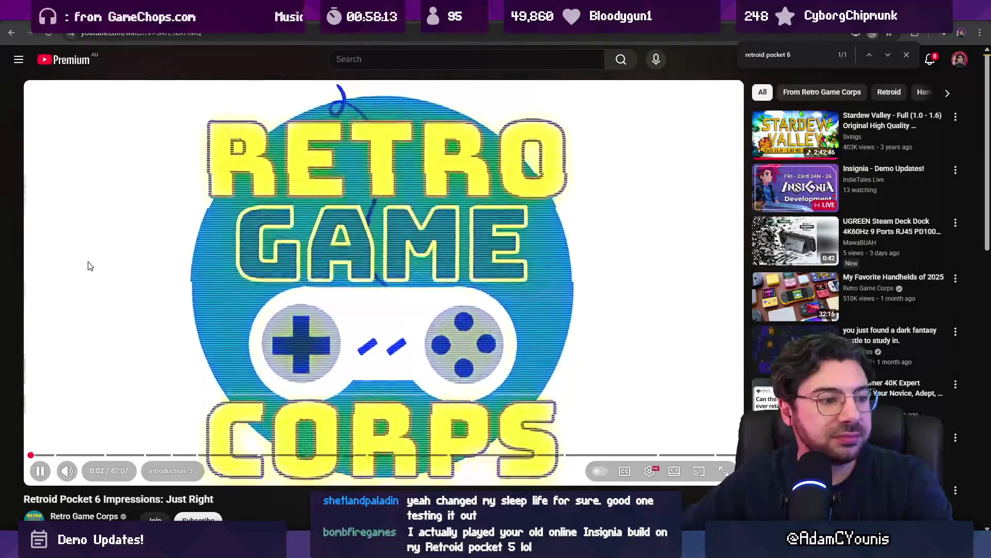
Skip ahead to the specs and price section and pause on the SD8 Gen 2 / 120Hz AMOLED specs card
{"action": "key", "text": "Right"}
{"action": "key", "text": "Right"}
{"action": "key", "text": "Right"}
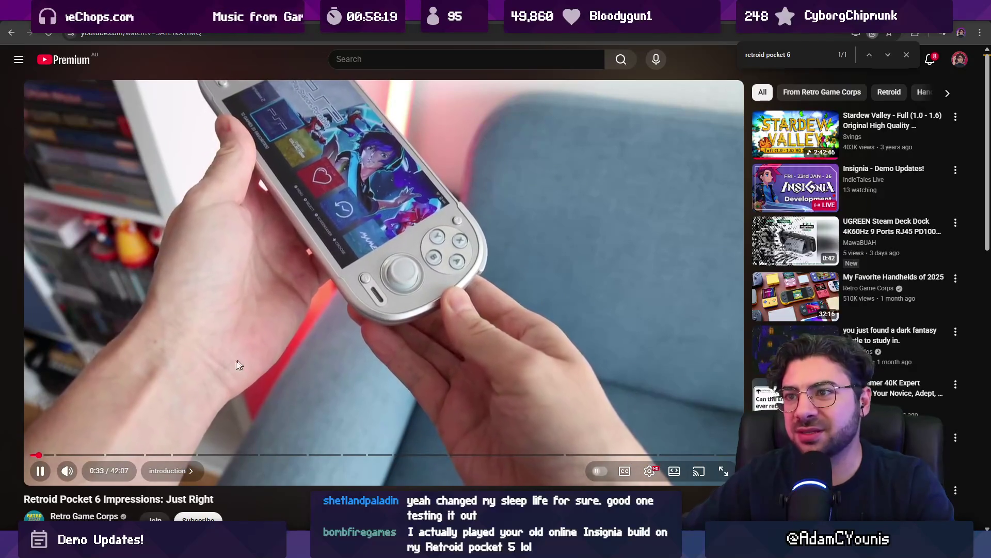
{"action": "left_click_drag", "start_coordinate": [38, 455], "coordinate": [79, 456]}
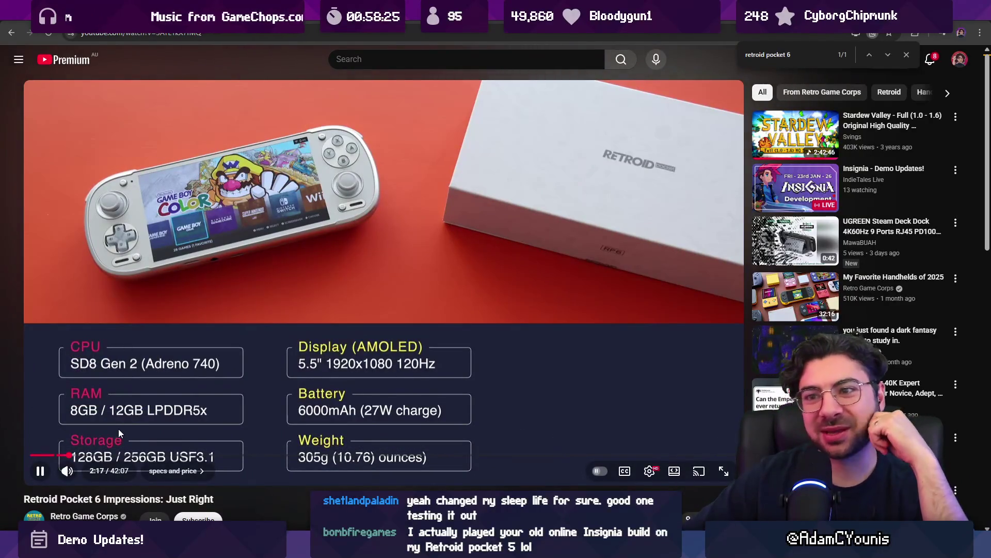
{"action": "left_click", "coordinate": [280, 346]}
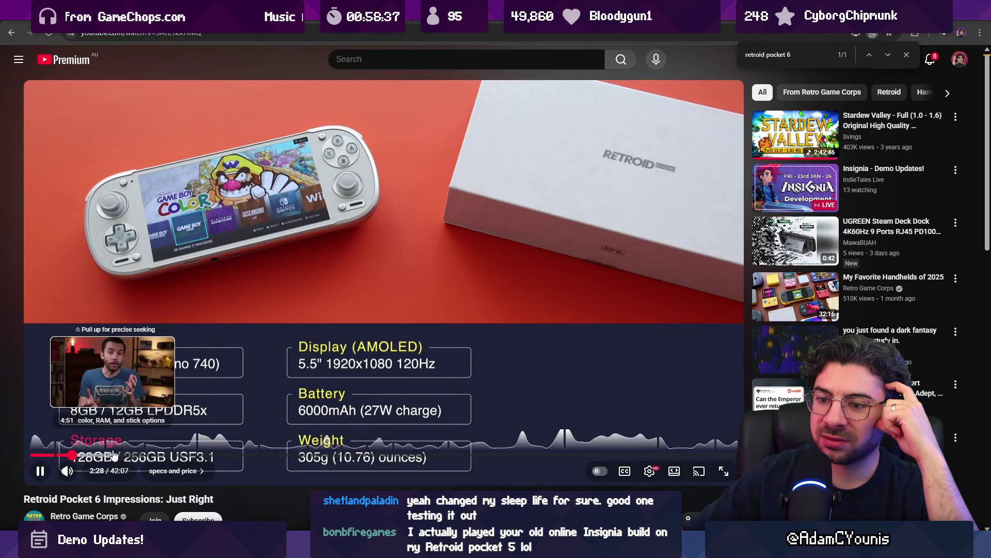
Show the video's chapter list and jump to the audio testing chapter
{"action": "left_click", "coordinate": [201, 474]}
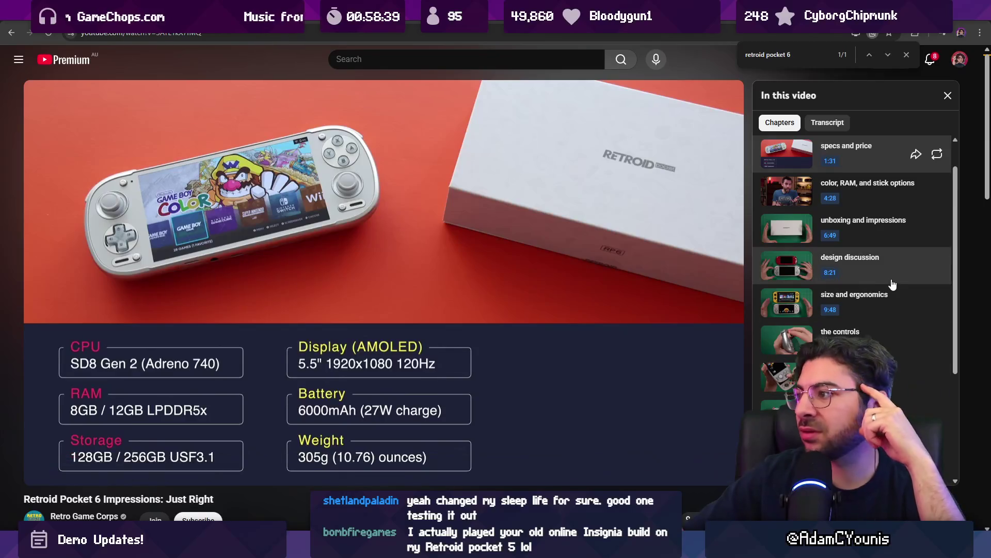
{"action": "scroll", "coordinate": [895, 277], "scroll_direction": "down", "scroll_amount": 3}
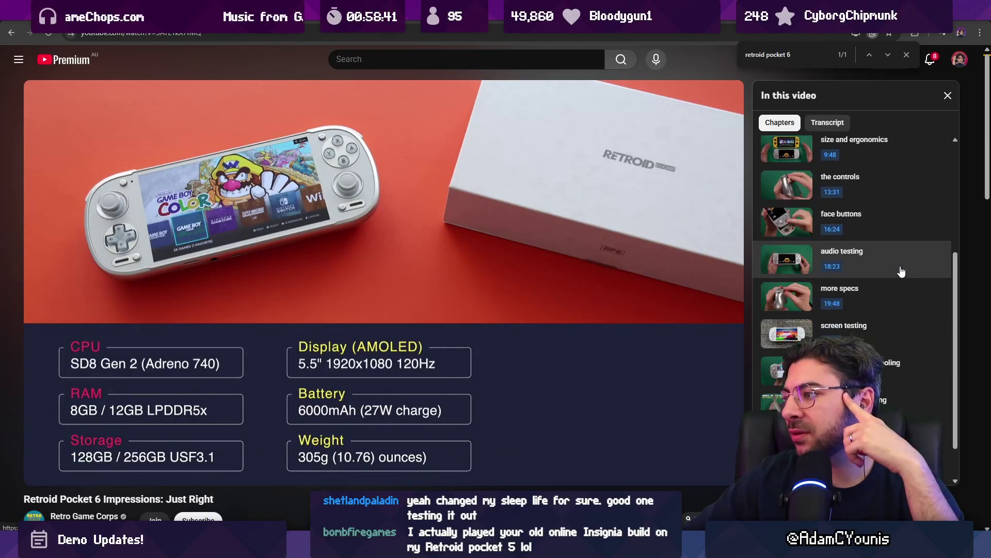
{"action": "scroll", "coordinate": [899, 266], "scroll_direction": "down", "scroll_amount": 1}
{"action": "left_click", "coordinate": [874, 255]}
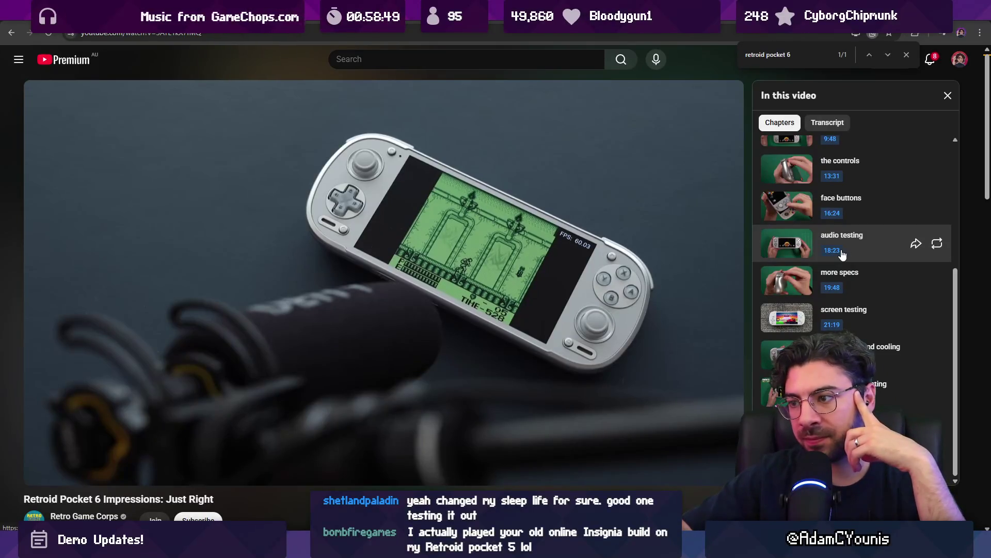
Jump from the chapter list to the performance testing chapter, Castle of Illusion on Genesis at 32:00
{"action": "mouse_move", "coordinate": [506, 475]}
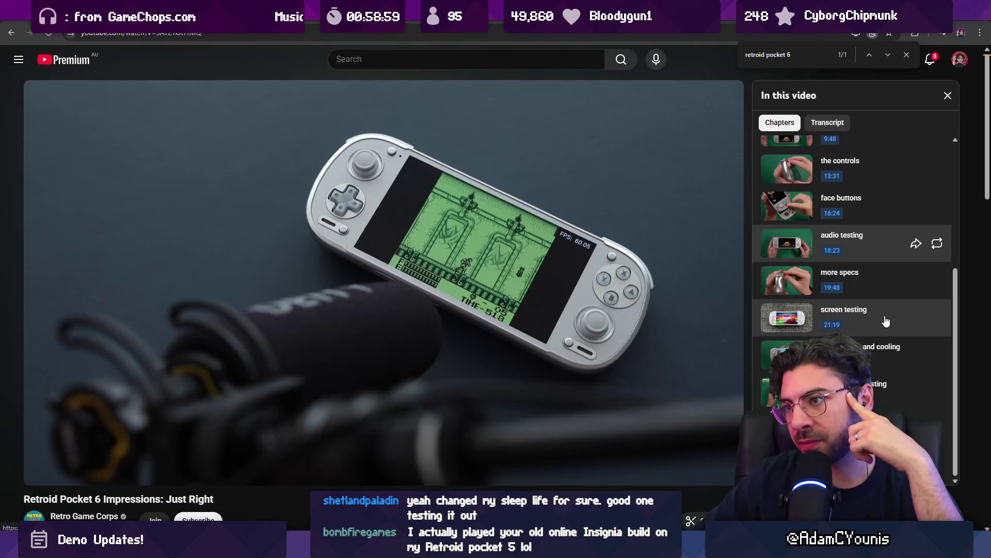
{"action": "scroll", "coordinate": [852, 316], "scroll_direction": "down", "scroll_amount": 1}
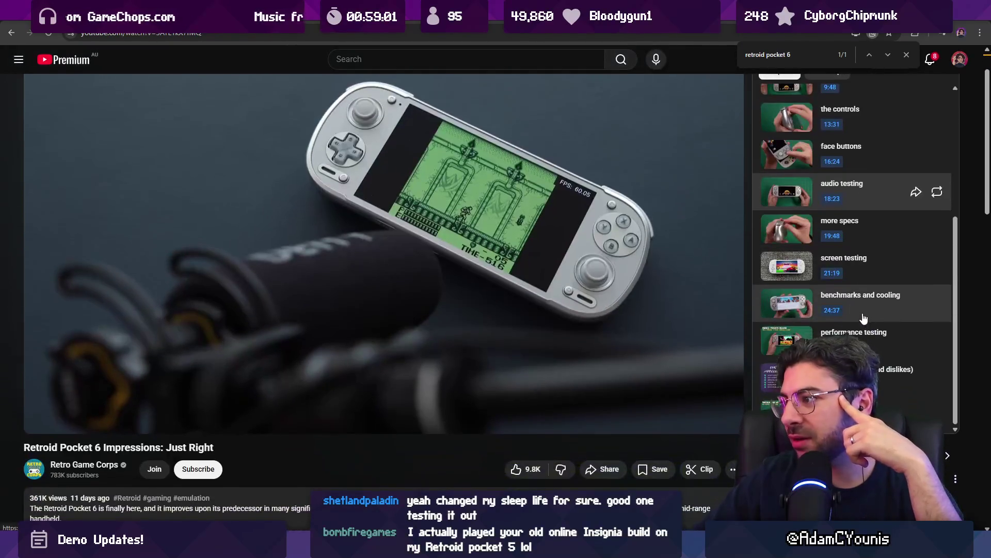
{"action": "scroll", "coordinate": [972, 308], "scroll_direction": "up", "scroll_amount": 1}
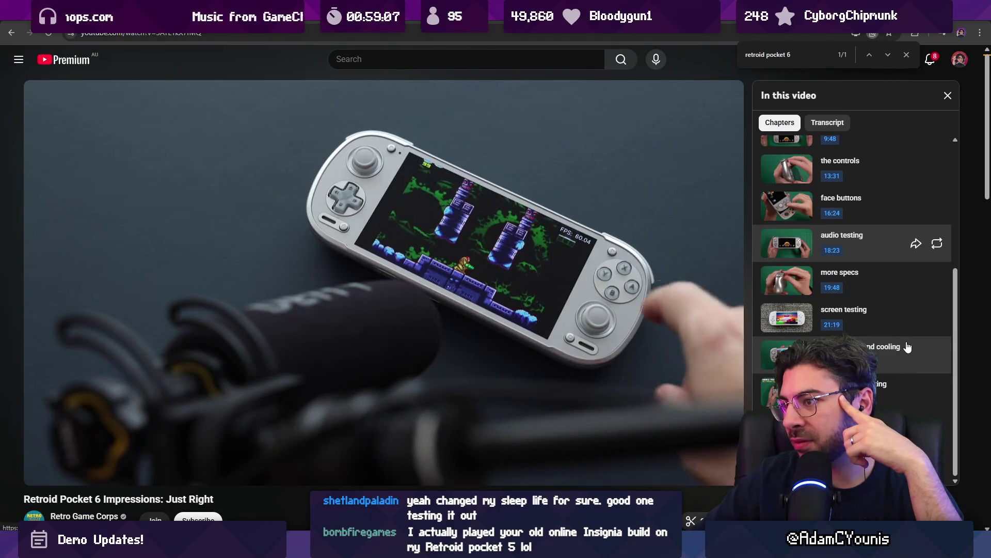
{"action": "left_click", "coordinate": [899, 383]}
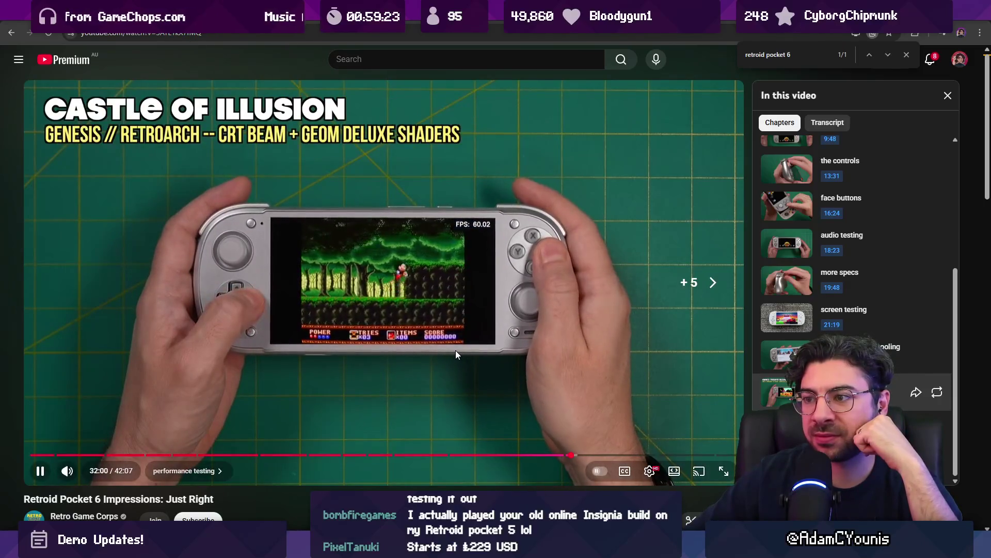
Skip through the performance testing game clips, passing Octopath Traveler II, back to God of War II on PS2 around 34:27
{"action": "key", "text": "Right"}
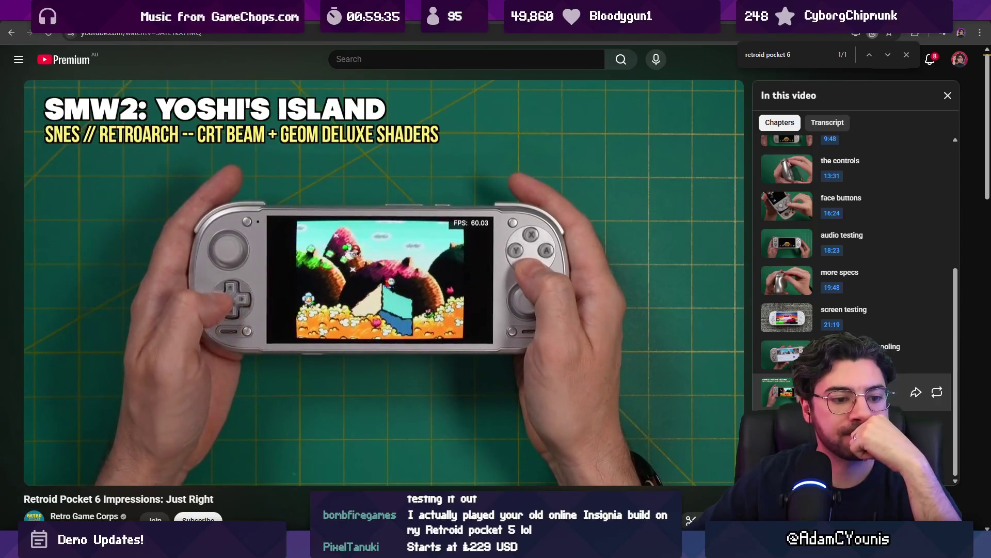
{"action": "key", "text": "Right"}
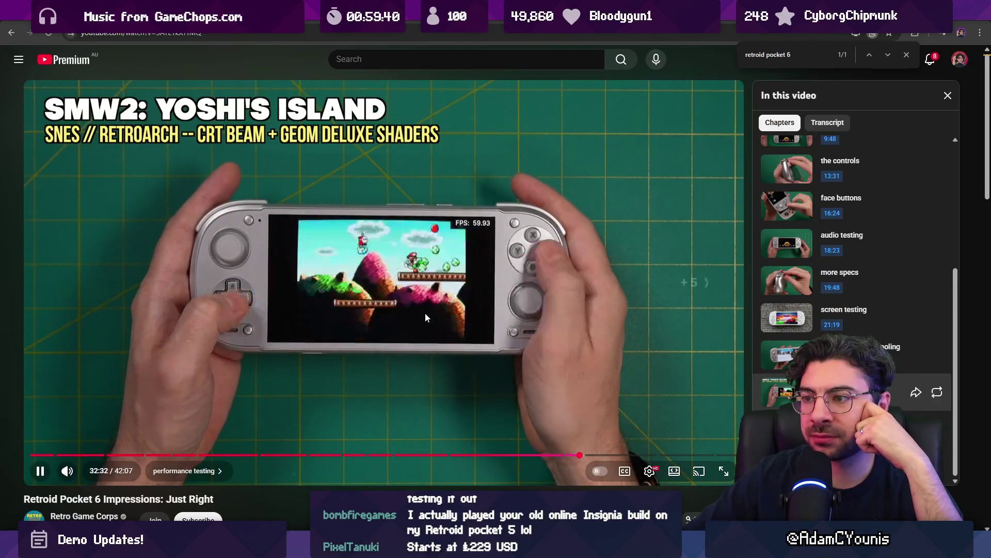
{"action": "key", "text": "Right"}
{"action": "key", "text": "Right"}
{"action": "key", "text": "Right"}
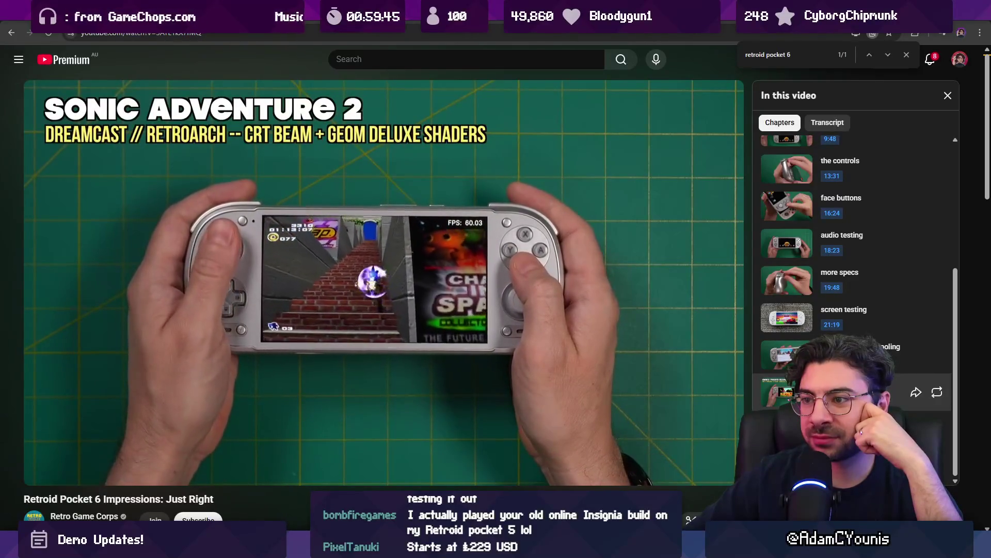
{"action": "key", "text": "Right"}
{"action": "key", "text": "Right"}
{"action": "key", "text": "Right"}
{"action": "key", "text": "Right"}
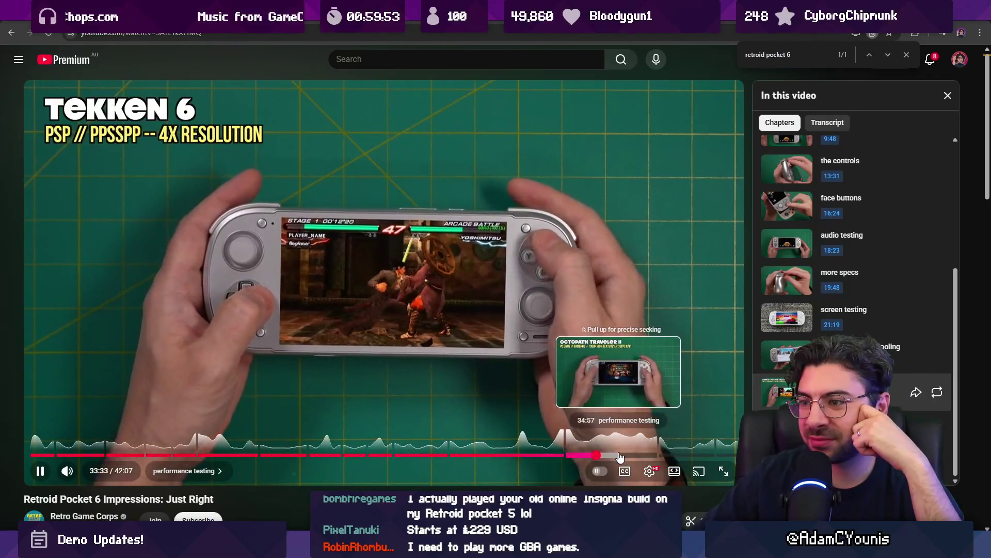
{"action": "left_click", "coordinate": [618, 456]}
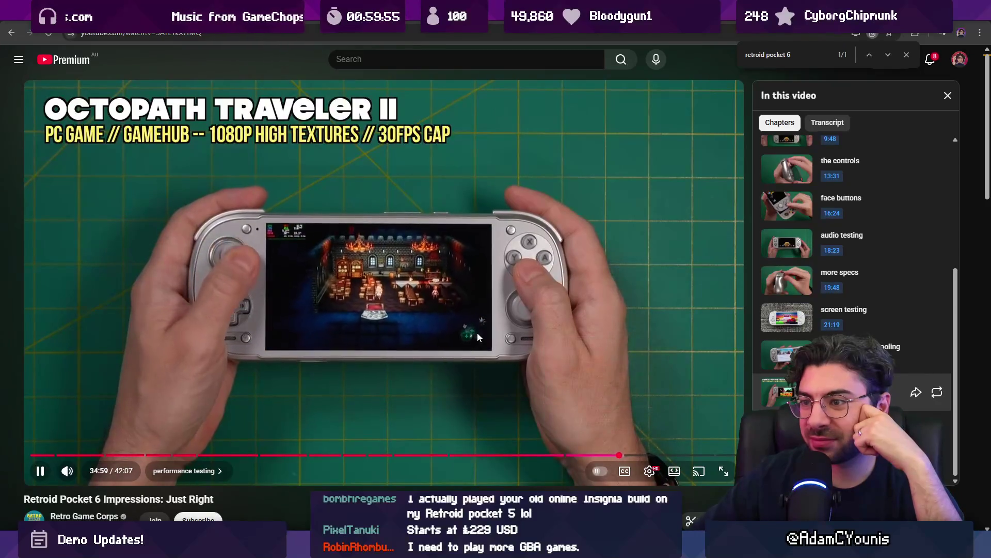
{"action": "key", "text": "Left"}
{"action": "key", "text": "Left"}
{"action": "key", "text": "Left"}
{"action": "key", "text": "Left"}
{"action": "key", "text": "Left"}
{"action": "key", "text": "Left"}
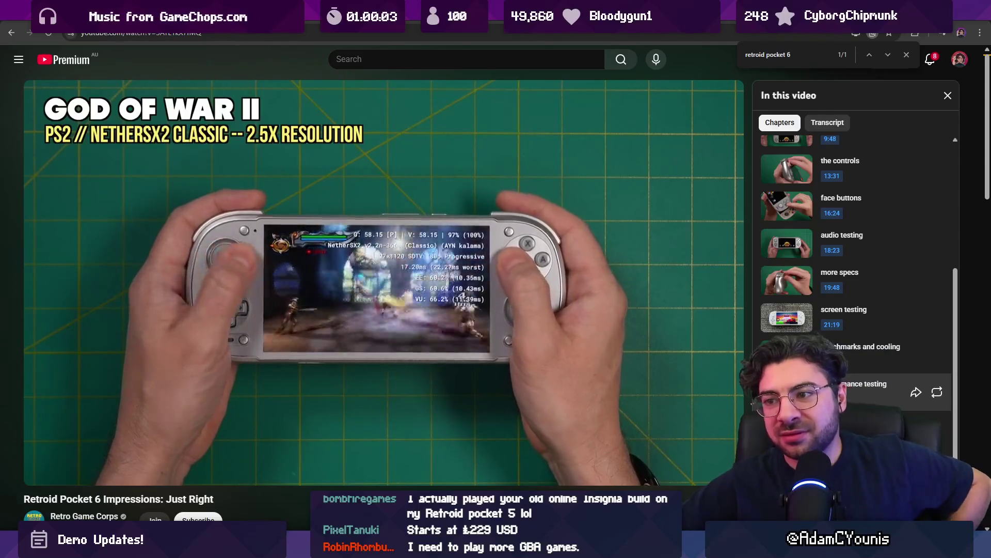
{"action": "key", "text": "Right"}
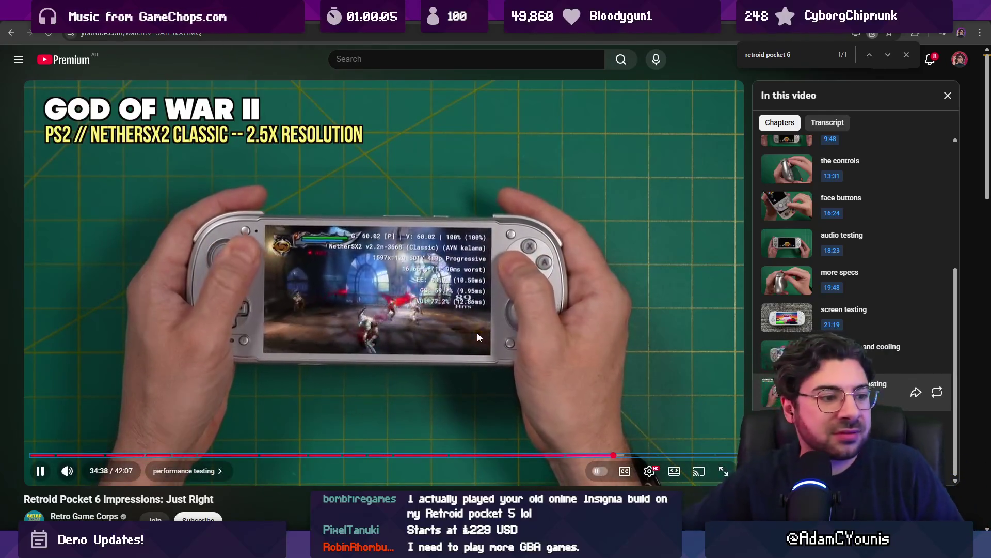
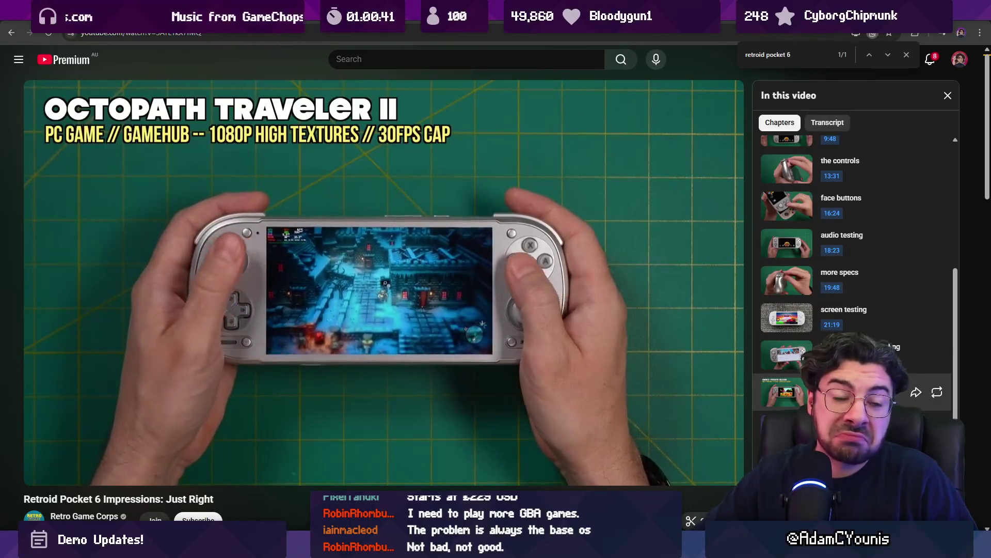
Skip the Retroid Pocket 6 review forward to its likes-and-dislikes summary chapter
{"action": "key", "text": "Right"}
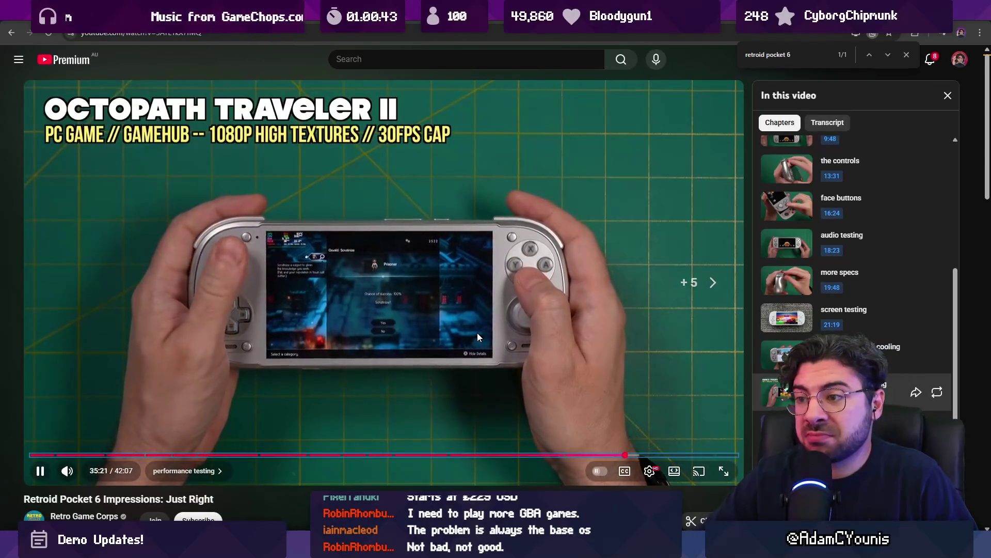
{"action": "left_click", "coordinate": [640, 455]}
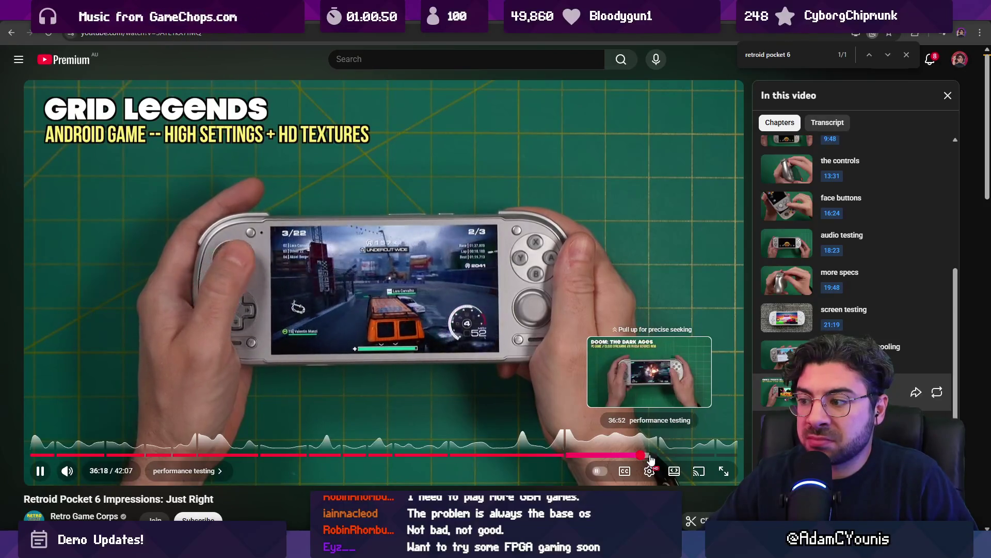
{"action": "left_click", "coordinate": [651, 457]}
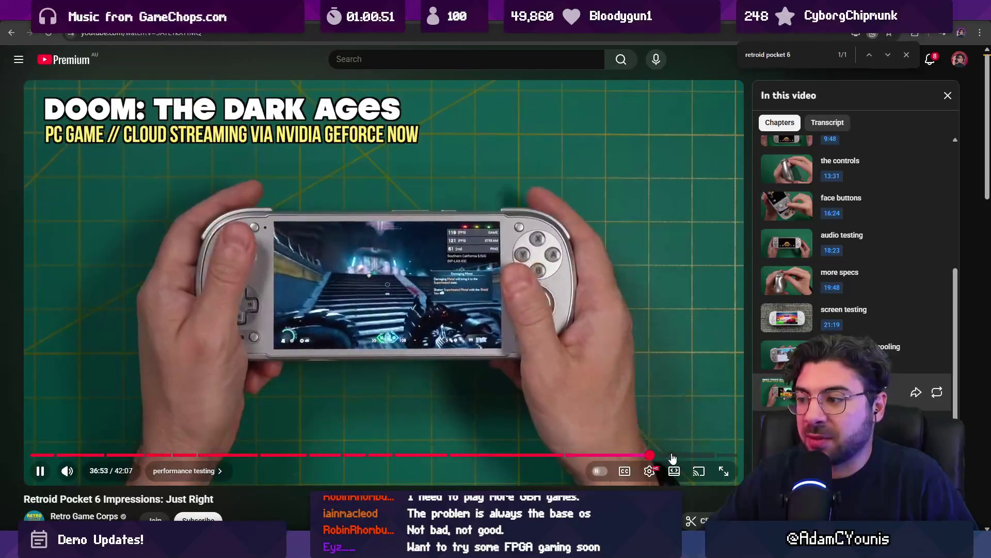
{"action": "left_click", "coordinate": [675, 456]}
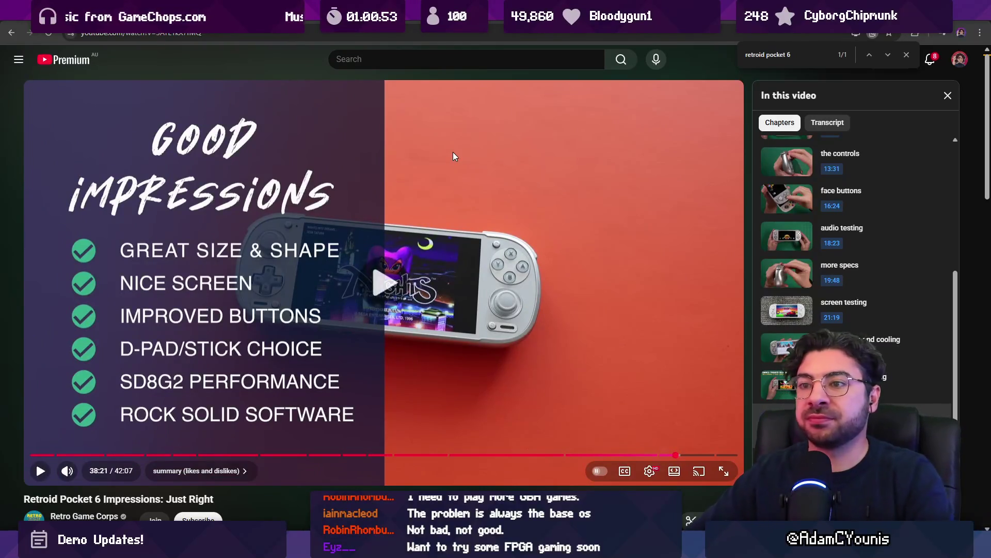
Pause the review at 39:36 on the summary, then move to the JB Hi-Fi Ayaneo tab
{"action": "key", "text": "Right"}
{"action": "key", "text": "Right"}
{"action": "key", "text": "Right"}
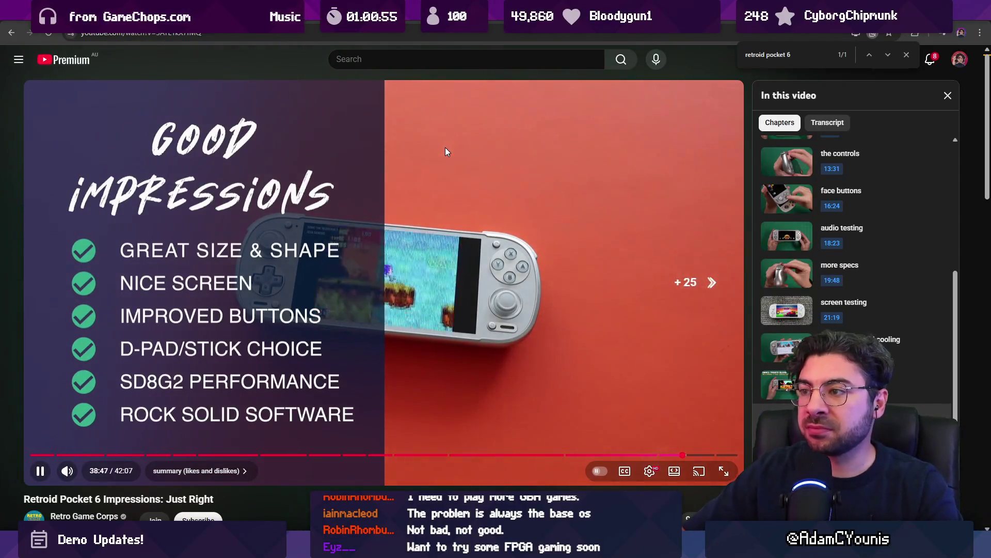
{"action": "key", "text": "Right"}
{"action": "key", "text": "Right"}
{"action": "key", "text": "Right"}
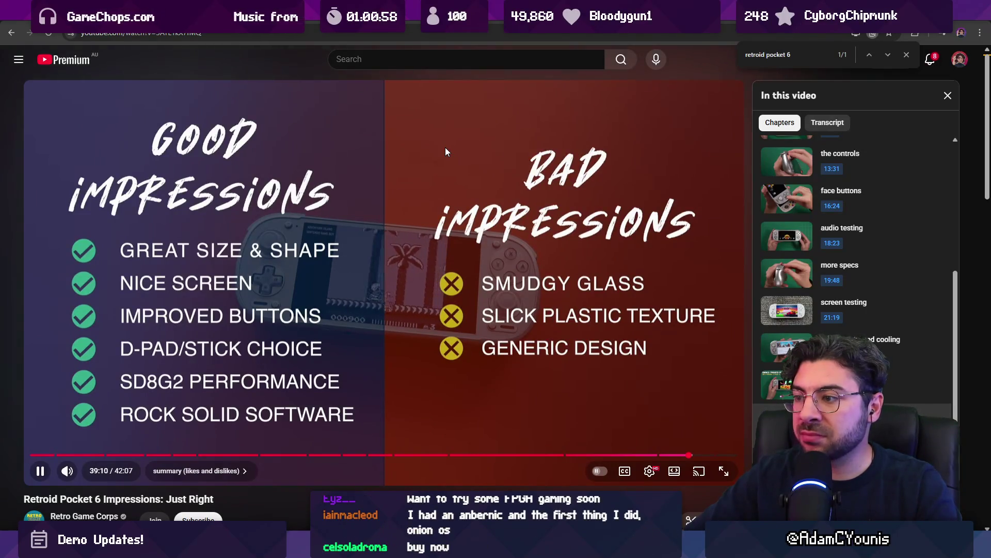
{"action": "key", "text": "Right"}
{"action": "key", "text": "Right"}
{"action": "key", "text": "Right"}
{"action": "key", "text": "Right"}
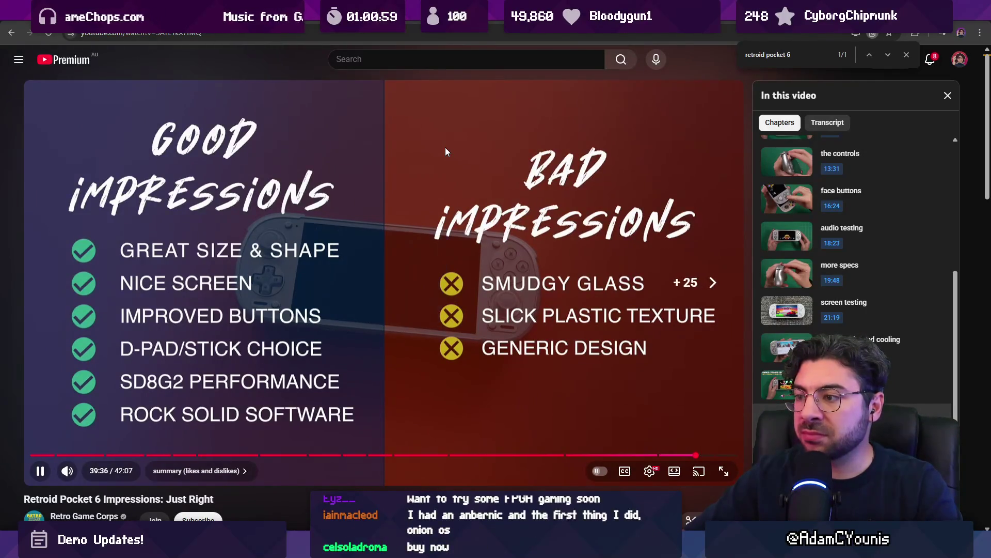
{"action": "key", "text": "space"}
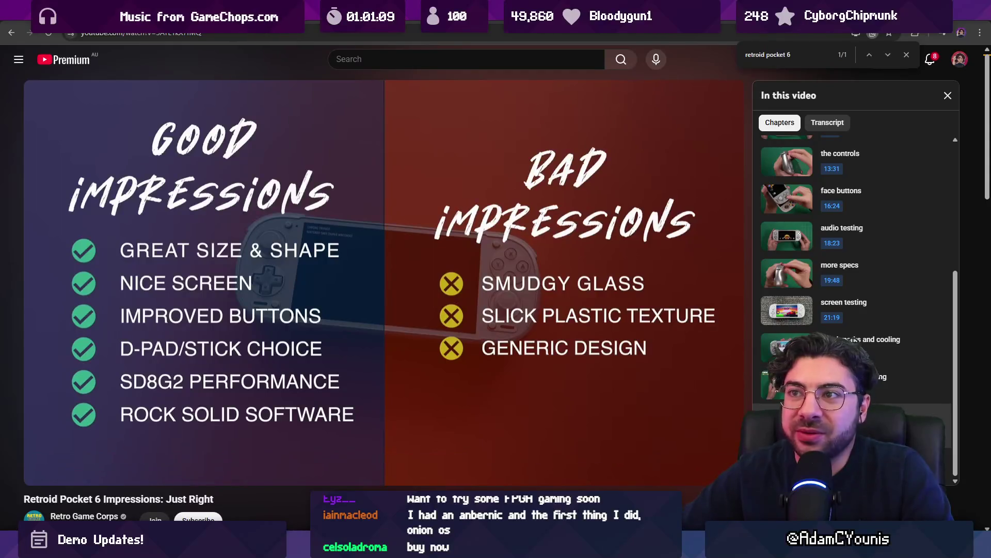
{"action": "key", "text": "ctrl+Tab"}
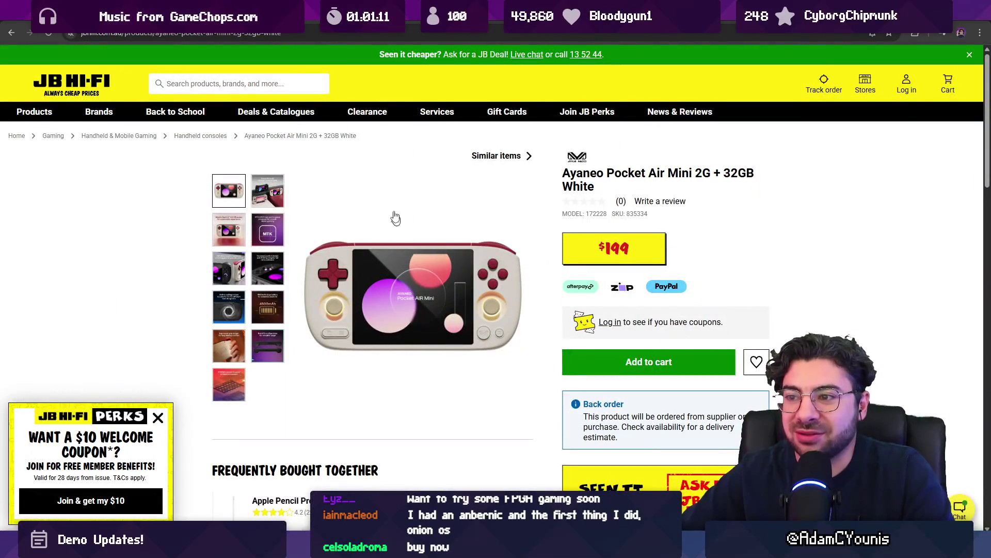
Cycle the store tabs to the Amazon Retroid results, then switch to the Fork client
{"action": "key", "text": "ctrl+Tab"}
{"action": "key", "text": "ctrl+Tab"}
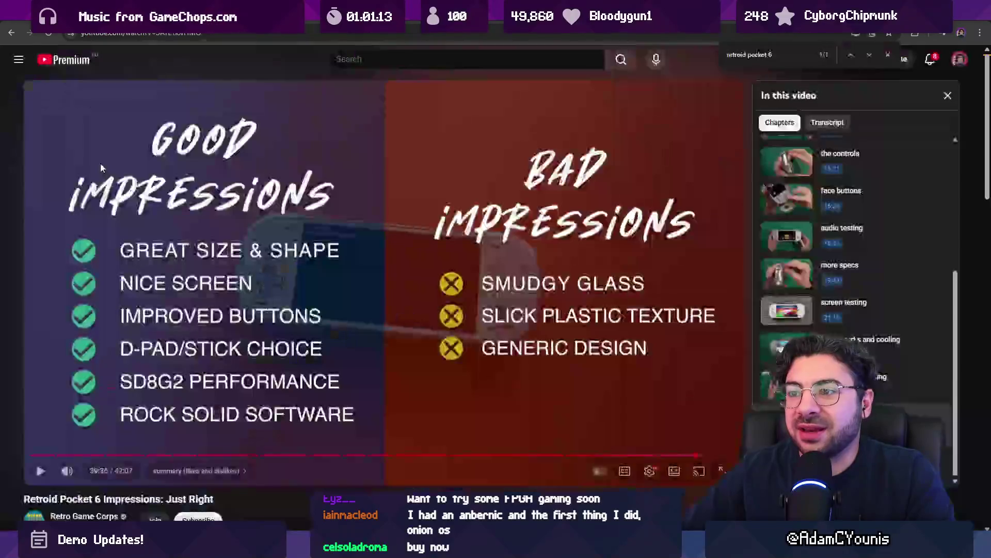
{"action": "key", "text": "ctrl+Tab"}
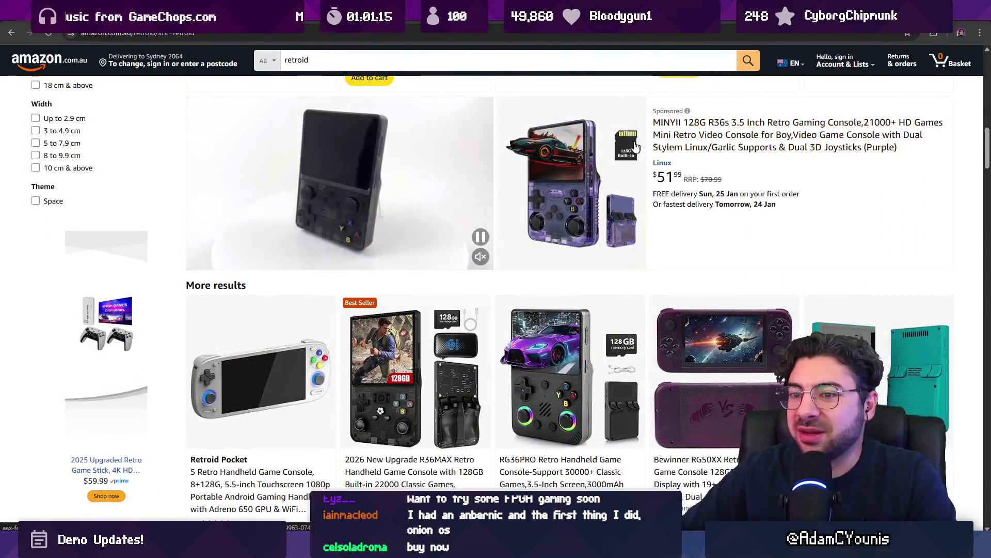
{"action": "key", "text": "alt+Tab"}
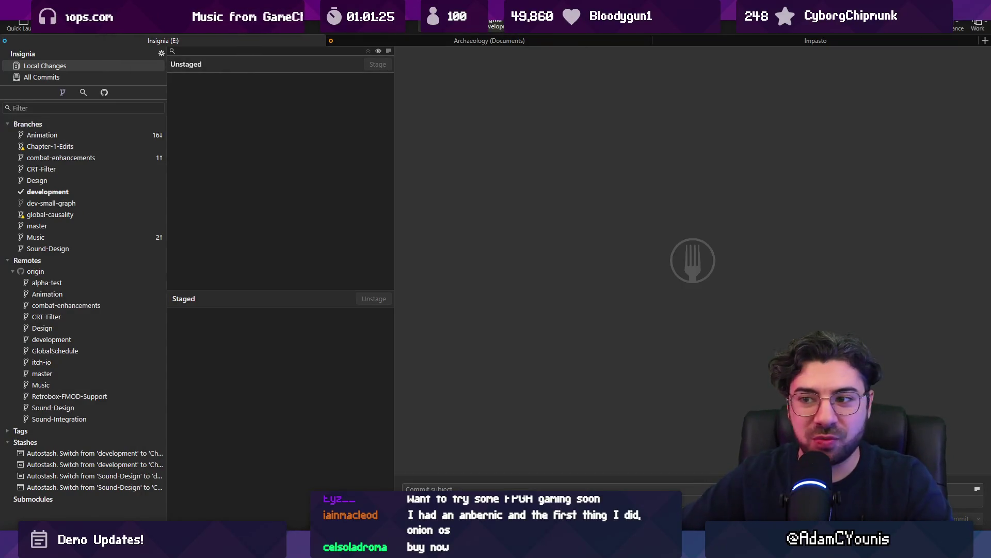
Widen Fork's Unstaged/Staged changes pane slightly, then return to Unity
{"action": "left_click_drag", "start_coordinate": [396, 204], "coordinate": [400, 204]}
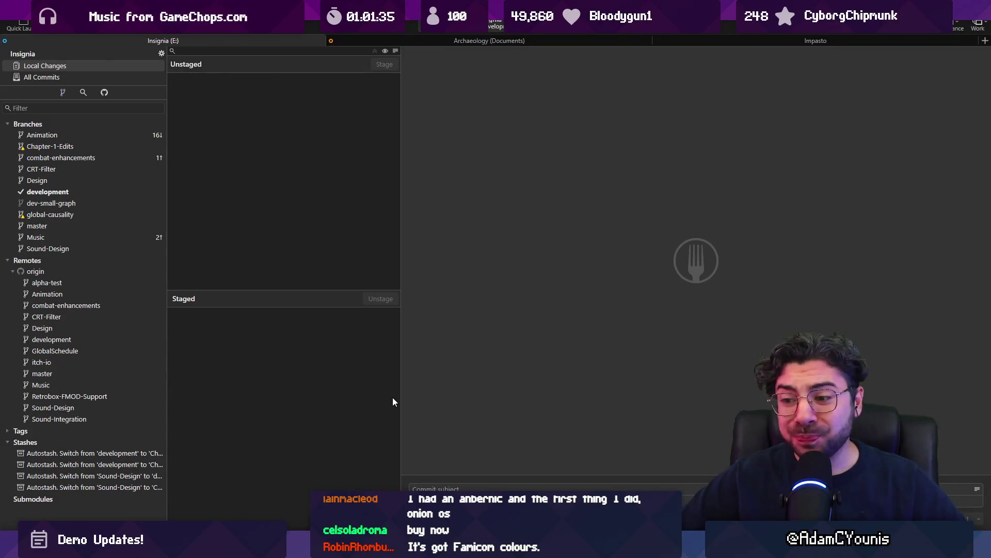
{"action": "key", "text": "alt+Tab"}
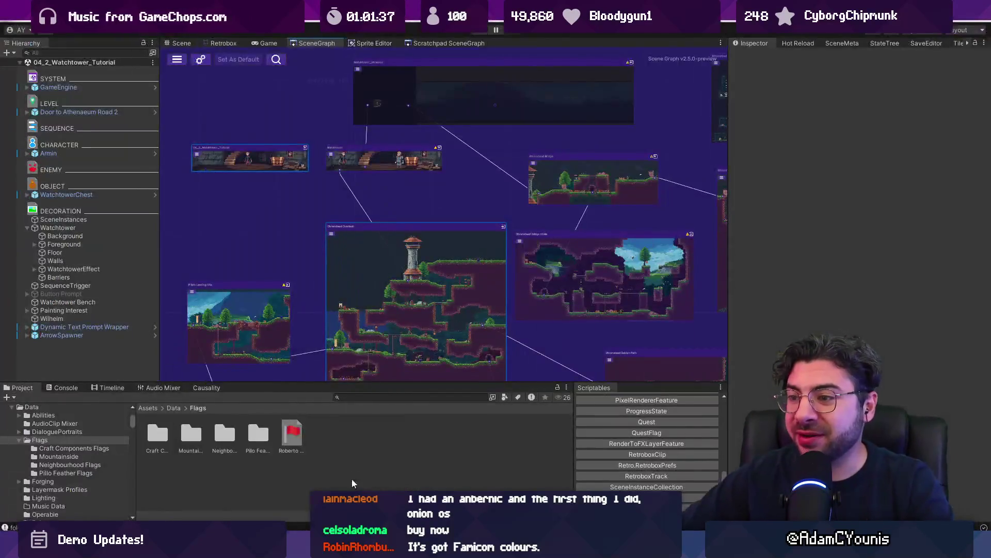
Jump from Ohrenstead Overlook's tower-door marker to the Watchtower node and open that scene
{"action": "scroll", "coordinate": [409, 340], "scroll_direction": "down", "scroll_amount": 3}
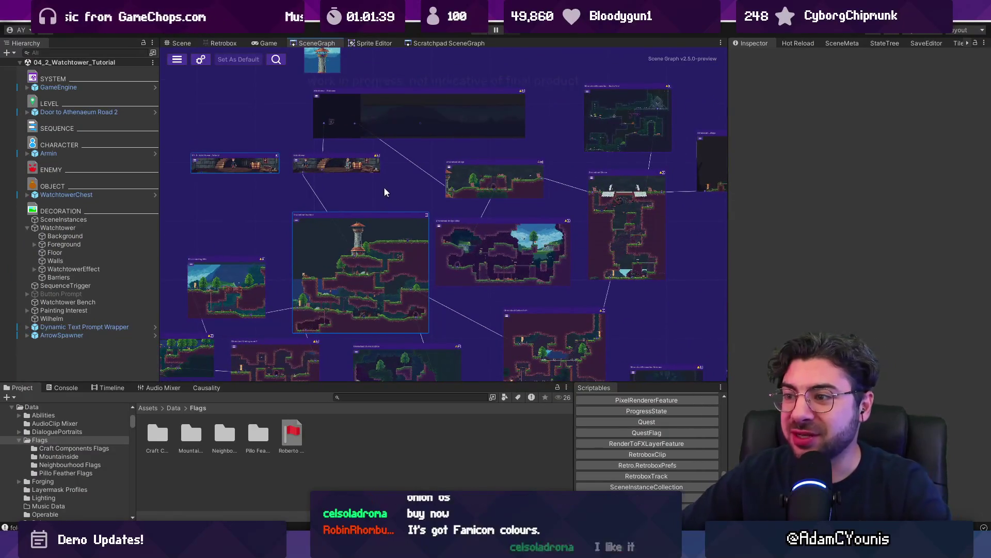
{"action": "left_click_drag", "start_coordinate": [445, 226], "coordinate": [450, 223]}
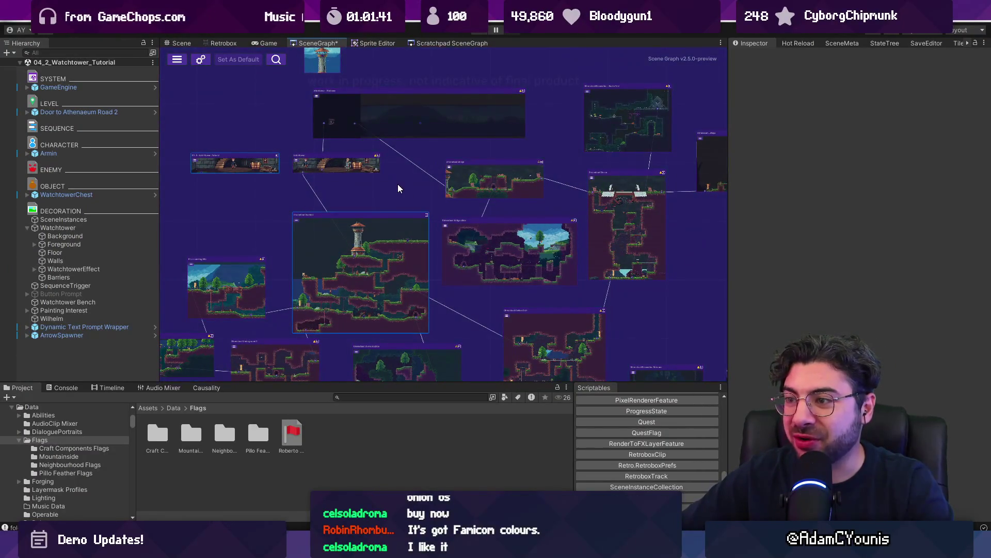
{"action": "scroll", "coordinate": [393, 191], "scroll_direction": "down", "scroll_amount": 2}
{"action": "scroll", "coordinate": [408, 227], "scroll_direction": "up", "scroll_amount": 6}
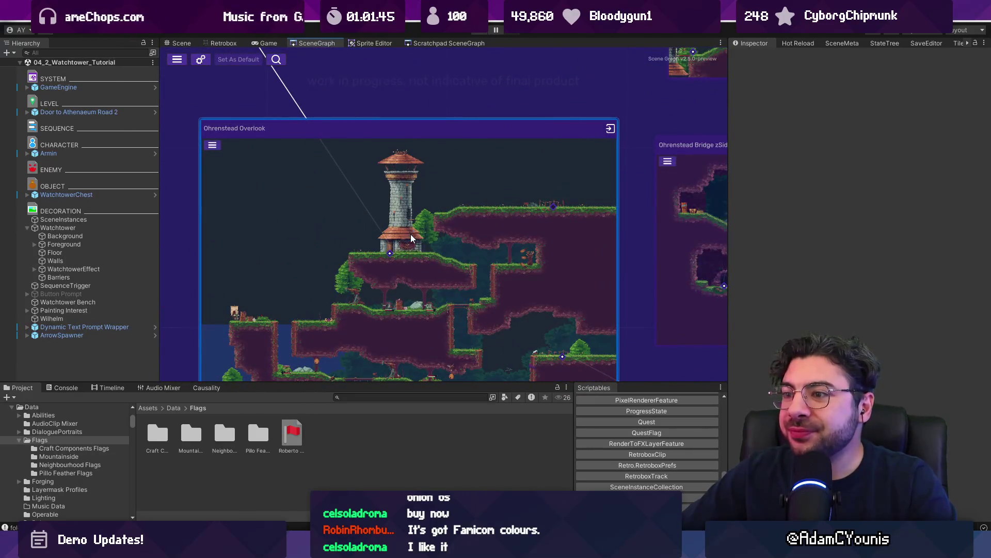
{"action": "key", "text": "alt+Tab"}
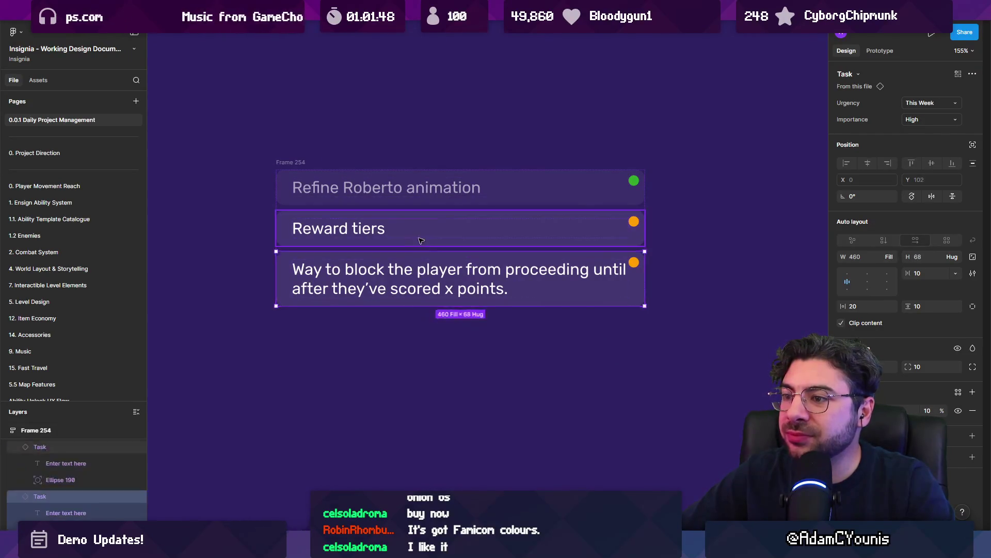
{"action": "key", "text": "alt+Tab"}
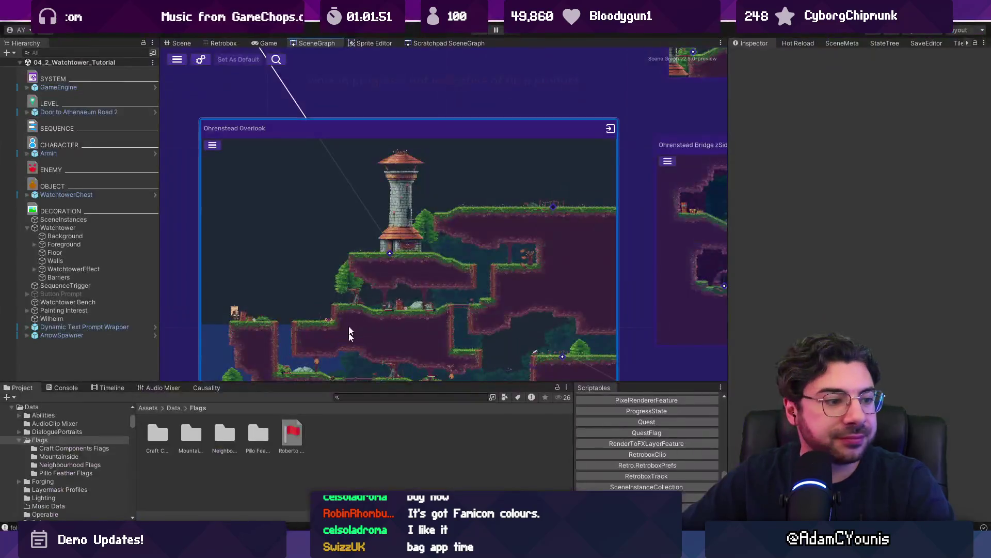
{"action": "left_click", "coordinate": [390, 253]}
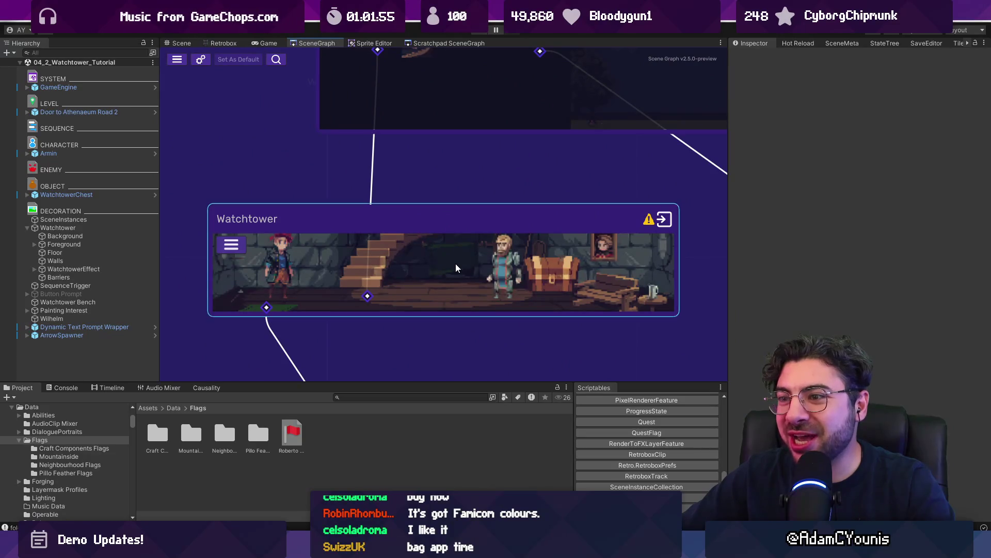
{"action": "double_click", "coordinate": [456, 263]}
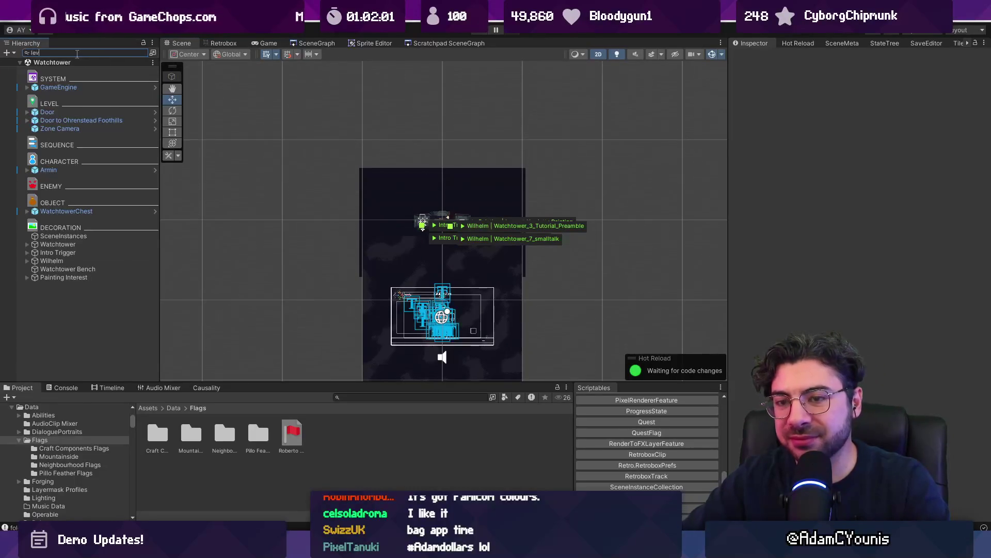
Find Level Scrolling Bounds and add it under LEVEL in the Watchtower scene
{"action": "type", "text": "elsceolling"}
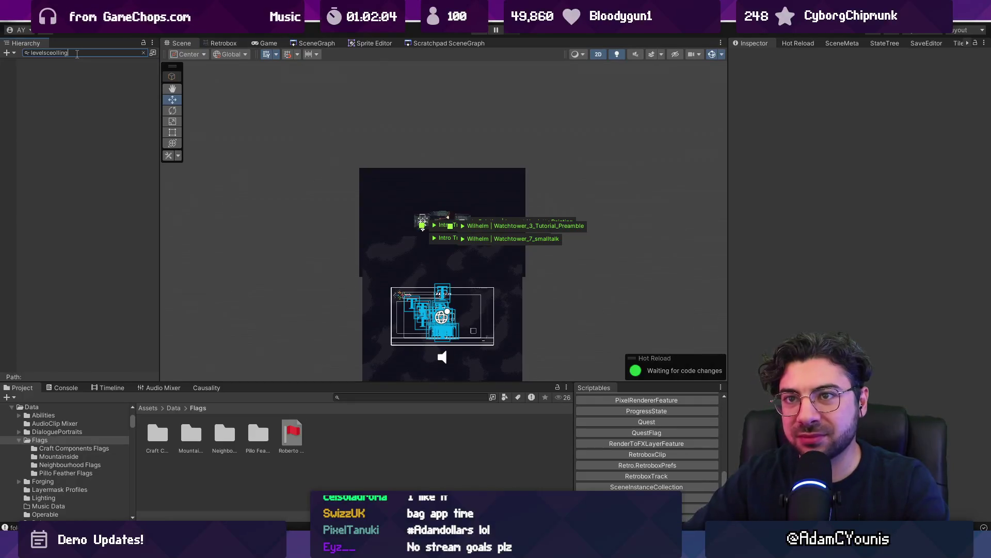
{"action": "key", "text": "Escape"}
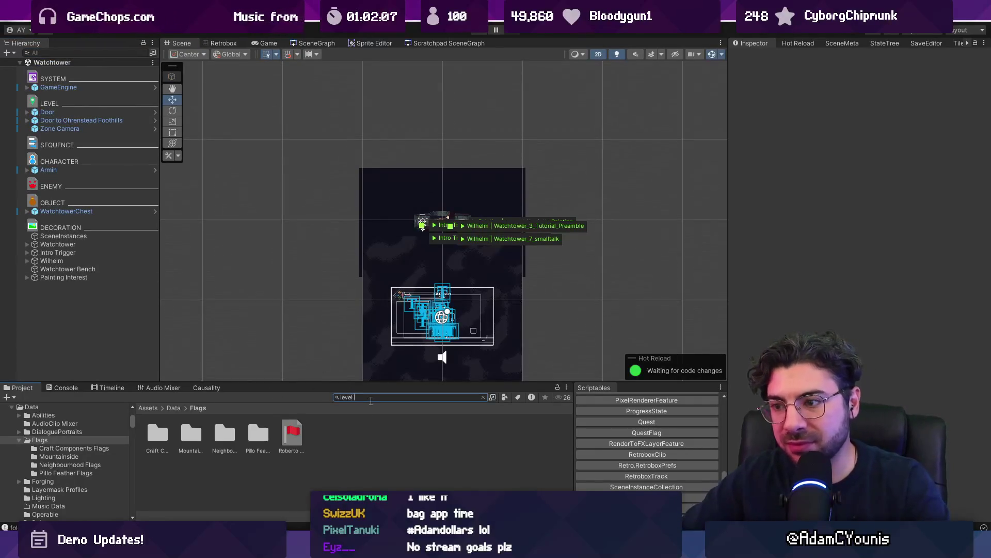
{"action": "type", "text": "scrolling bounds"}
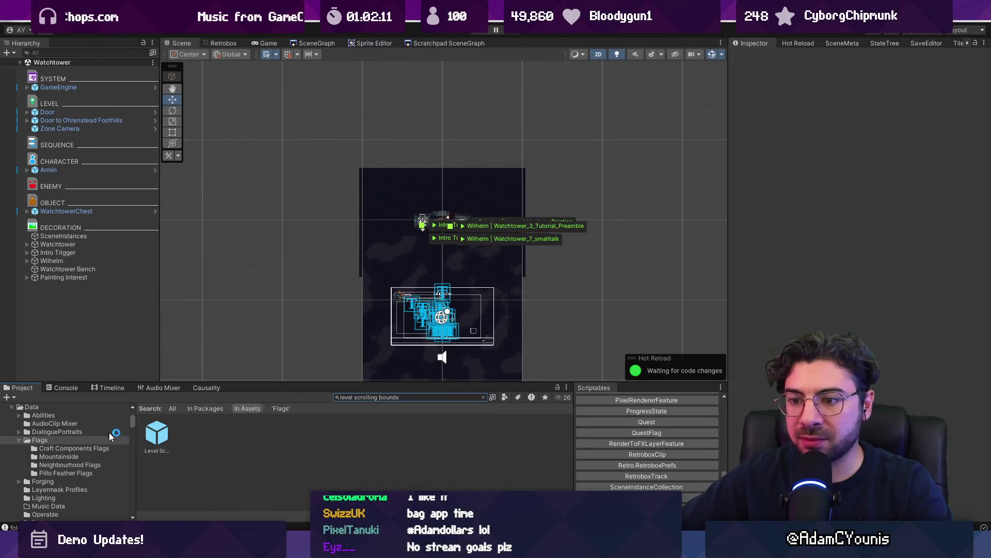
{"action": "left_click", "coordinate": [100, 311]}
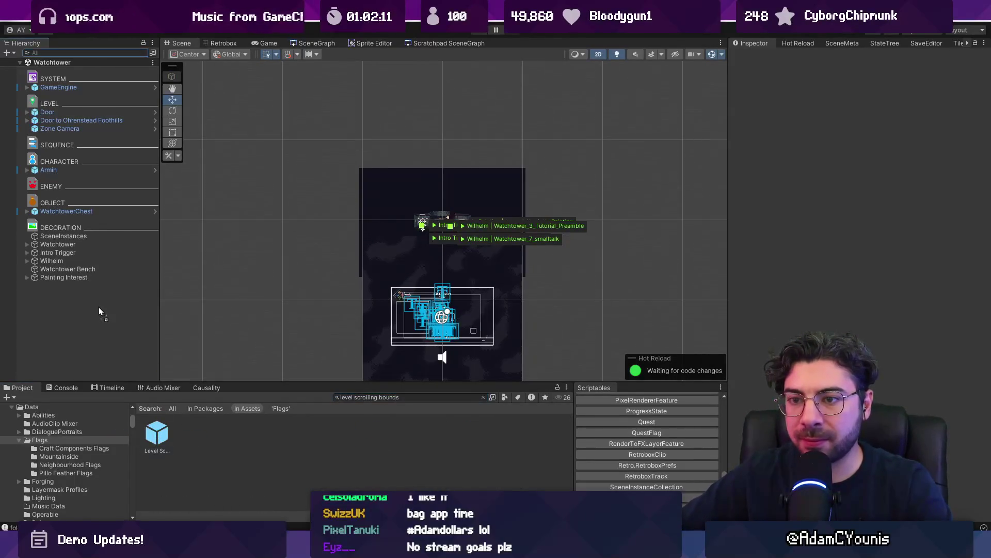
{"action": "mouse_move", "coordinate": [100, 312]}
{"action": "left_mouse_down"}
{"action": "mouse_move", "coordinate": [93, 293]}
{"action": "mouse_move", "coordinate": [106, 169]}
{"action": "mouse_move", "coordinate": [93, 129]}
{"action": "left_mouse_up"}
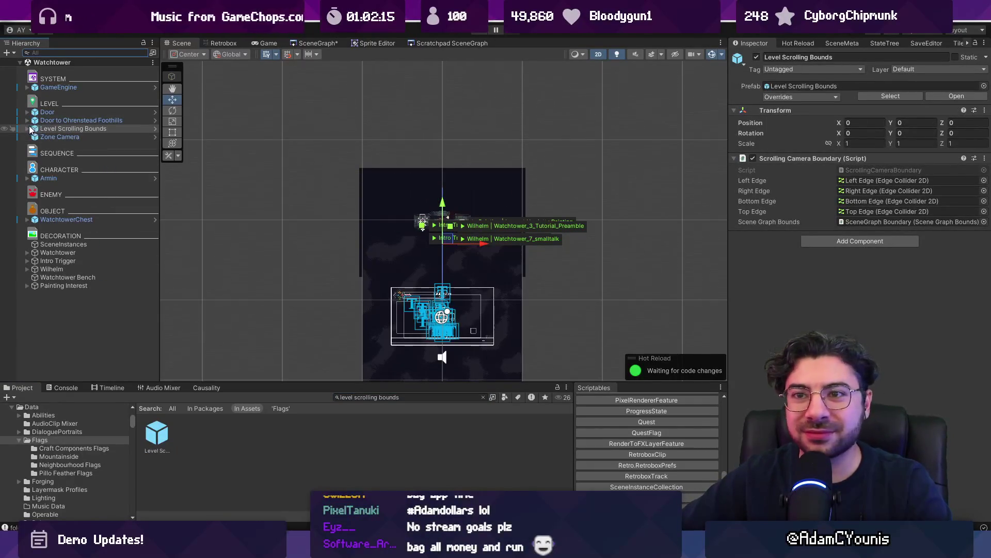
Expand Level Scrolling Bounds and drag the Left Edge left and upward in the scene
{"action": "left_click", "coordinate": [27, 128]}
{"action": "left_click", "coordinate": [73, 137]}
{"action": "left_click", "coordinate": [80, 146]}
{"action": "double_click", "coordinate": [61, 136]}
{"action": "left_click_drag", "start_coordinate": [519, 276], "coordinate": [406, 267]}
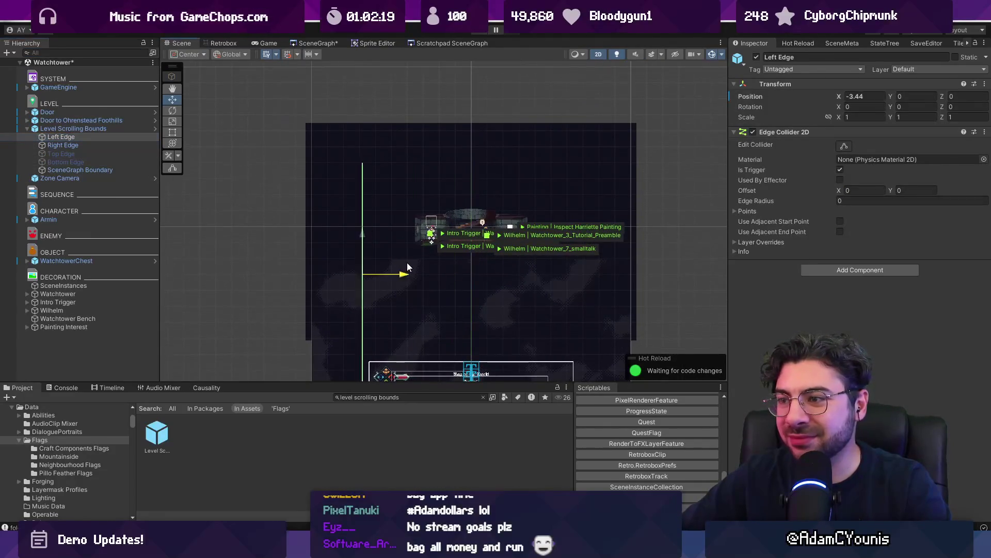
{"action": "left_click_drag", "start_coordinate": [361, 234], "coordinate": [361, 184]}
{"action": "key", "text": "Down"}
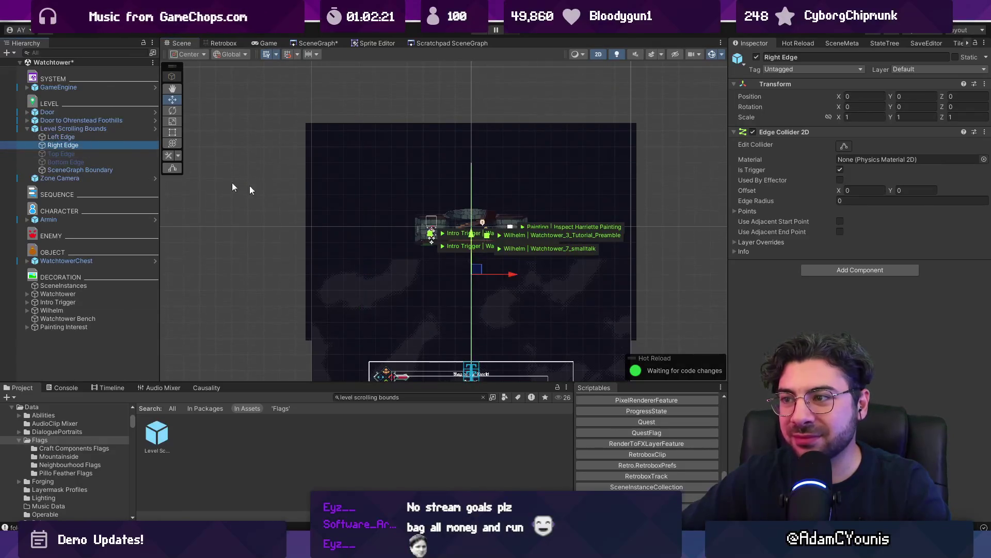
{"action": "key", "text": "Up"}
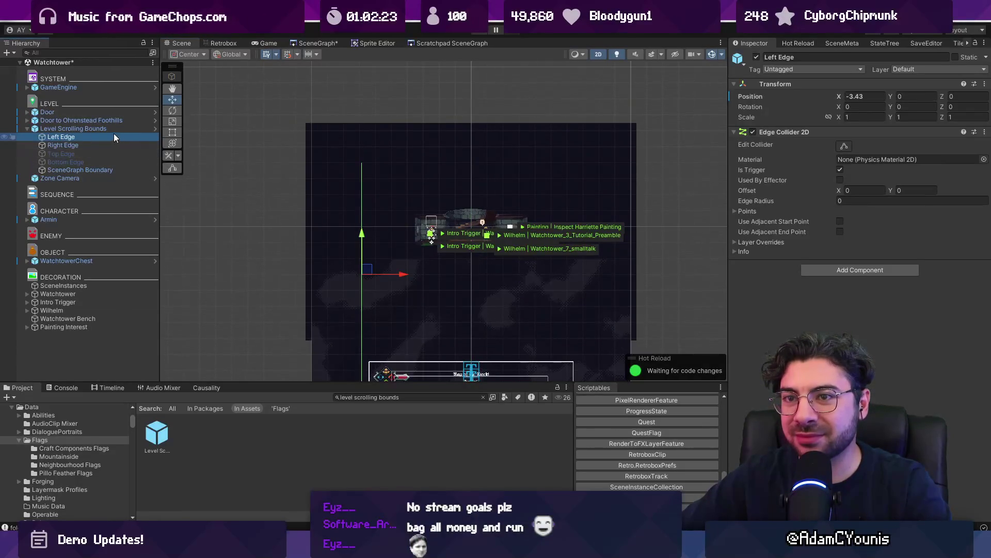
Drag the Right Edge outward in the Scene view
{"action": "left_click", "coordinate": [110, 129]}
{"action": "key", "text": "Down"}
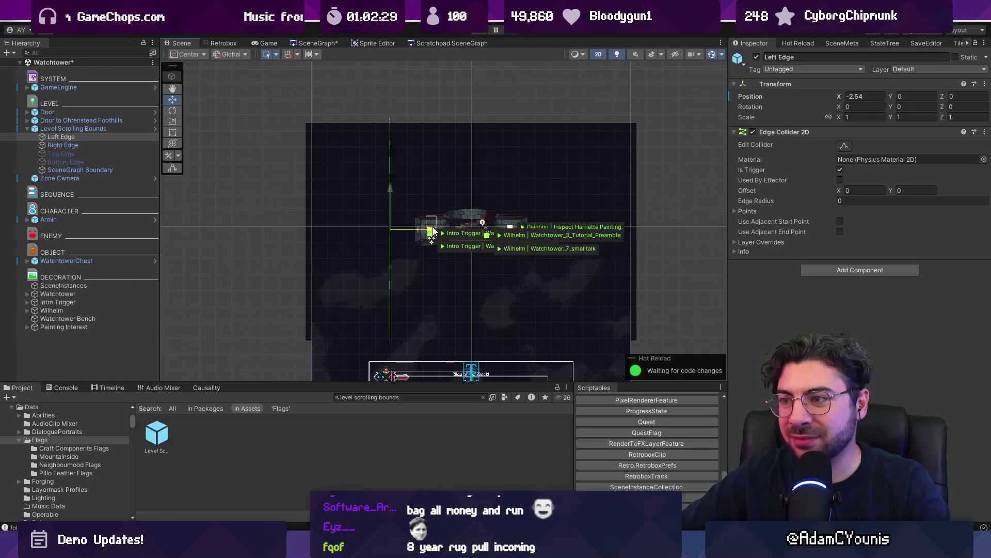
{"action": "key", "text": "Down"}
{"action": "left_click_drag", "start_coordinate": [507, 226], "coordinate": [603, 226]}
Set the Left Edge X to -2.56 and the Right Edge X to 2.56
{"action": "left_click", "coordinate": [61, 136]}
{"action": "left_click", "coordinate": [860, 96]}
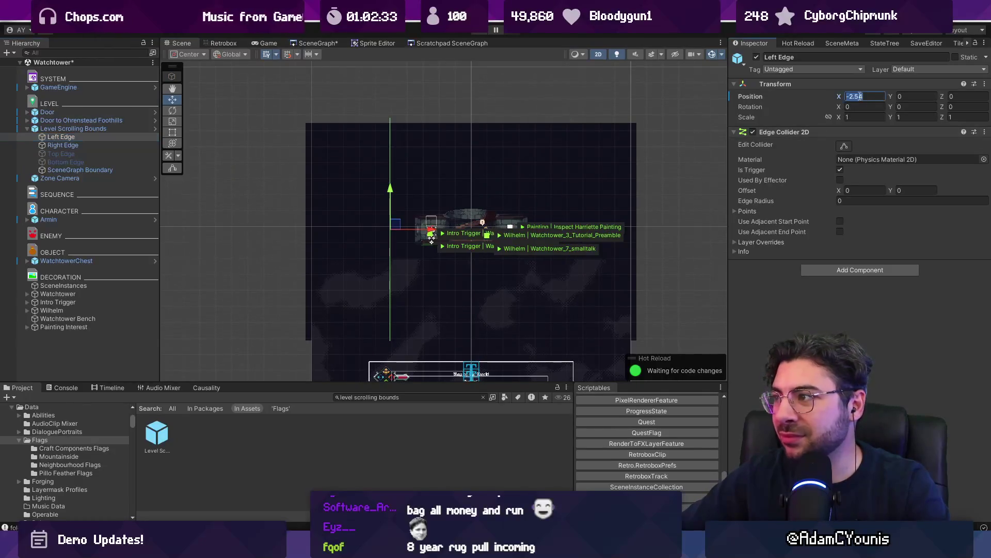
{"action": "type", "text": "2.56"}
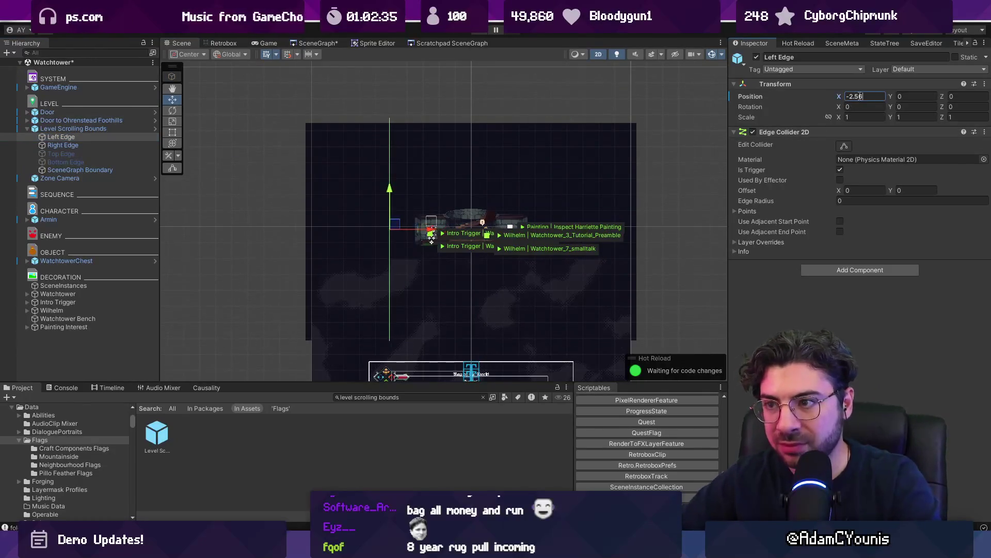
{"action": "key", "text": "Return"}
{"action": "key", "text": "Down"}
{"action": "left_click", "coordinate": [861, 96]}
{"action": "type", "text": "2"}
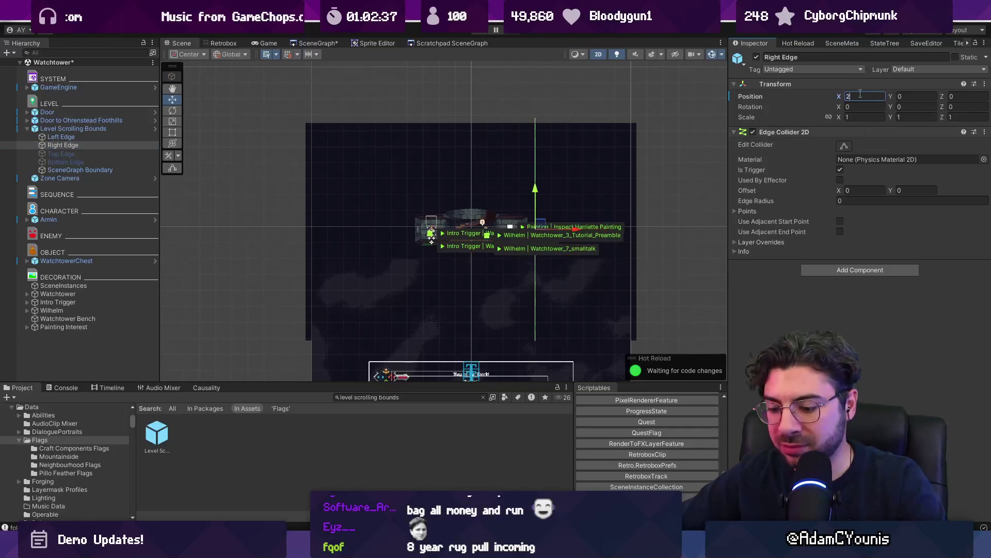
{"action": "type", "text": ".56"}
Edit the Left Edge collider, setting its Points Element 1 Y to -2
{"action": "left_click", "coordinate": [76, 136], "text": "ctrl"}
{"action": "left_click", "coordinate": [844, 147]}
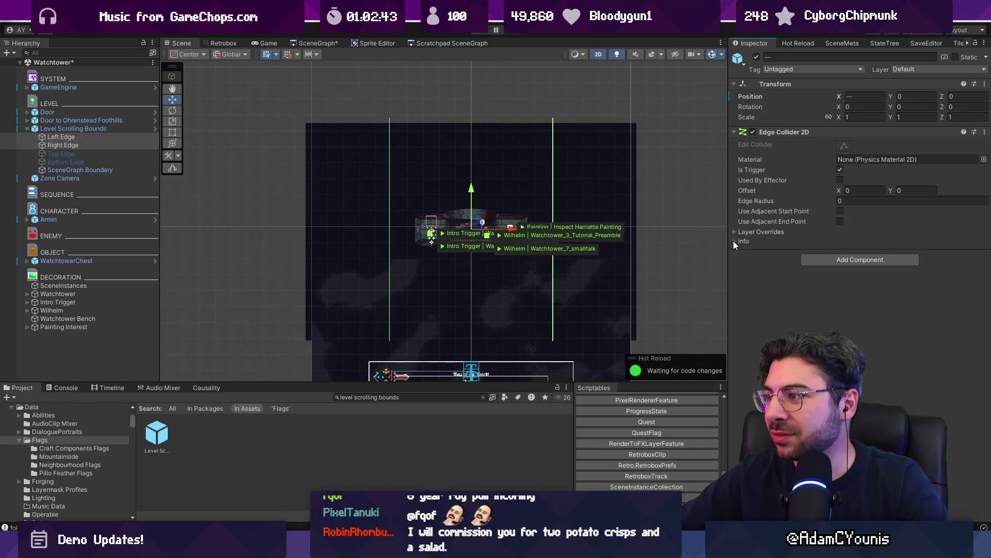
{"action": "left_click", "coordinate": [61, 136]}
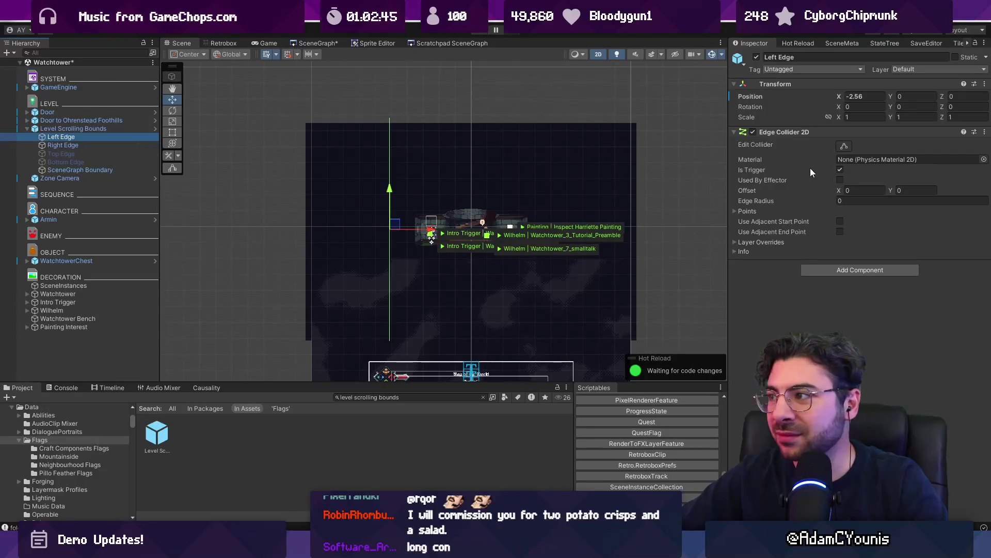
{"action": "left_click", "coordinate": [843, 146]}
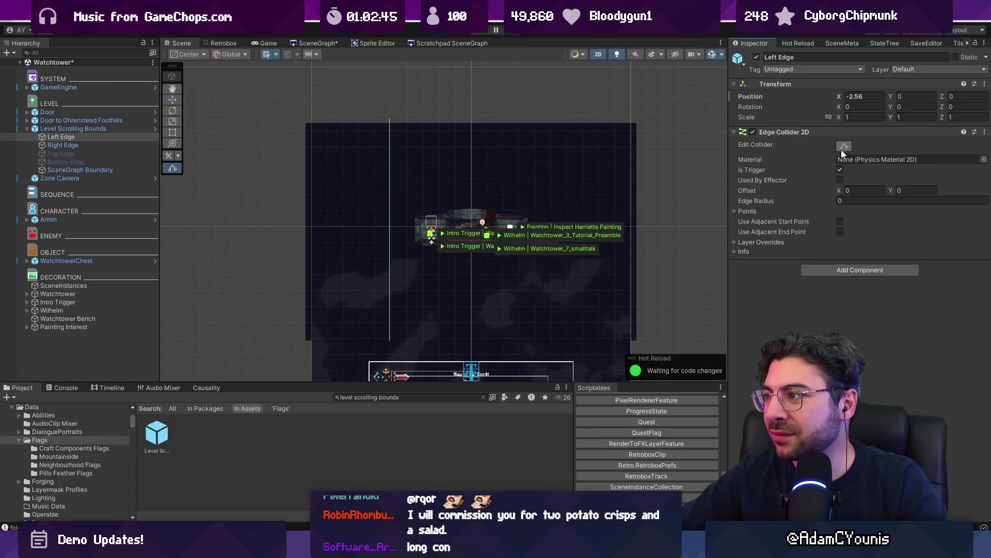
{"action": "left_click", "coordinate": [736, 211]}
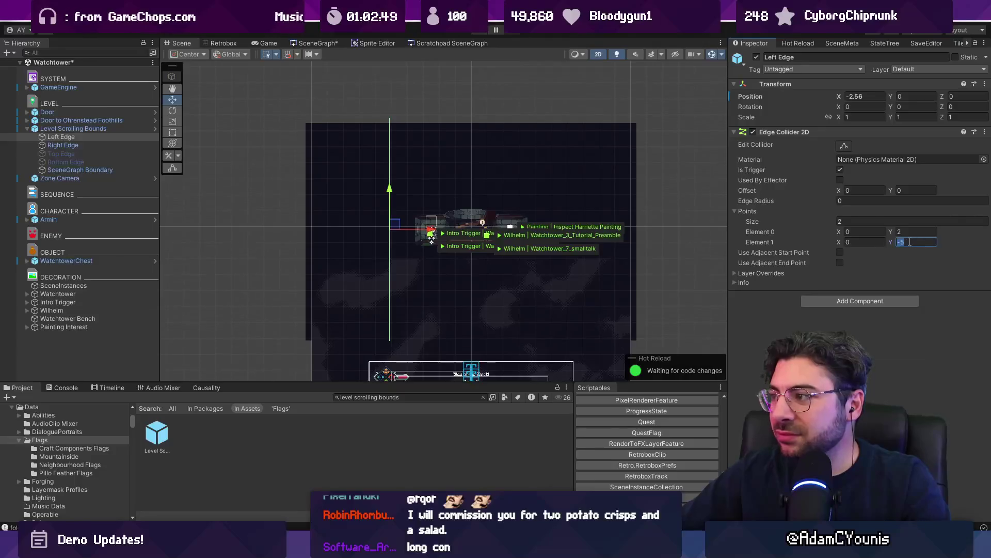
{"action": "key", "text": "BackSpace"}
{"action": "type", "text": "2"}
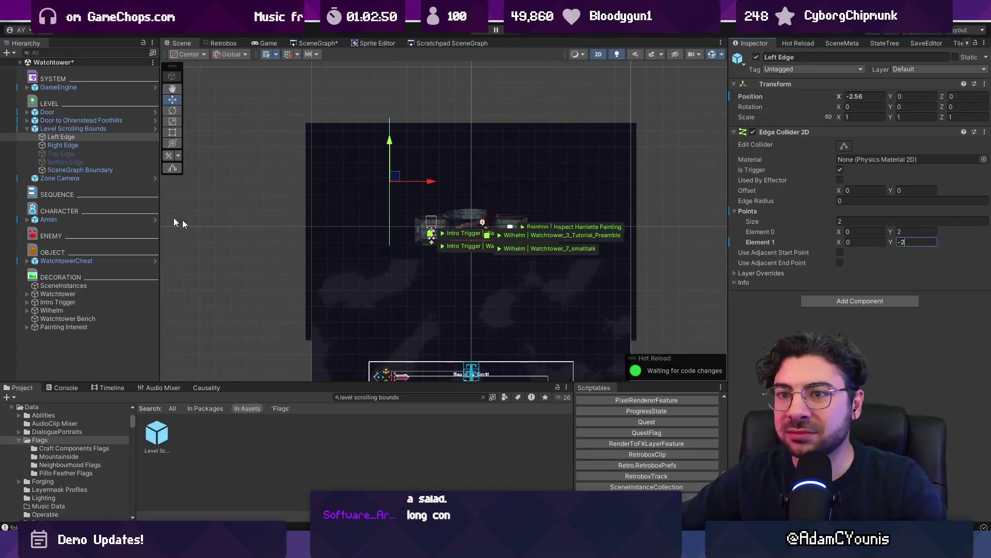
Show the Right Edge collider's points, then drag the Level Scrolling Bounds box lower
{"action": "left_click", "coordinate": [91, 147]}
{"action": "left_click", "coordinate": [776, 212]}
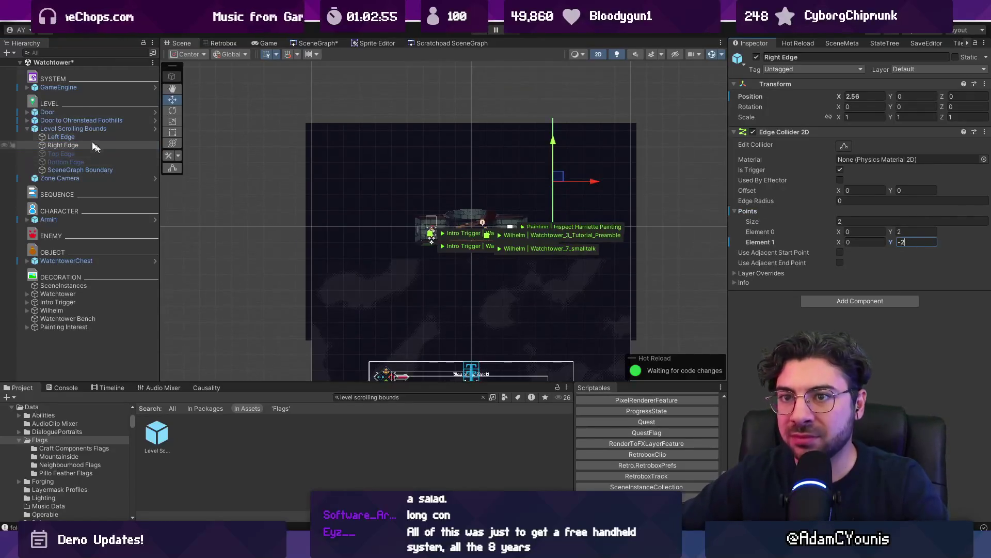
{"action": "left_click", "coordinate": [85, 130]}
{"action": "left_click_drag", "start_coordinate": [469, 147], "coordinate": [469, 193]}
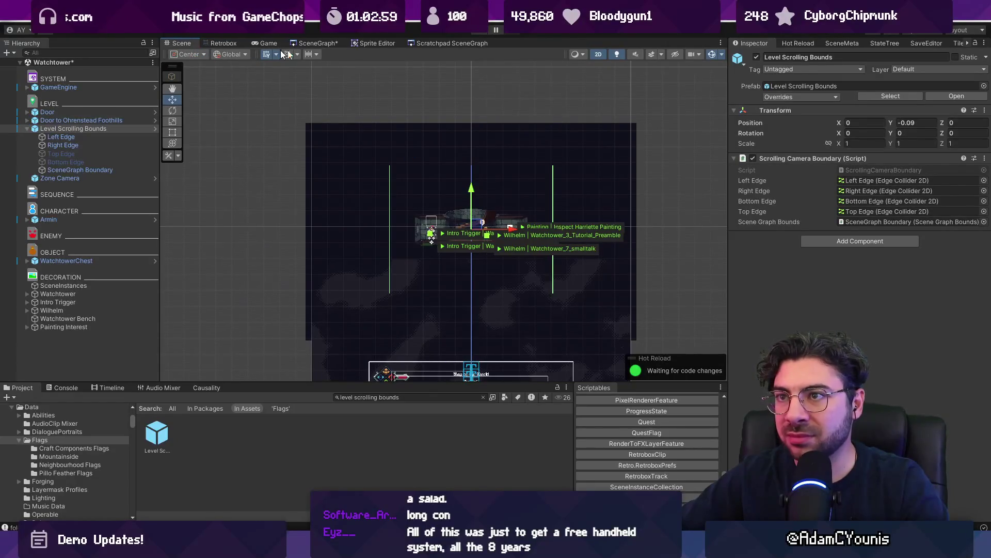
{"action": "left_click", "coordinate": [313, 46]}
{"action": "scroll", "coordinate": [368, 221], "scroll_direction": "down", "scroll_amount": 5}
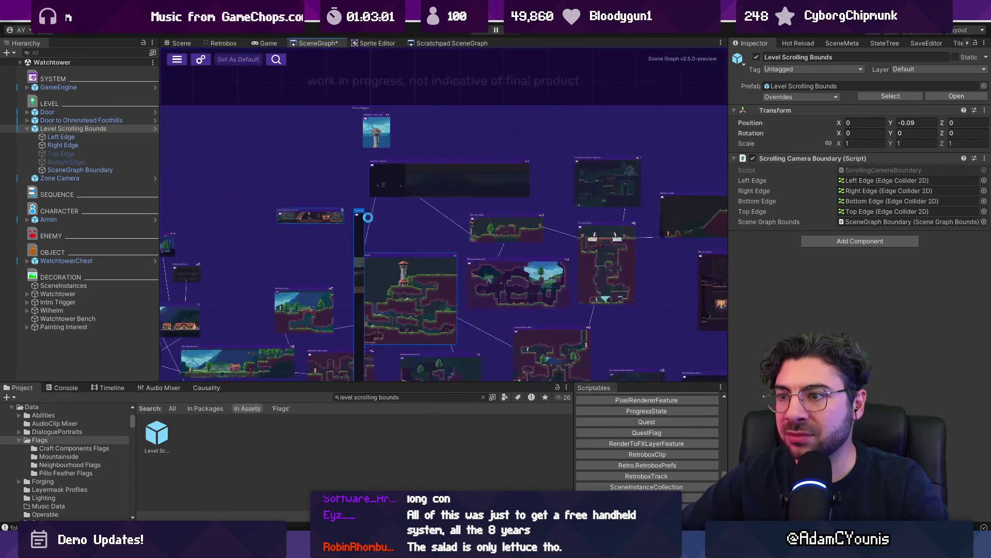
{"action": "double_click", "coordinate": [358, 243]}
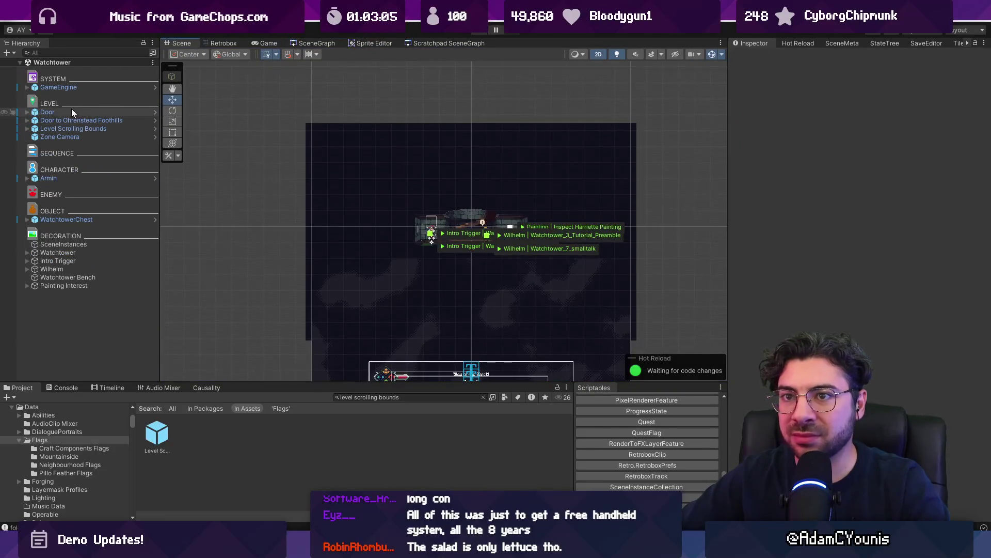
{"action": "left_click", "coordinate": [73, 128]}
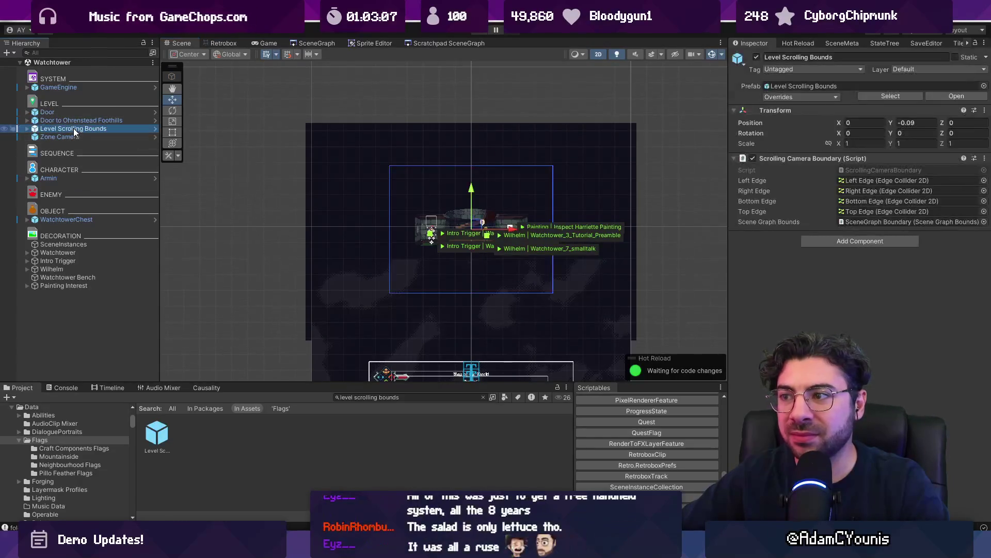
{"action": "left_click", "coordinate": [314, 43]}
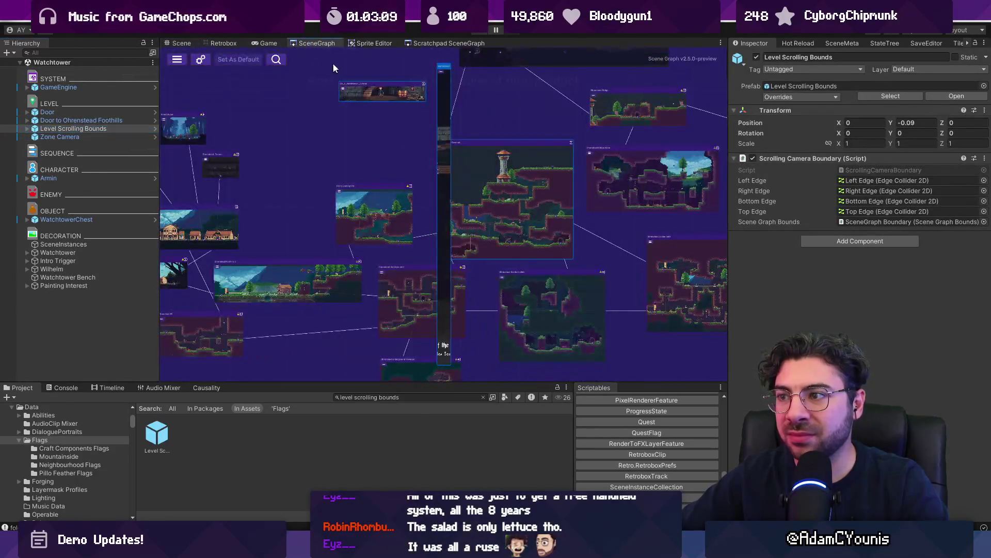
{"action": "mouse_move", "coordinate": [467, 108]}
{"action": "left_mouse_down"}
{"action": "mouse_move", "coordinate": [429, 147]}
{"action": "mouse_move", "coordinate": [424, 131]}
{"action": "mouse_move", "coordinate": [441, 124]}
{"action": "left_mouse_up"}
{"action": "double_click", "coordinate": [441, 124]}
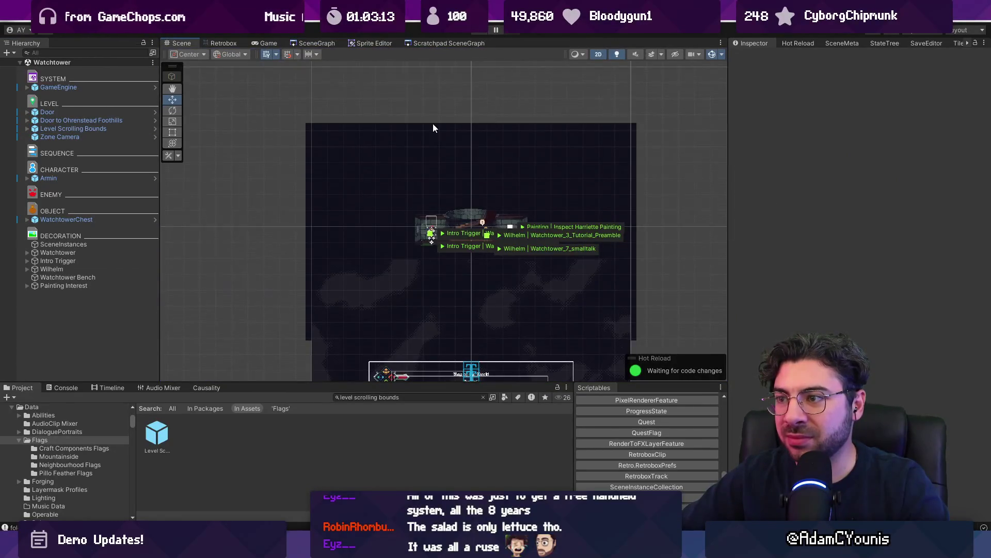
{"action": "left_click", "coordinate": [89, 62]}
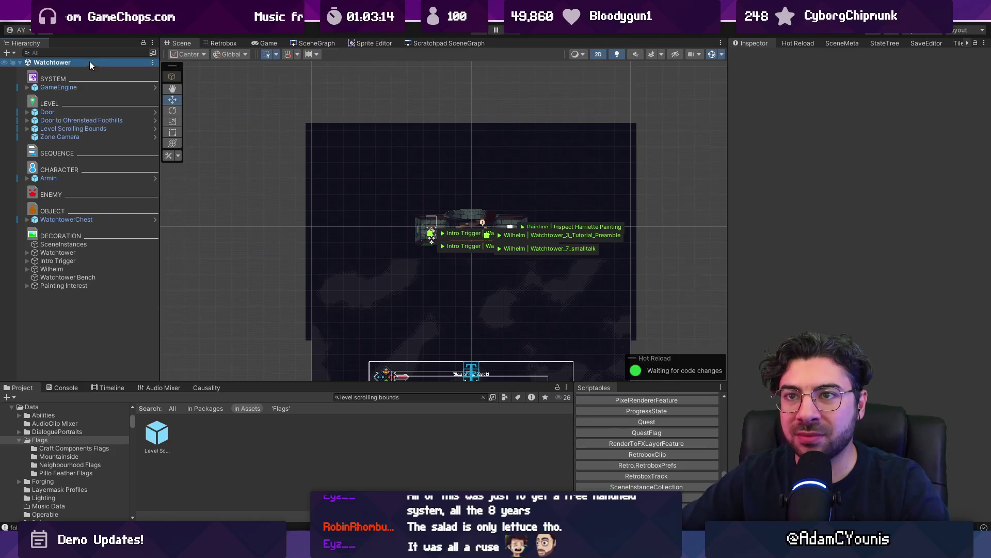
{"action": "left_click", "coordinate": [89, 130]}
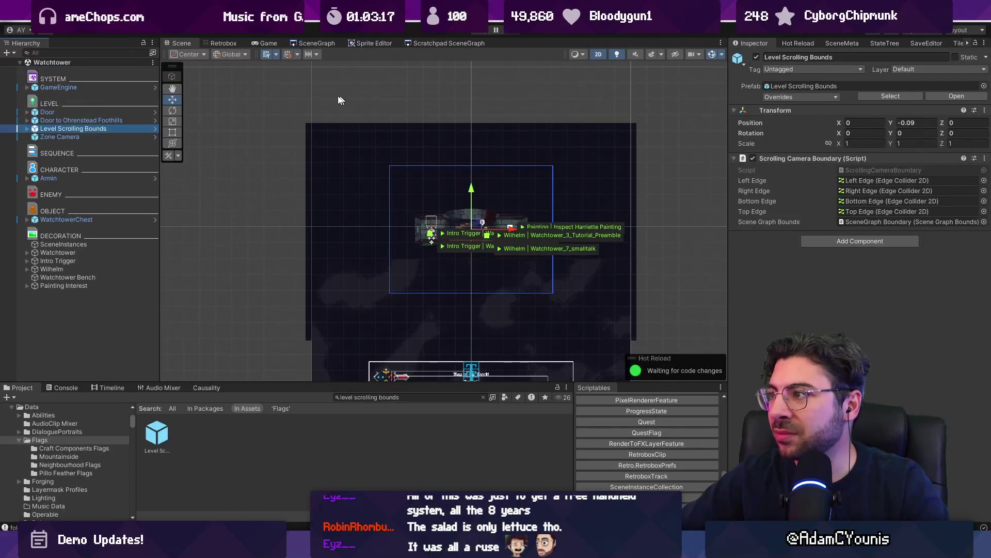
{"action": "left_click", "coordinate": [102, 53]}
{"action": "type", "text": "ca"}
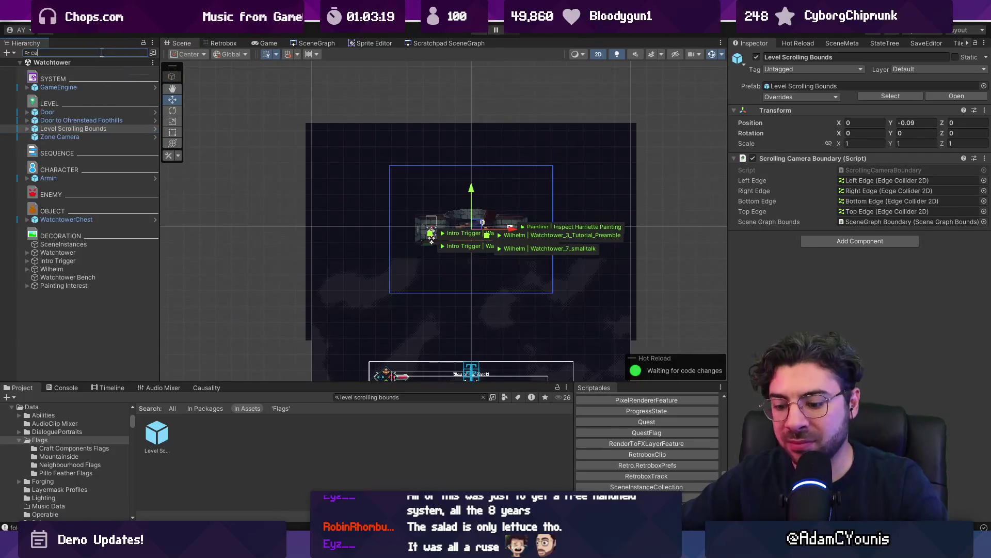
{"action": "type", "text": "merascrolling"}
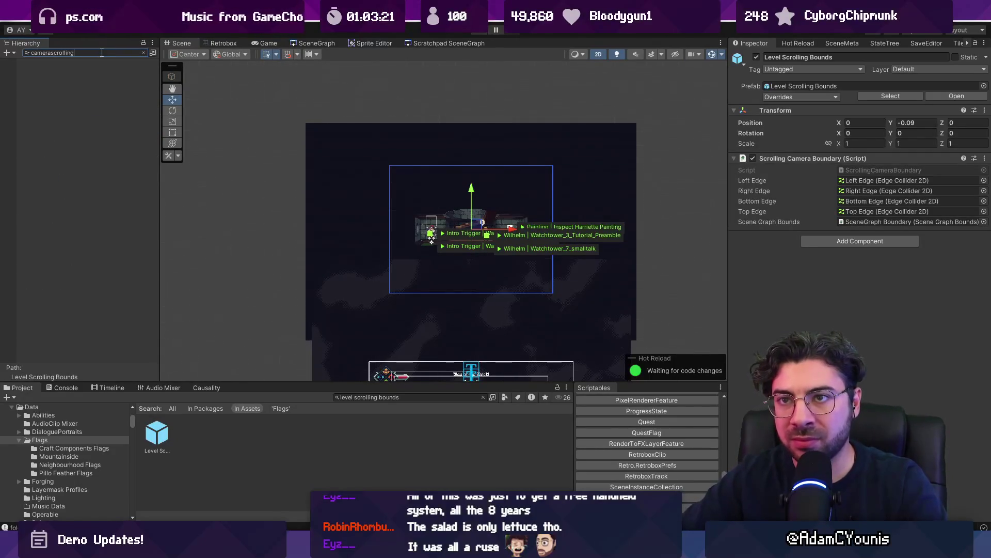
{"action": "type", "text": "boundaar"}
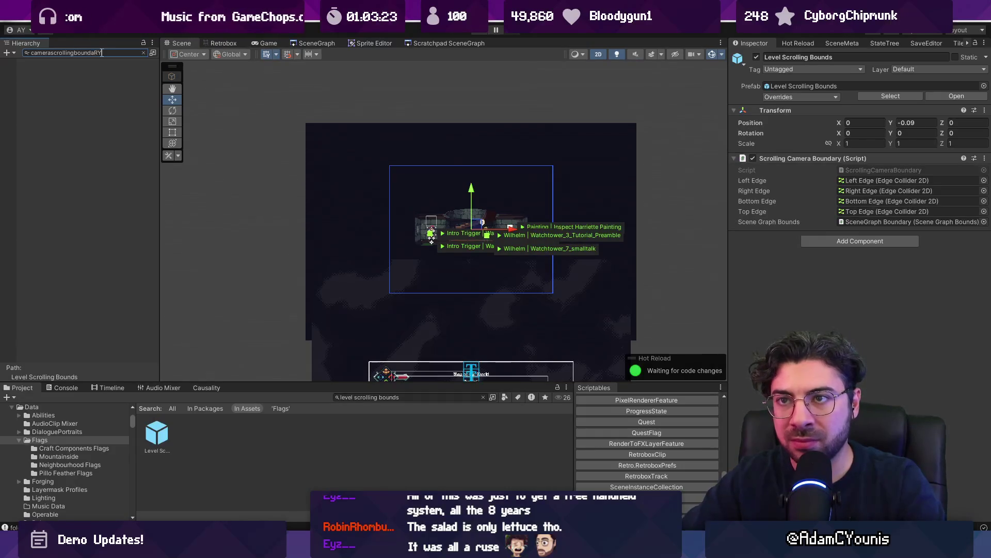
{"action": "key", "text": "BackSpace"}
{"action": "key", "text": "BackSpace"}
{"action": "type", "text": "ry"}
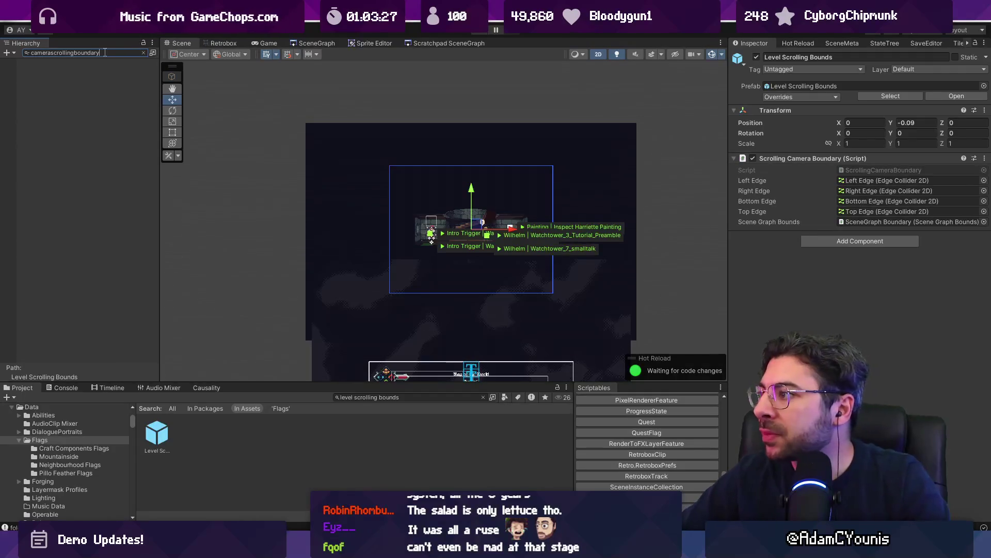
{"action": "double_click", "coordinate": [105, 52]}
{"action": "type", "text": "scrolling"}
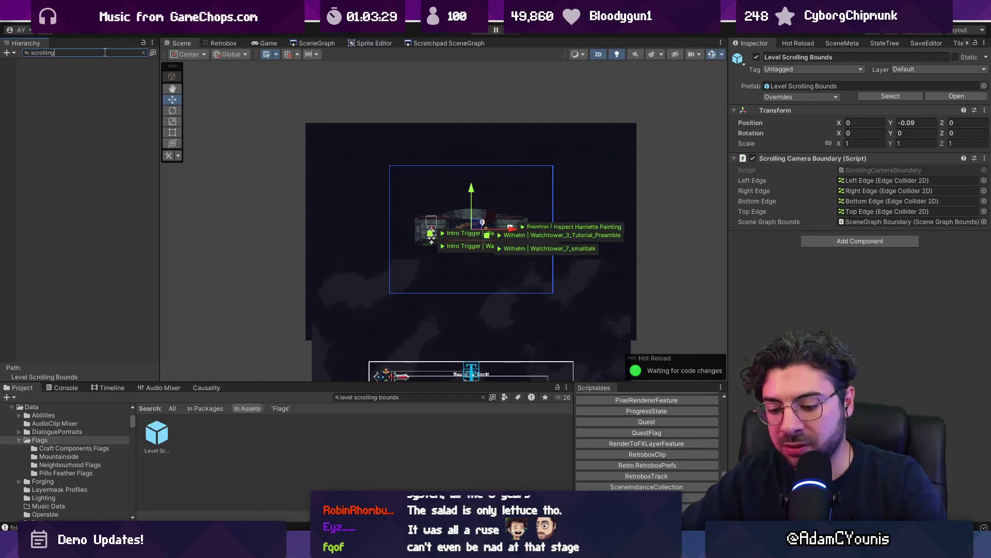
{"action": "type", "text": "cameraboundary"}
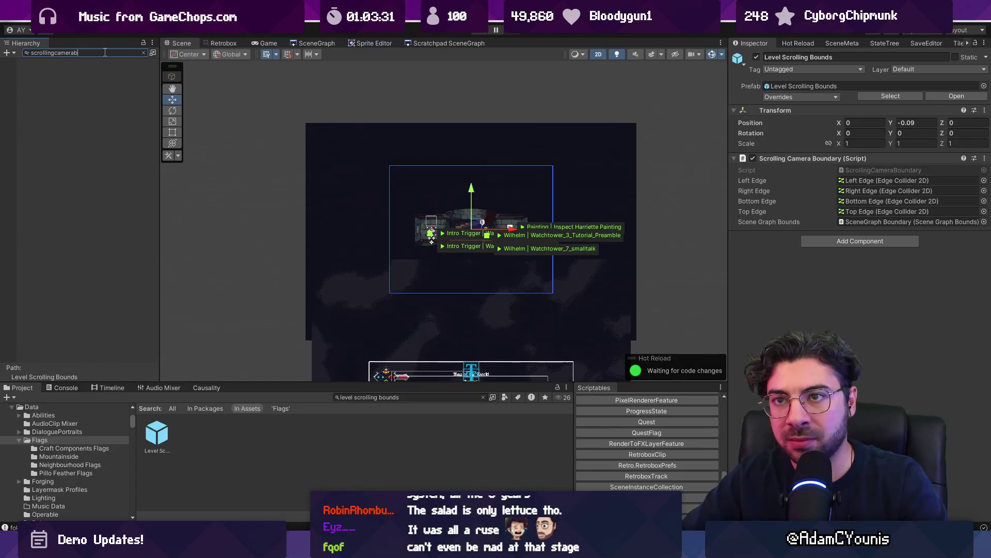
{"action": "left_click", "coordinate": [143, 52]}
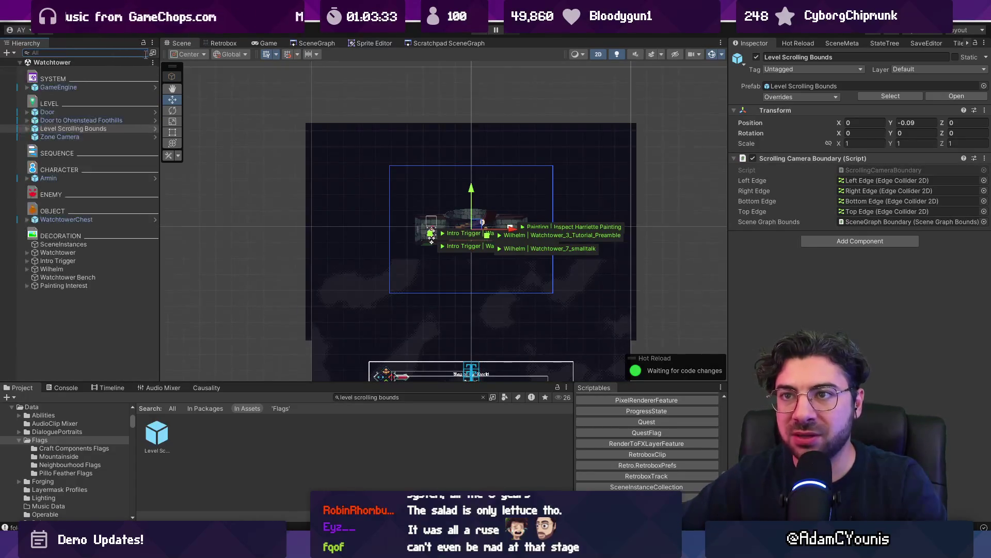
Inspect the Top and Bottom Edges under Level Scrolling Bounds, framing the Bottom Edge, then reselect the parent
{"action": "left_click", "coordinate": [28, 129]}
{"action": "left_click", "coordinate": [55, 154]}
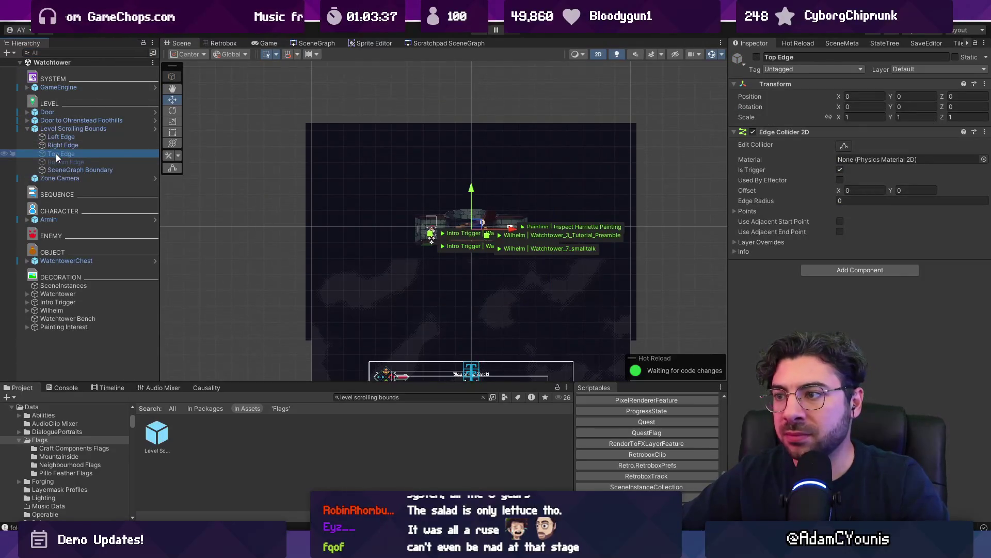
{"action": "double_click", "coordinate": [57, 160]}
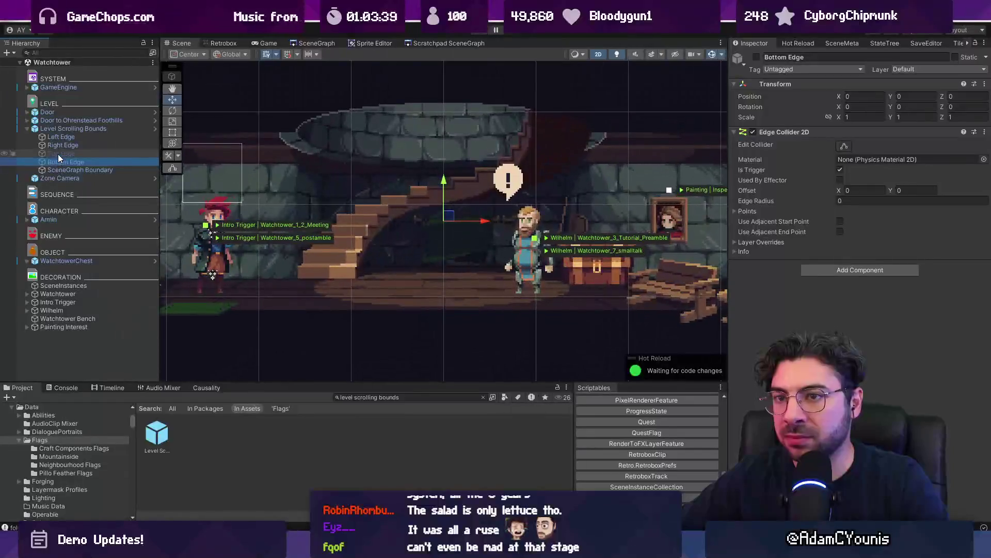
{"action": "left_click", "coordinate": [58, 156]}
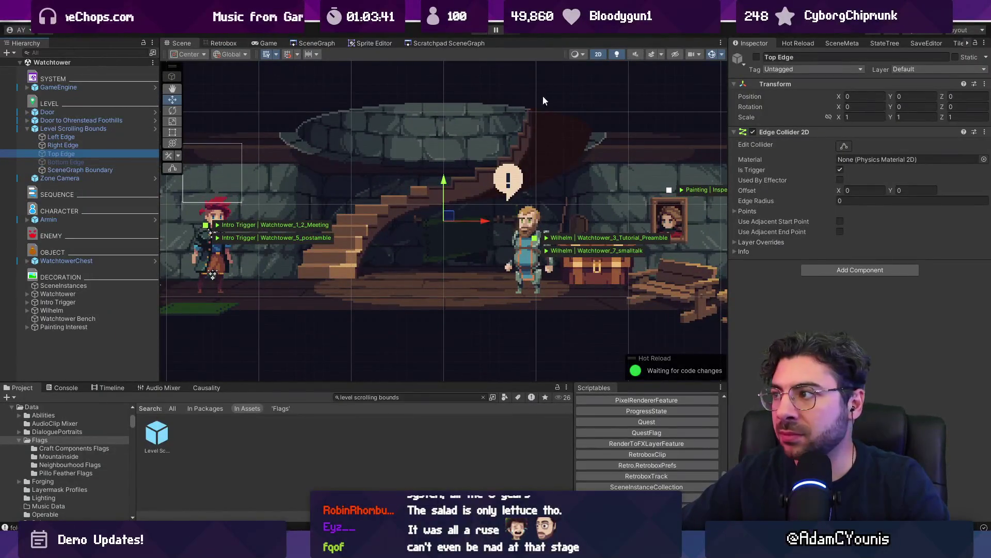
{"action": "left_click", "coordinate": [94, 130]}
{"action": "double_click", "coordinate": [753, 159]}
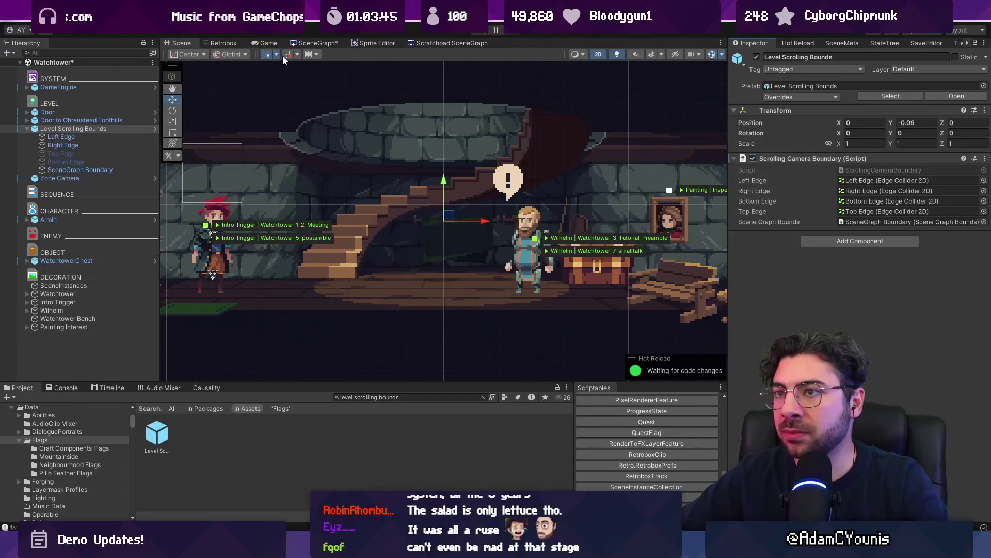
Drag the Watchtower node lower in the SceneGraph, pan to the right-hand nodes, then show the Game view
{"action": "left_click", "coordinate": [316, 43]}
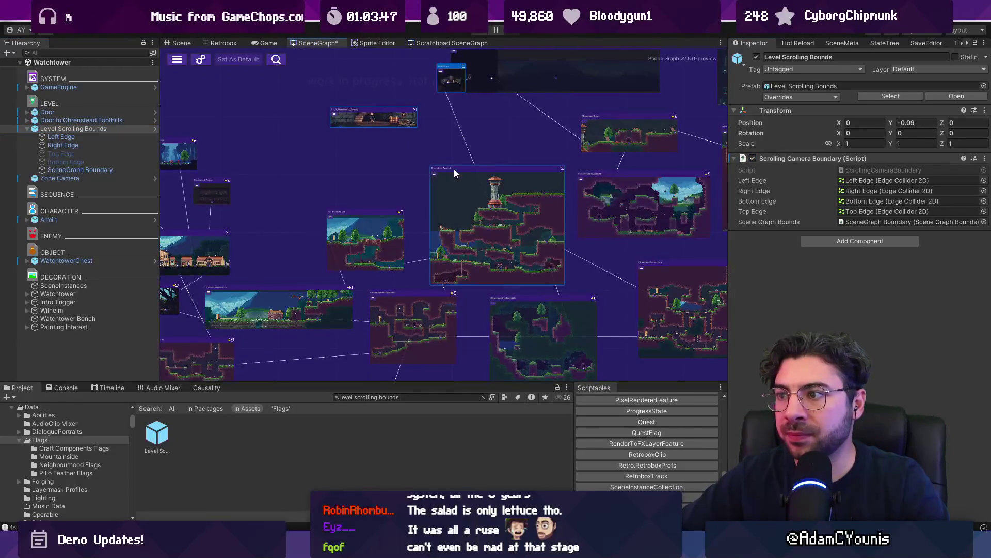
{"action": "scroll", "coordinate": [455, 173], "scroll_direction": "up", "scroll_amount": 4}
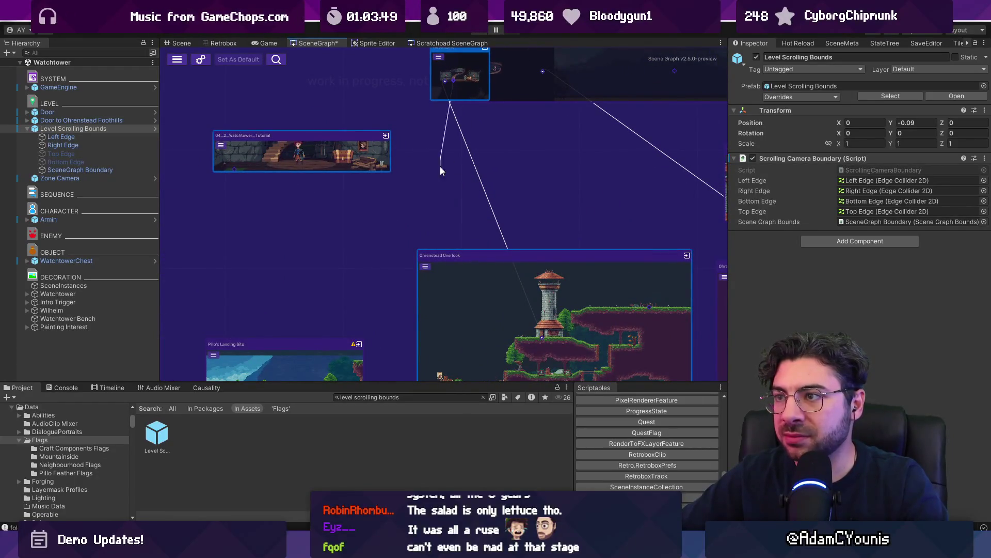
{"action": "mouse_move", "coordinate": [465, 93]}
{"action": "left_mouse_down"}
{"action": "mouse_move", "coordinate": [504, 175]}
{"action": "mouse_move", "coordinate": [435, 197]}
{"action": "mouse_move", "coordinate": [377, 167]}
{"action": "left_mouse_up"}
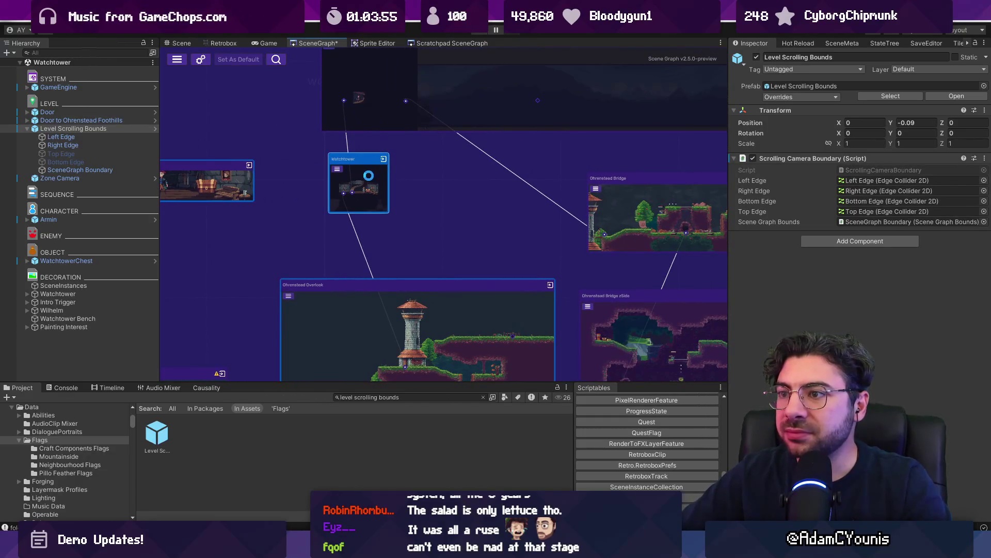
{"action": "scroll", "coordinate": [367, 178], "scroll_direction": "down", "scroll_amount": 5}
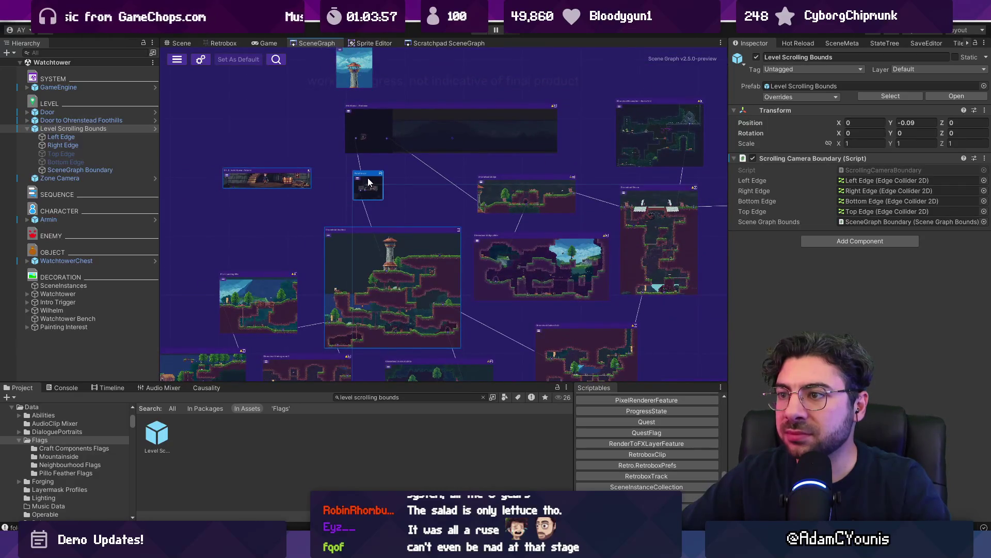
{"action": "scroll", "coordinate": [367, 183], "scroll_direction": "up", "scroll_amount": 4}
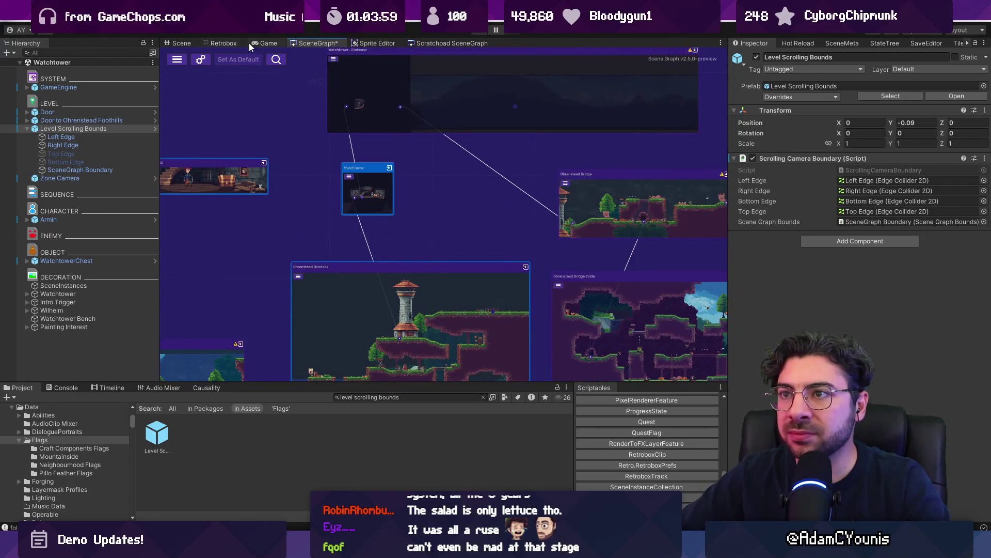
{"action": "scroll", "coordinate": [392, 234], "scroll_direction": "up", "scroll_amount": 3}
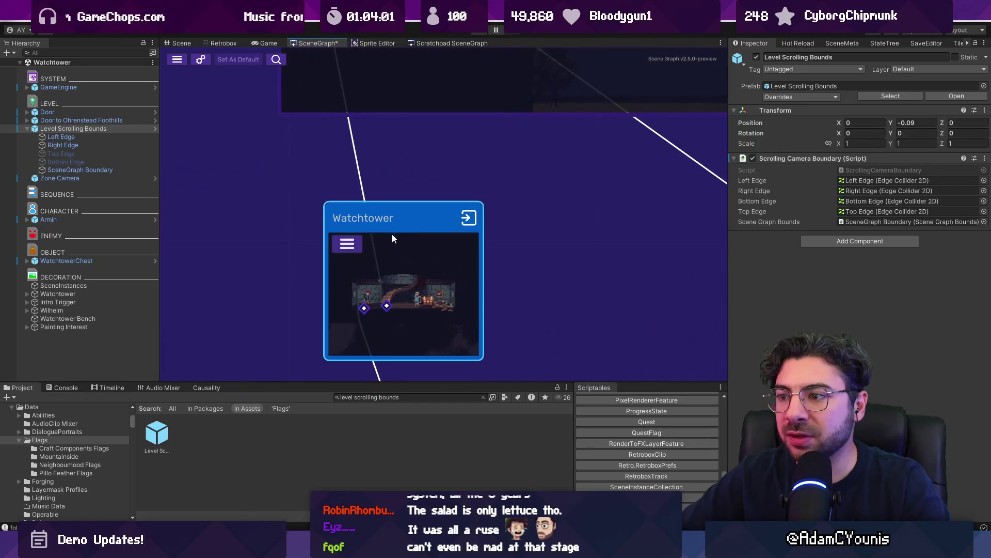
{"action": "scroll", "coordinate": [404, 251], "scroll_direction": "down", "scroll_amount": 4}
{"action": "scroll", "coordinate": [434, 187], "scroll_direction": "down", "scroll_amount": 5}
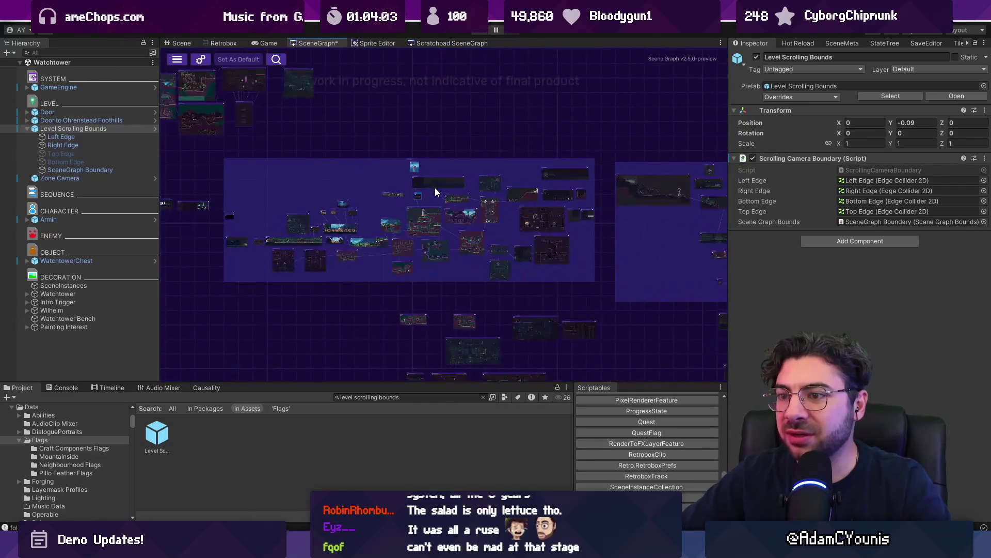
{"action": "scroll", "coordinate": [321, 207], "scroll_direction": "up", "scroll_amount": 2}
{"action": "scroll", "coordinate": [515, 169], "scroll_direction": "up", "scroll_amount": 2}
{"action": "left_click_drag", "start_coordinate": [515, 169], "coordinate": [411, 175]}
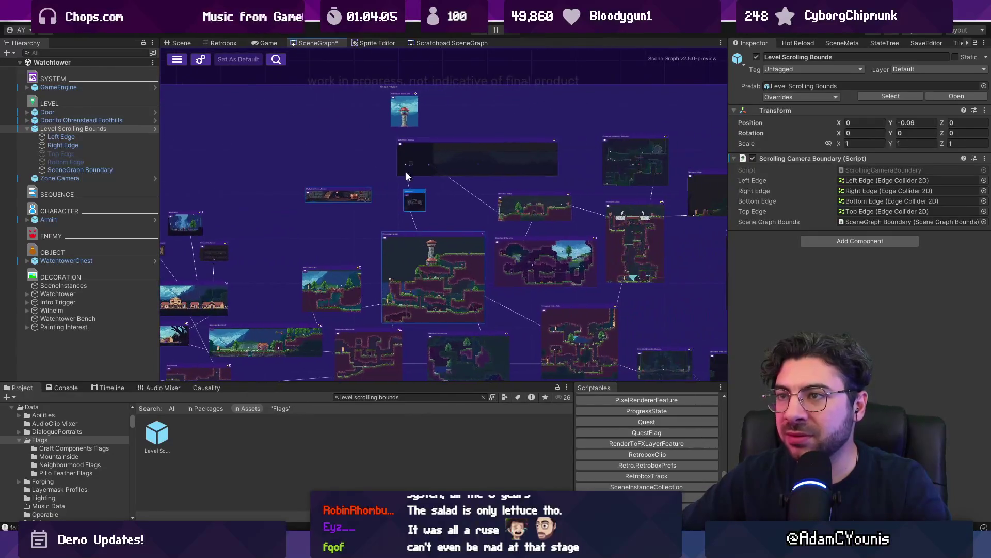
{"action": "left_click", "coordinate": [477, 33]}
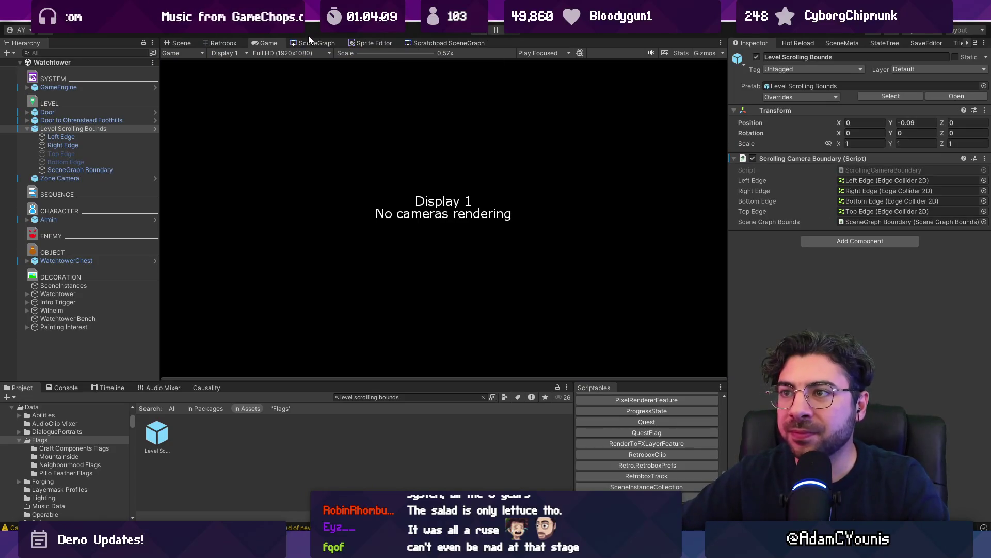
Run the game from Ohrenstead Overlook in Play mode, then return to the SceneGraph
{"action": "left_click", "coordinate": [312, 43]}
{"action": "left_click", "coordinate": [483, 31]}
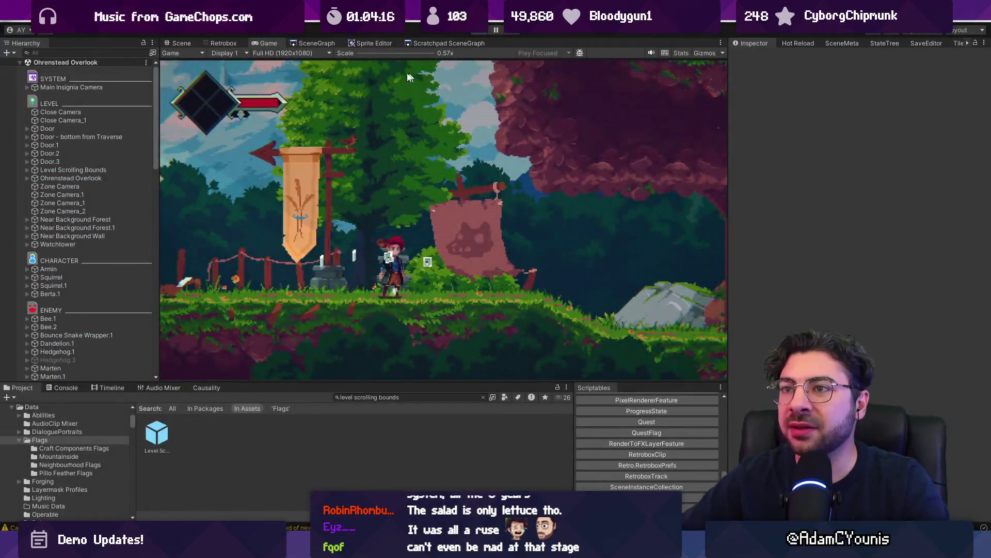
{"action": "left_click", "coordinate": [234, 46]}
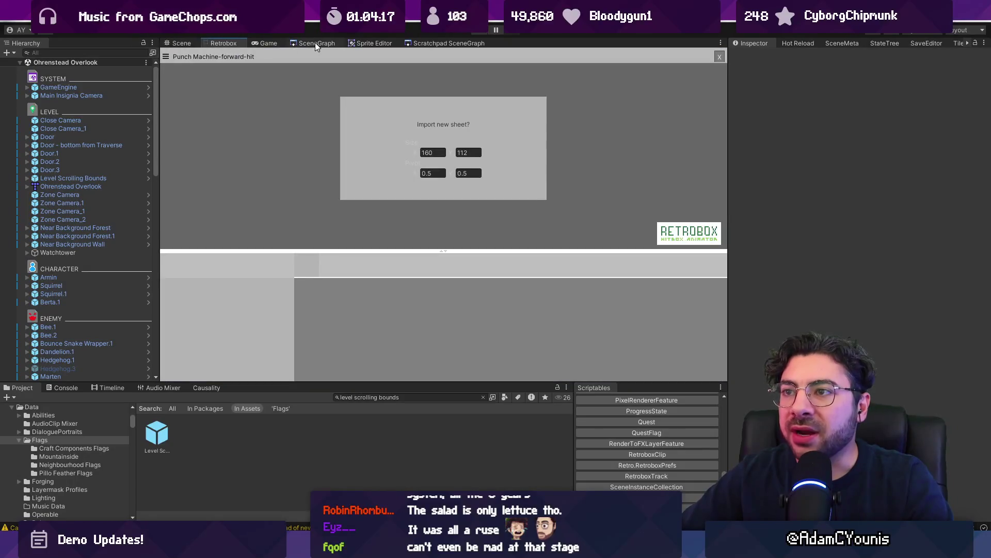
{"action": "left_click", "coordinate": [316, 43]}
{"action": "scroll", "coordinate": [406, 222], "scroll_direction": "down", "scroll_amount": 3}
{"action": "scroll", "coordinate": [407, 220], "scroll_direction": "down", "scroll_amount": 3}
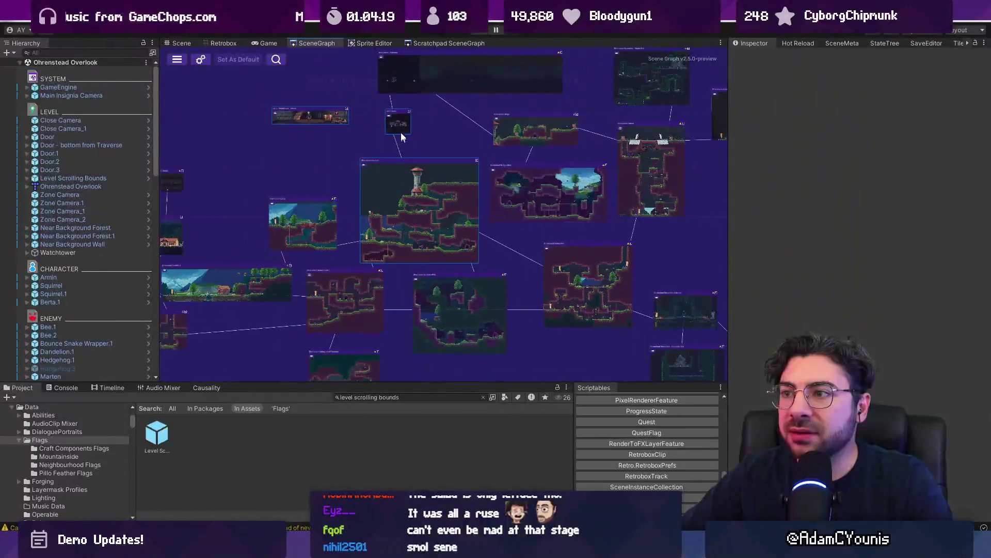
Zoom and pan the SceneGraph to the Watchtower_Staircase node, then switch to the git client
{"action": "scroll", "coordinate": [378, 186], "scroll_direction": "up", "scroll_amount": 2}
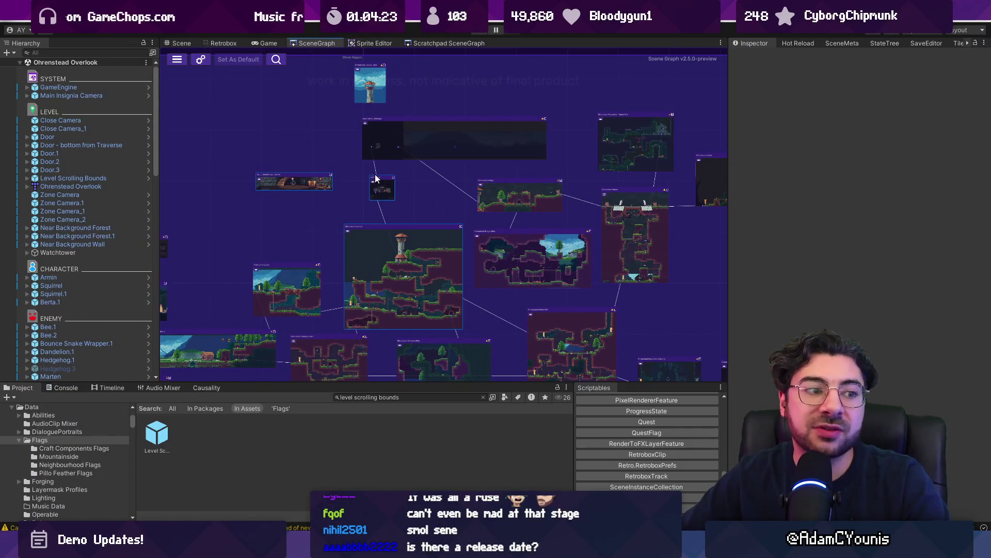
{"action": "scroll", "coordinate": [382, 178], "scroll_direction": "up", "scroll_amount": 3}
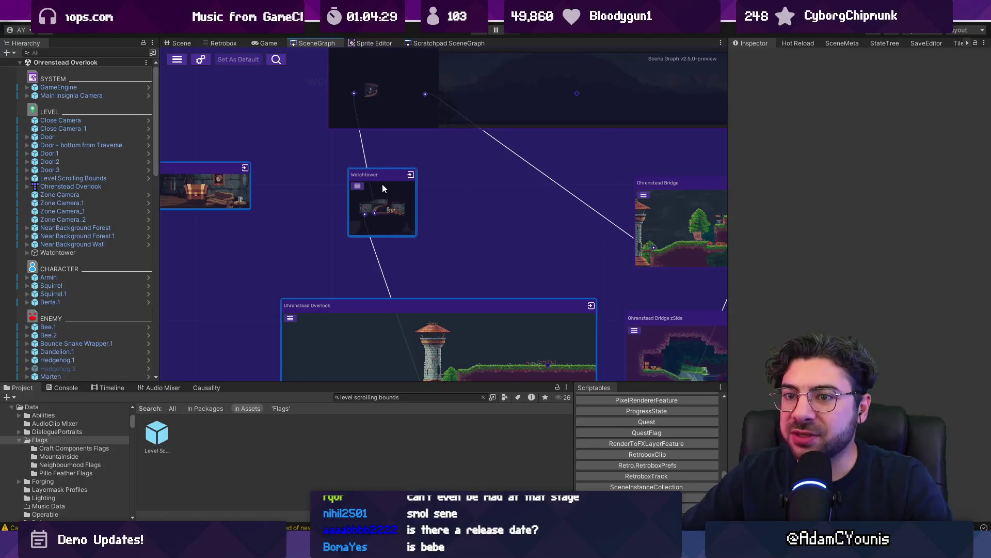
{"action": "left_click_drag", "start_coordinate": [393, 122], "coordinate": [382, 221]}
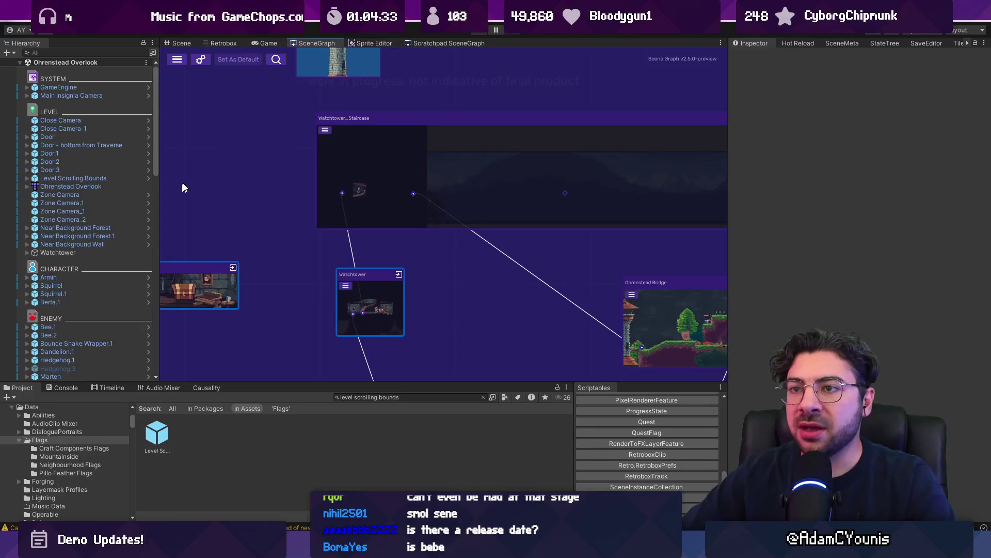
{"action": "key", "text": "alt+Tab"}
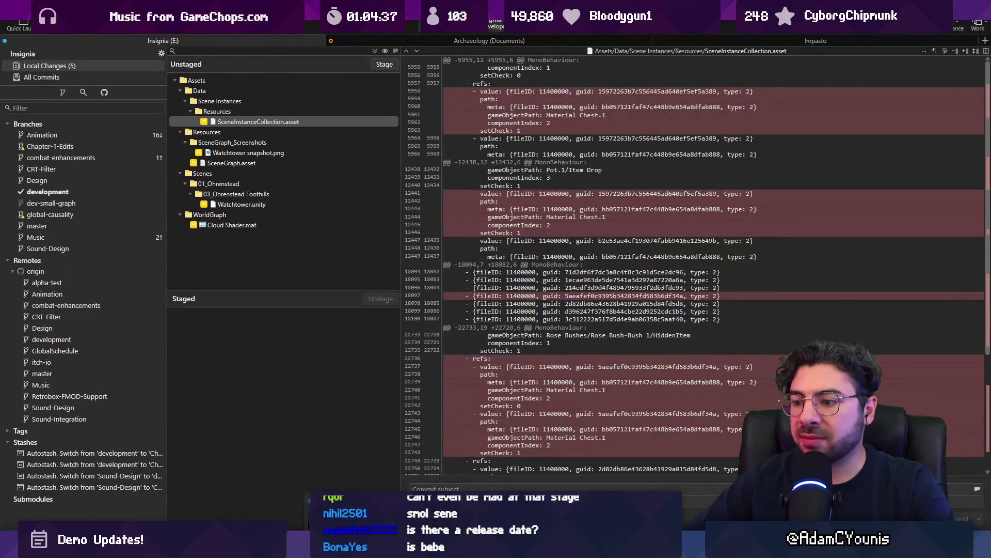
Leave the SceneInstanceCollection.asset diff and return to the Unity scene graph
{"action": "key", "text": "alt+Tab"}
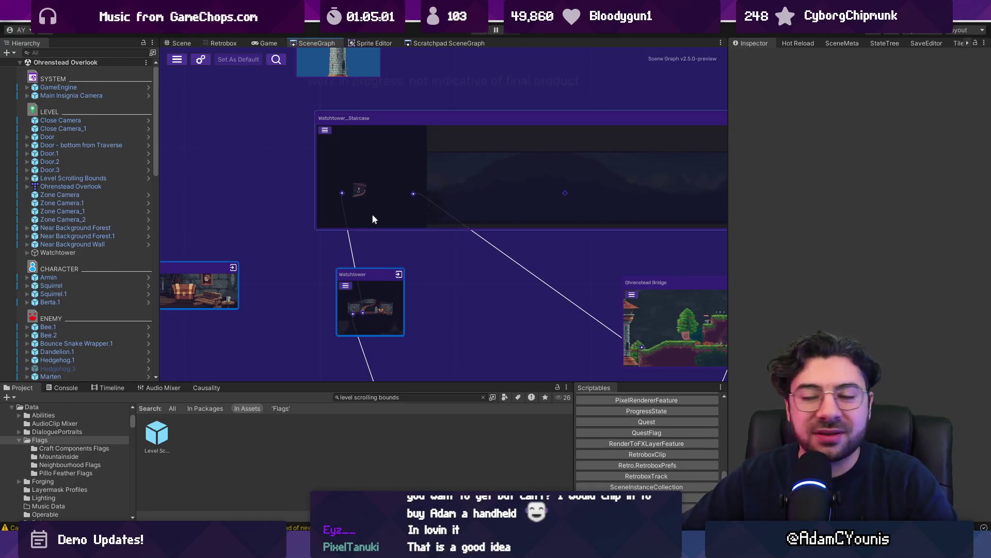
{"action": "scroll", "coordinate": [367, 226], "scroll_direction": "down", "scroll_amount": 3}
{"action": "scroll", "coordinate": [404, 225], "scroll_direction": "up", "scroll_amount": 2}
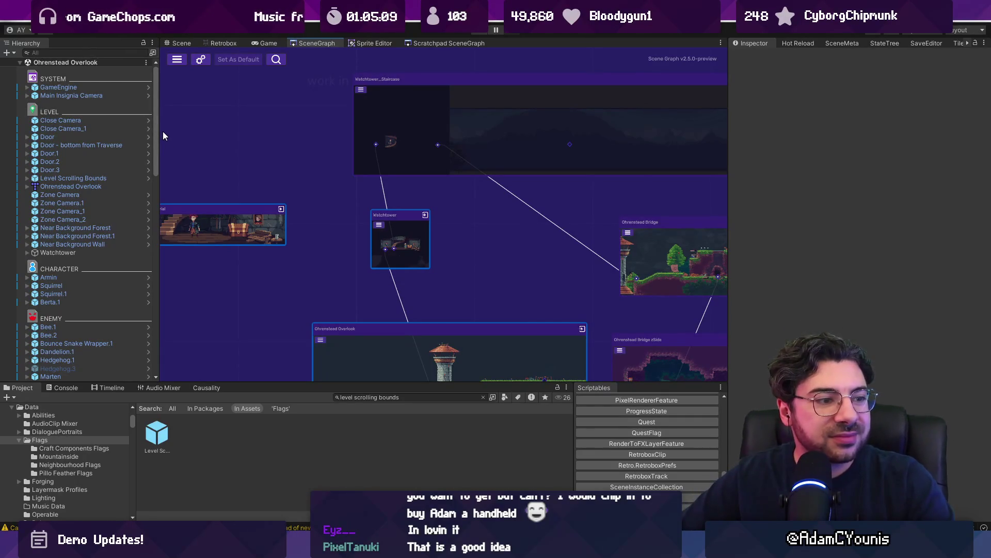
{"action": "scroll", "coordinate": [357, 227], "scroll_direction": "up", "scroll_amount": 3}
{"action": "left_click_drag", "start_coordinate": [360, 244], "coordinate": [362, 240]}
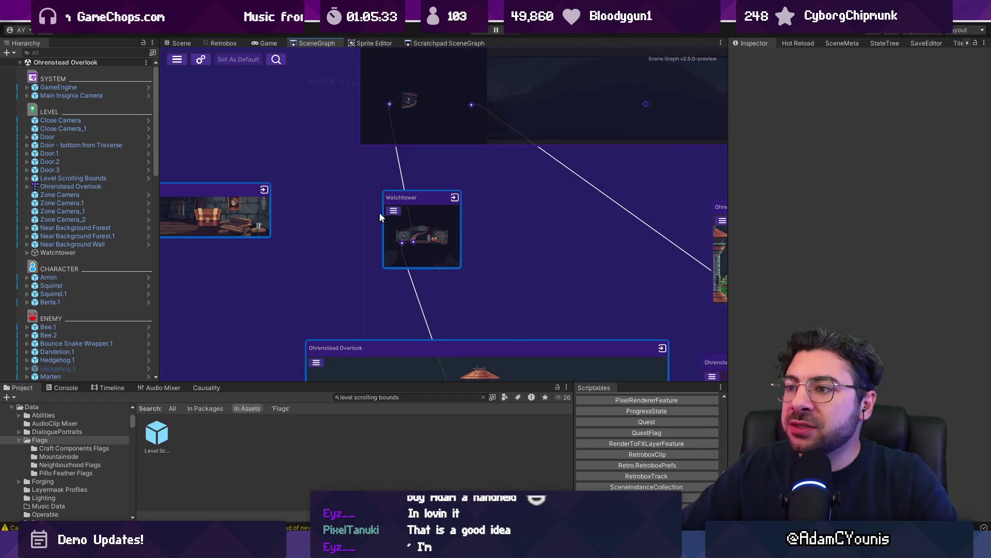
{"action": "scroll", "coordinate": [430, 226], "scroll_direction": "up", "scroll_amount": 3}
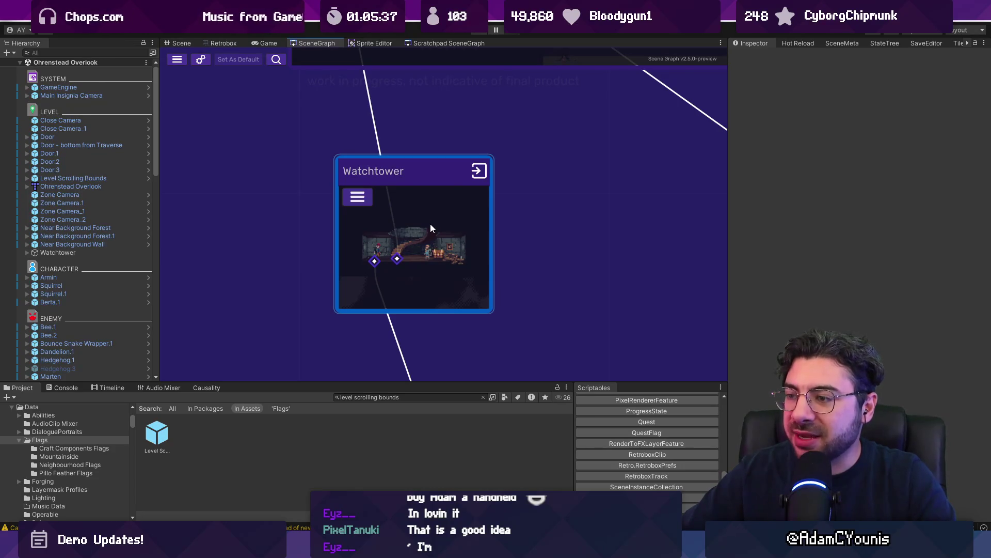
Open the Watchtower scene, inspect Wilhelm's NPC Prompt Interactable, and play-test the opening dialogue
{"action": "double_click", "coordinate": [430, 226]}
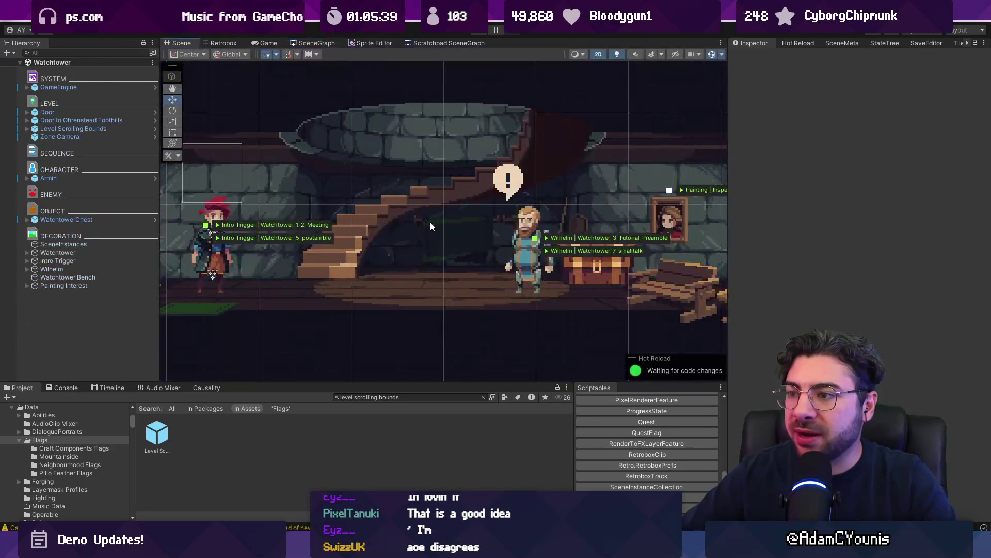
{"action": "left_click", "coordinate": [523, 230]}
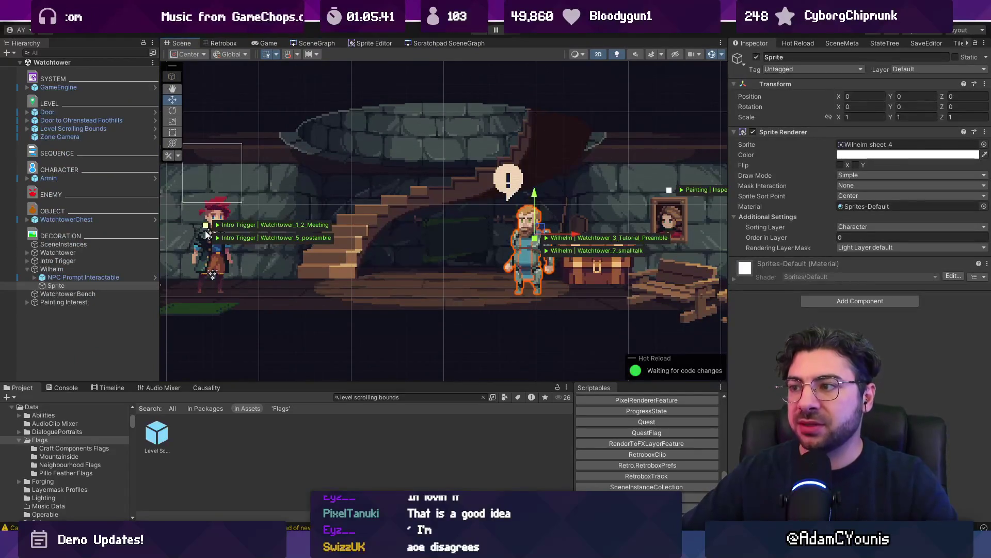
{"action": "left_click", "coordinate": [517, 190]}
{"action": "left_click", "coordinate": [38, 277]}
{"action": "left_click", "coordinate": [478, 34]}
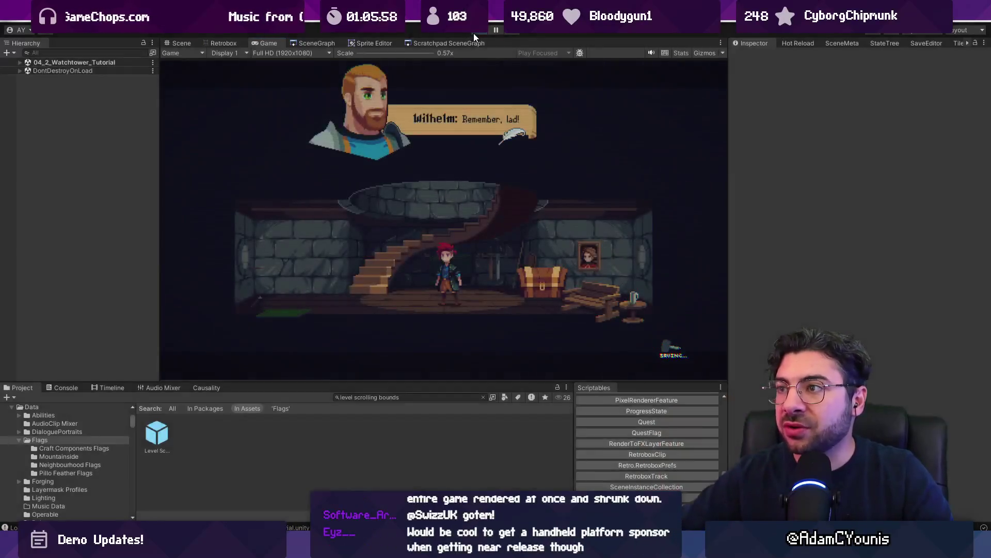
{"action": "left_click", "coordinate": [476, 31]}
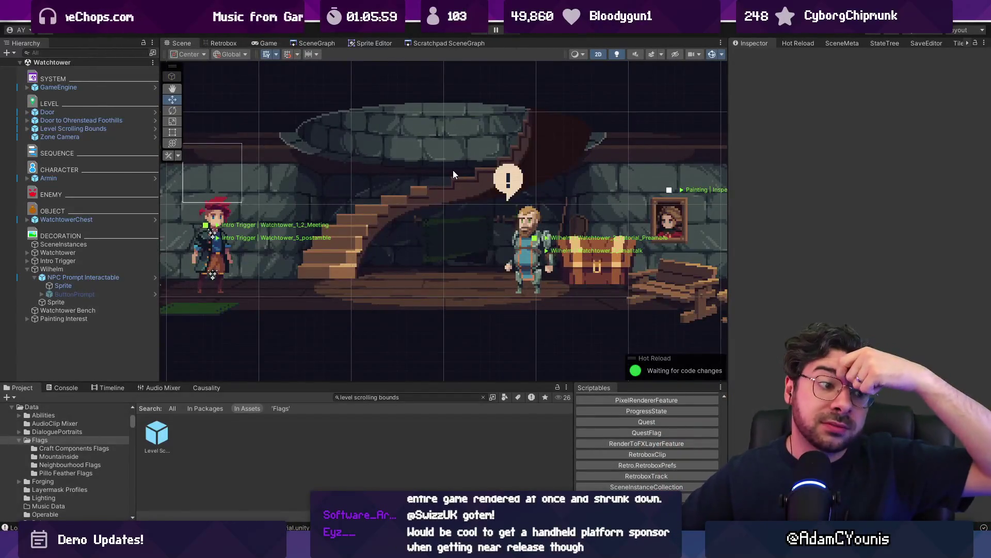
Locate Wilhelm's first dialogue sequence in the 05_The_Watchtower folder and enlarge the Project panel
{"action": "left_click", "coordinate": [78, 269]}
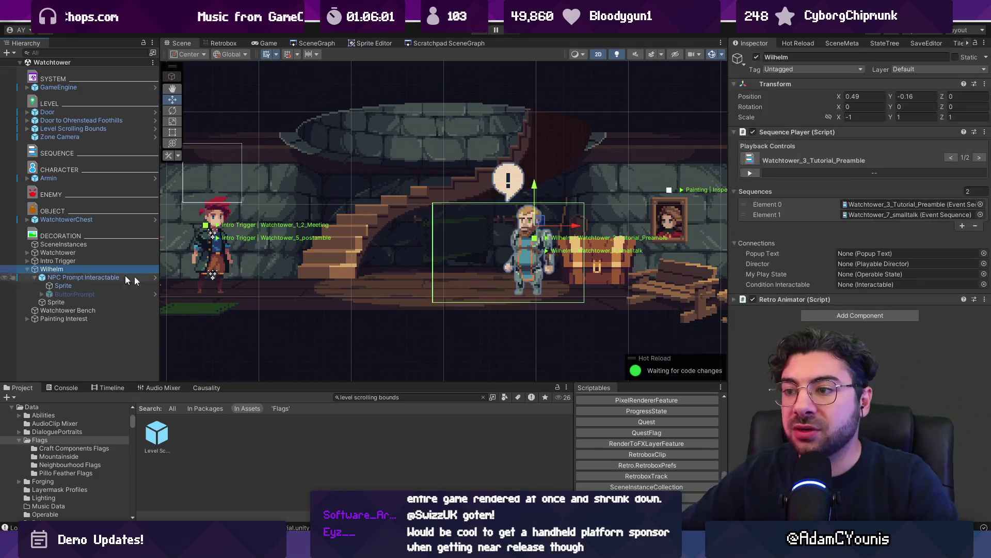
{"action": "left_click", "coordinate": [865, 203]}
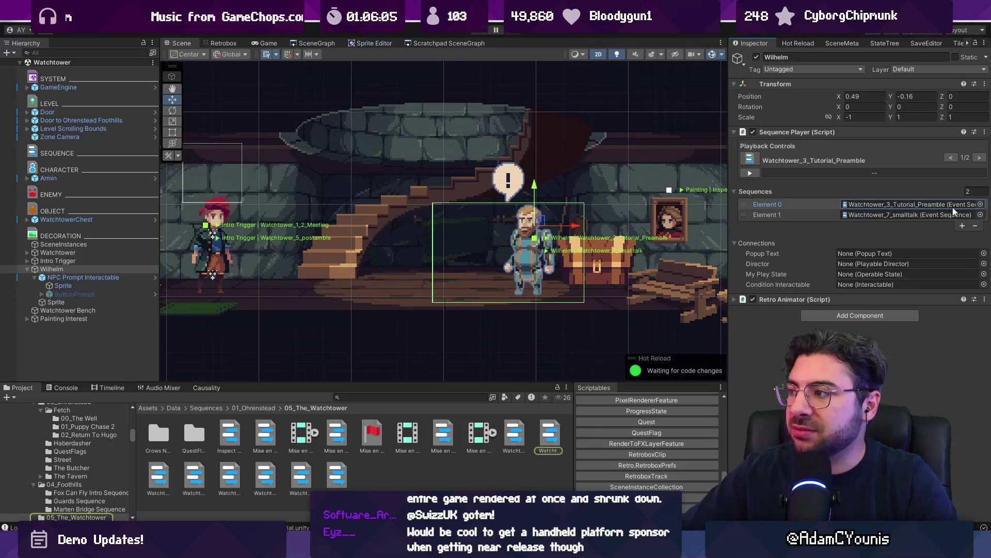
{"action": "left_click_drag", "start_coordinate": [393, 382], "coordinate": [393, 252]}
{"action": "right_click", "coordinate": [451, 388]}
{"action": "left_click", "coordinate": [451, 388]}
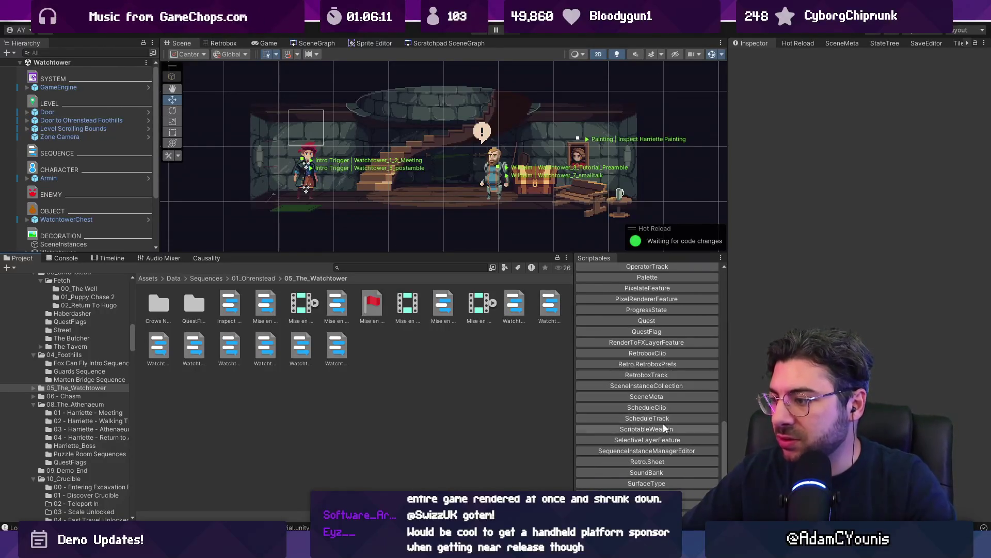
Create an EventSequence asset in 05_The_Watchtower from the Scriptables panel
{"action": "scroll", "coordinate": [658, 392], "scroll_direction": "up", "scroll_amount": 10}
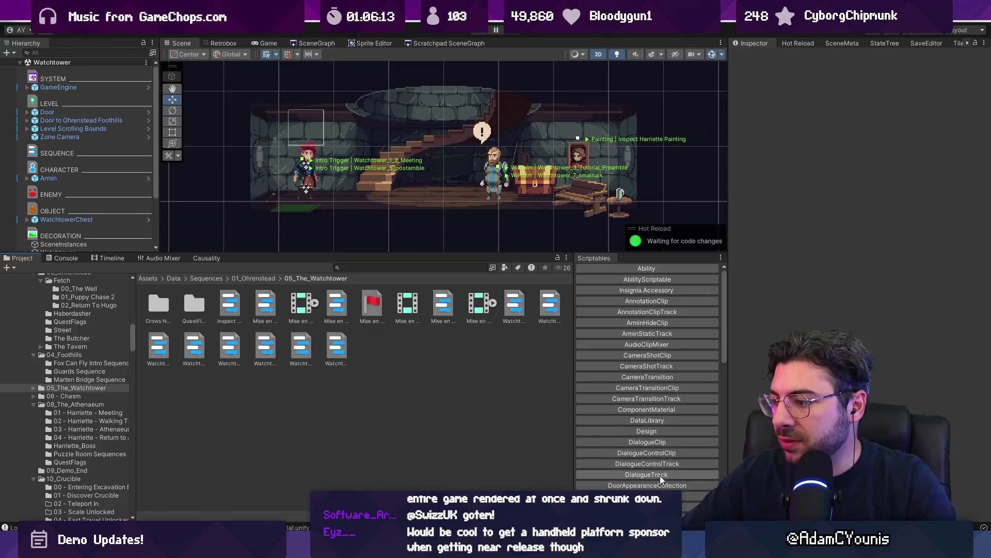
{"action": "left_click", "coordinate": [647, 507]}
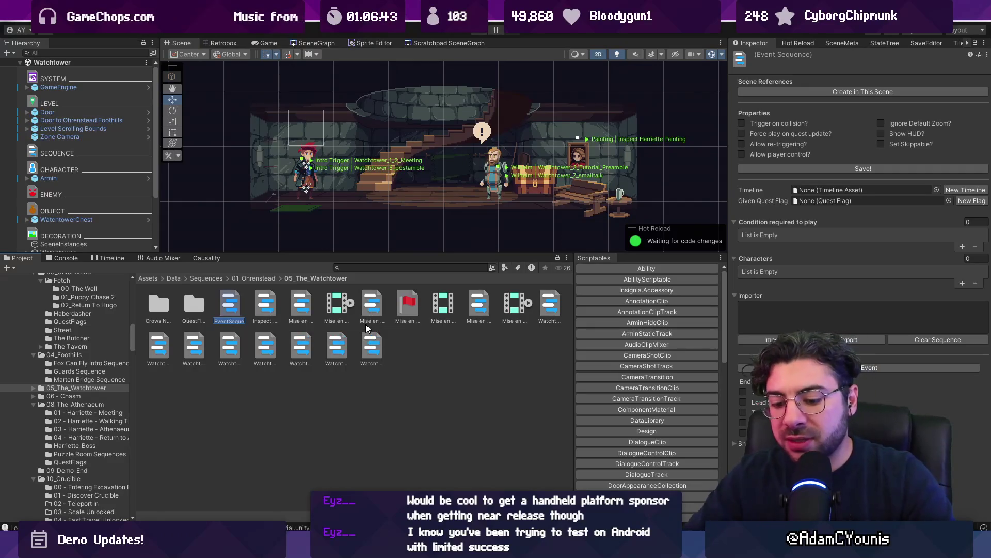
Name the new sequence asset 'Wilhelm Intro (Roberto Variation)'
{"action": "type", "text": "Wilhelm"}
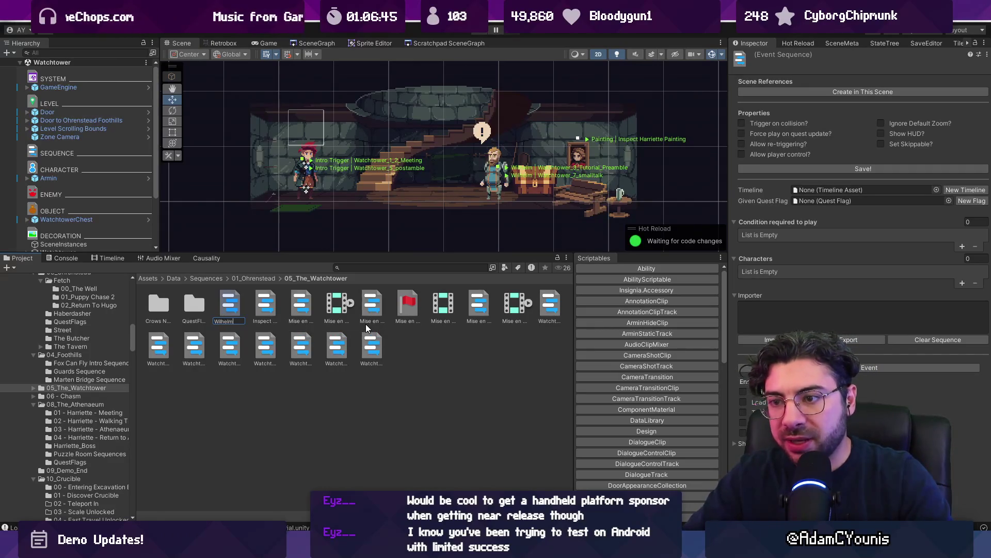
{"action": "type", "text": "Intro (Punch"}
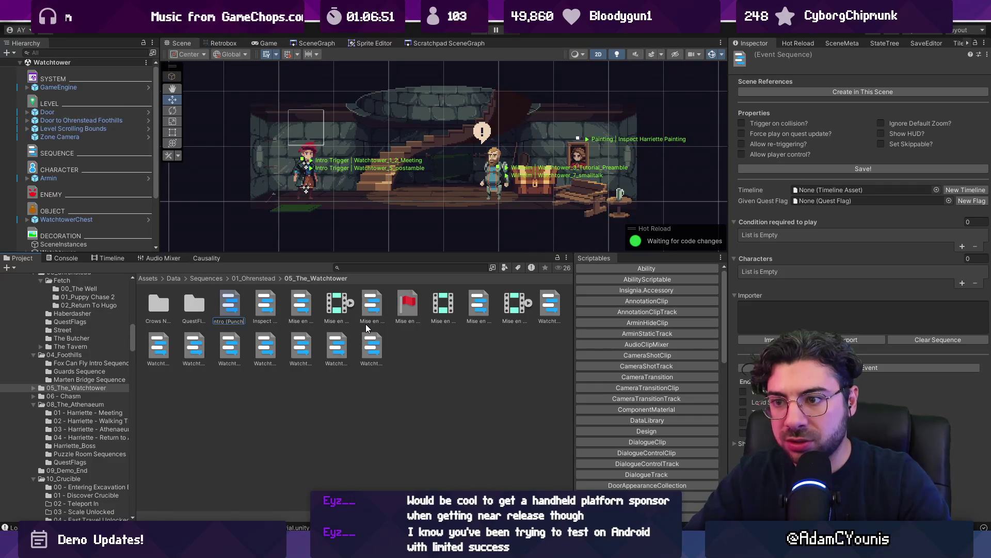
{"action": "type", "text": " Machine Variat"}
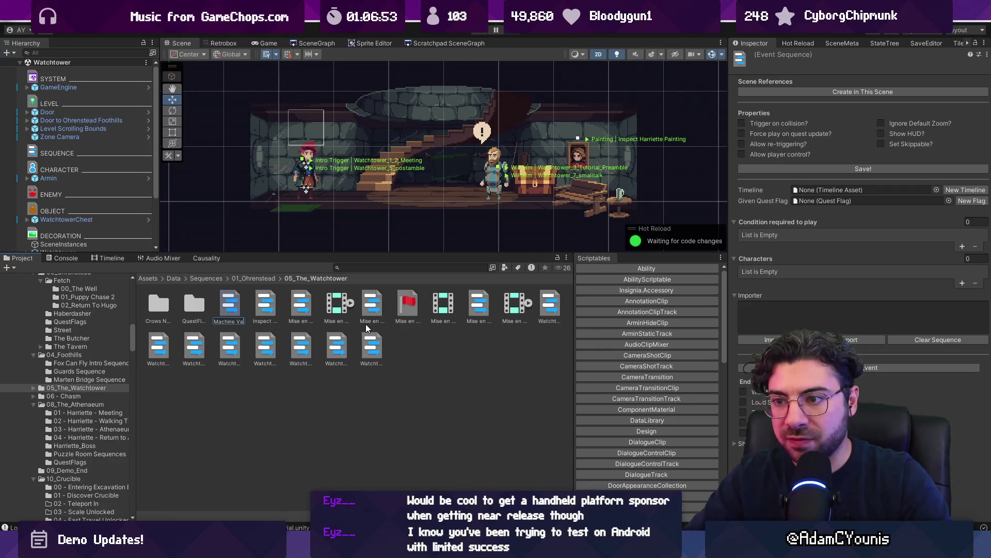
{"action": "key", "text": "ctrl+a"}
{"action": "type", "text": "Robto Variation"}
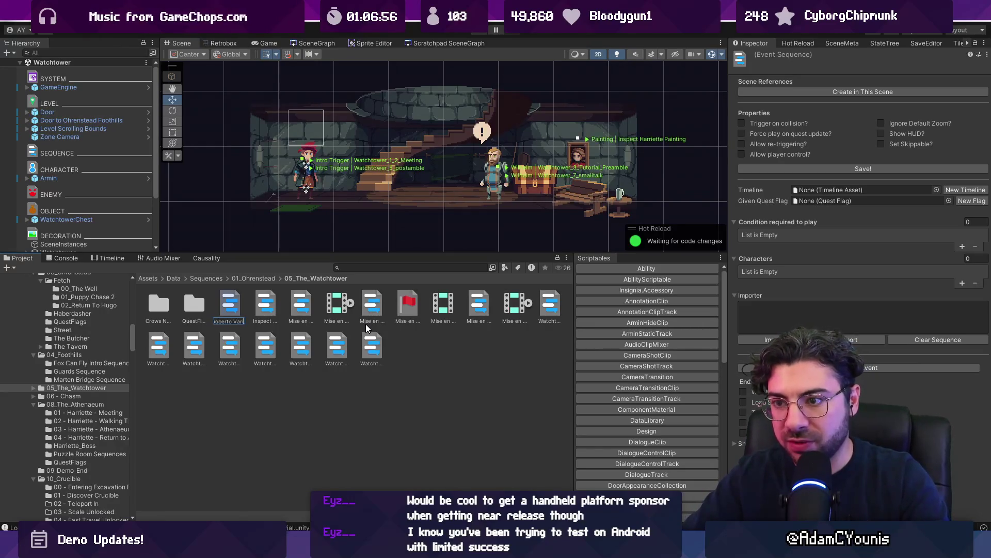
{"action": "key", "text": "Return"}
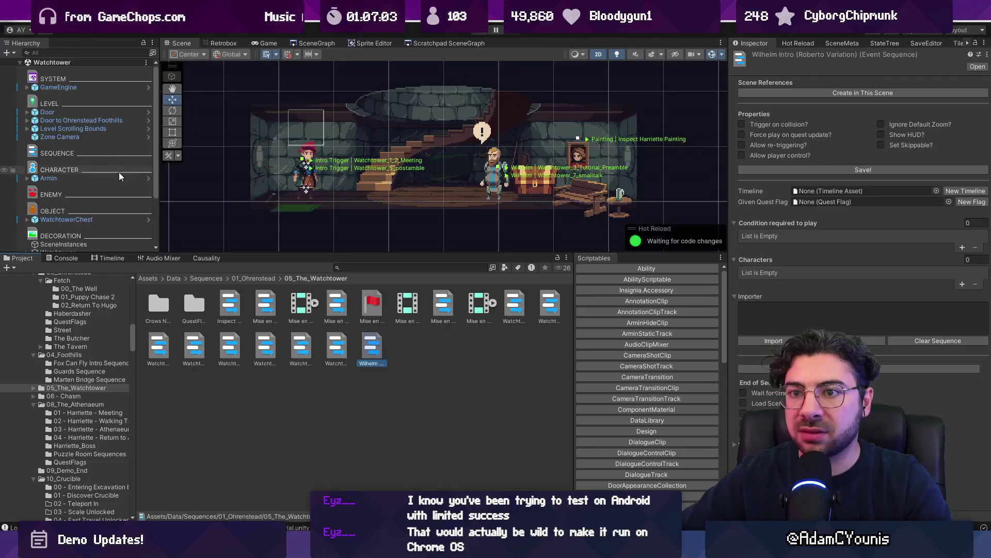
{"action": "scroll", "coordinate": [119, 172], "scroll_direction": "down", "scroll_amount": 3}
{"action": "left_click", "coordinate": [104, 175]}
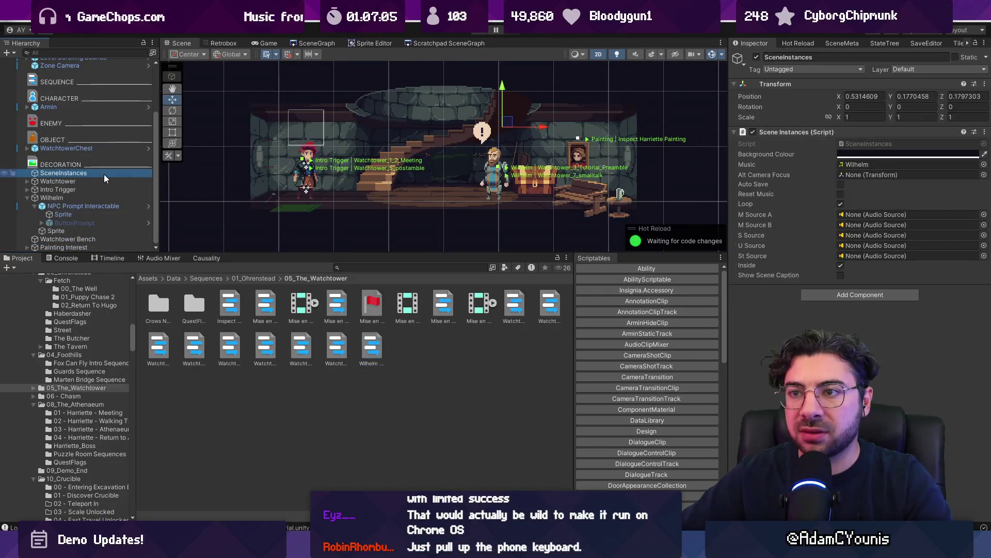
Delete SceneInstances from the Hierarchy, enlarge the scene view, and select Intro Trigger
{"action": "key", "text": "Delete"}
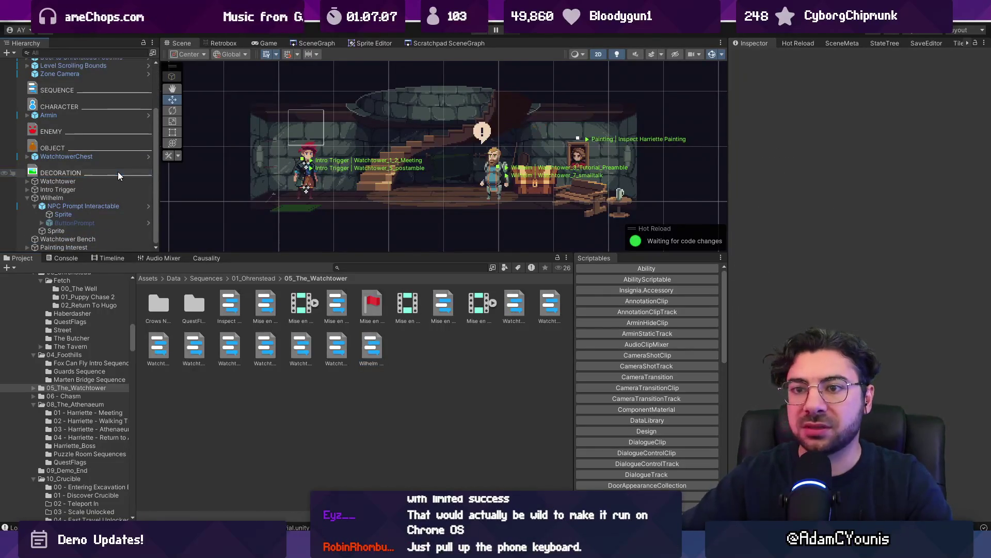
{"action": "scroll", "coordinate": [98, 155], "scroll_direction": "up", "scroll_amount": 3}
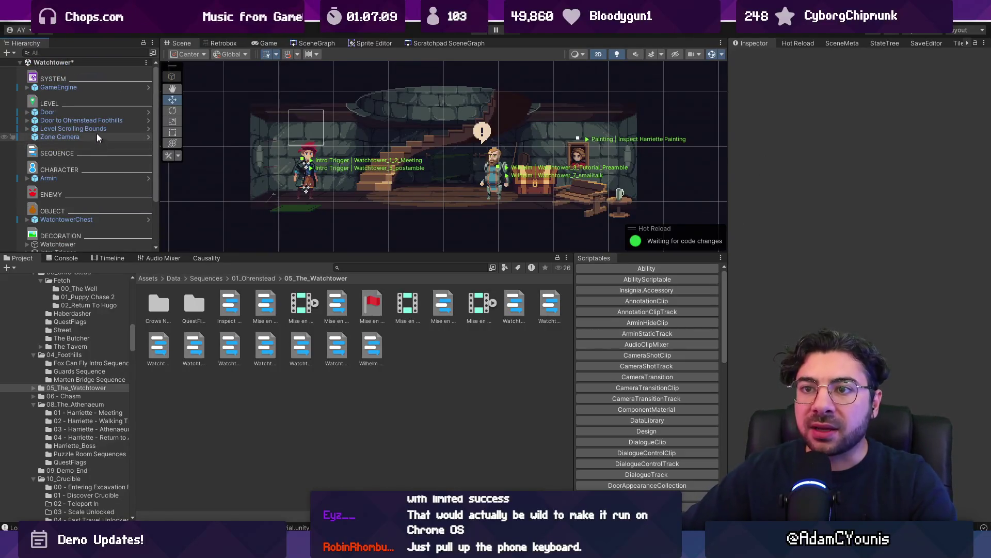
{"action": "left_click_drag", "start_coordinate": [241, 255], "coordinate": [241, 348]}
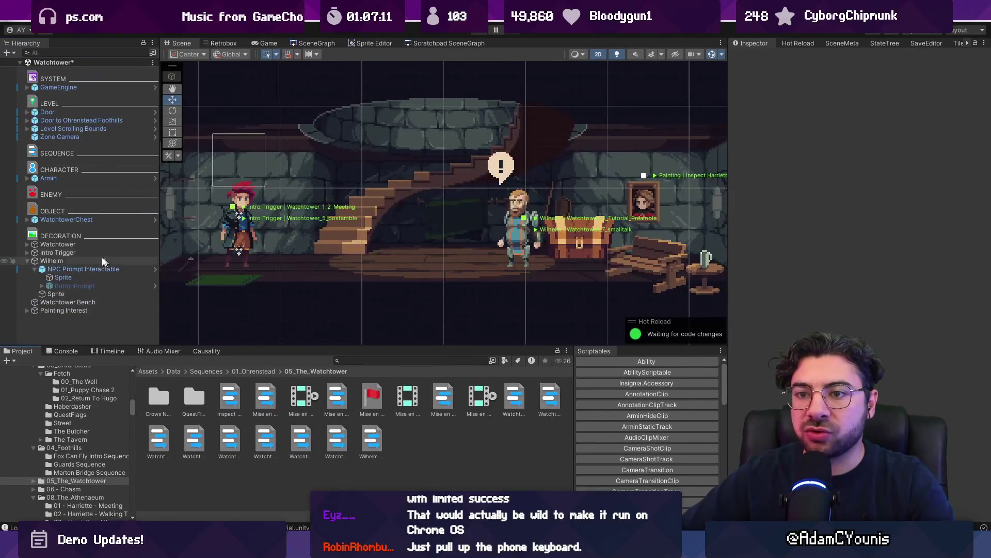
{"action": "left_click", "coordinate": [94, 253]}
{"action": "left_click", "coordinate": [757, 57]}
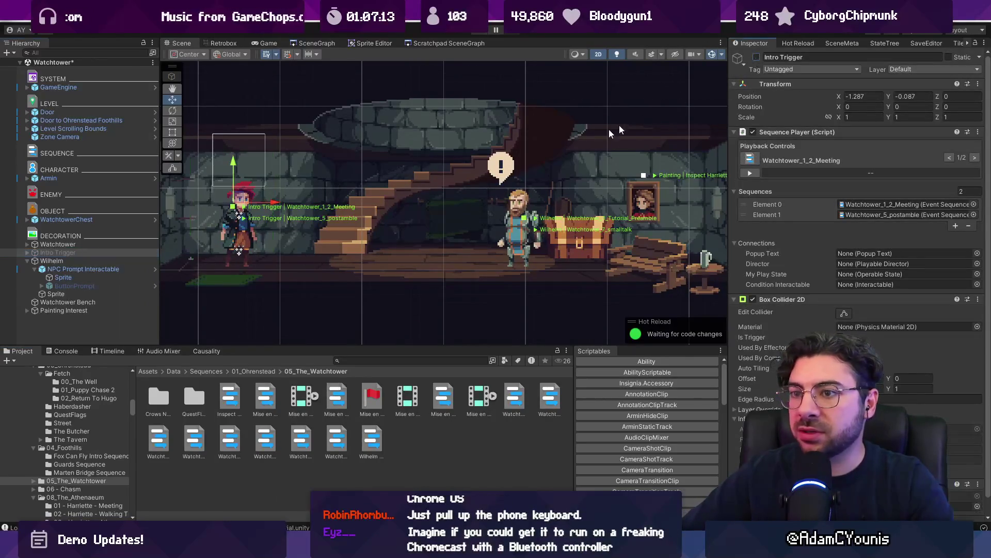
{"action": "key", "text": "ctrl+z"}
{"action": "left_click", "coordinate": [122, 251]}
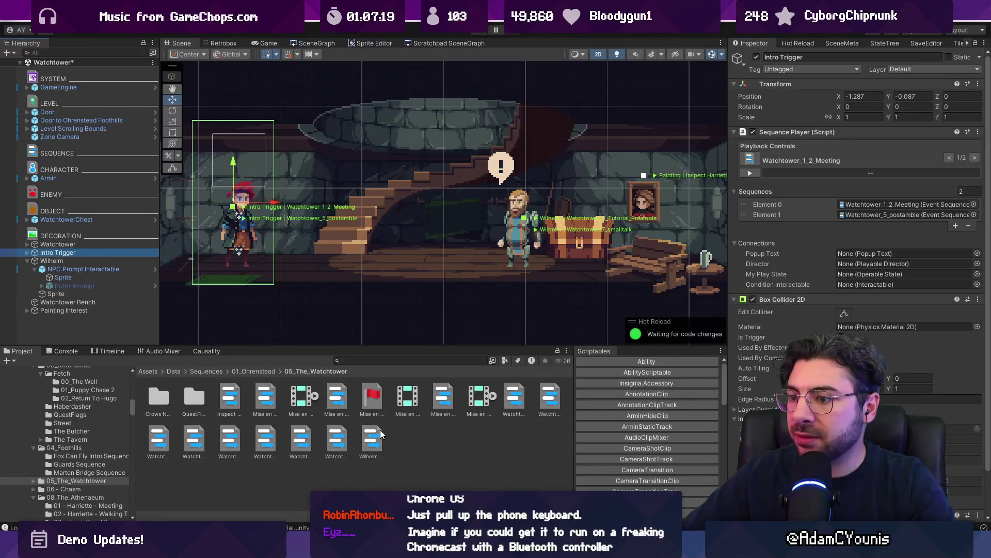
Inspect Intro Trigger's destination child, the Wilhelm intro asset and WatchtowerChest
{"action": "left_click", "coordinate": [28, 252]}
{"action": "left_click", "coordinate": [55, 260]}
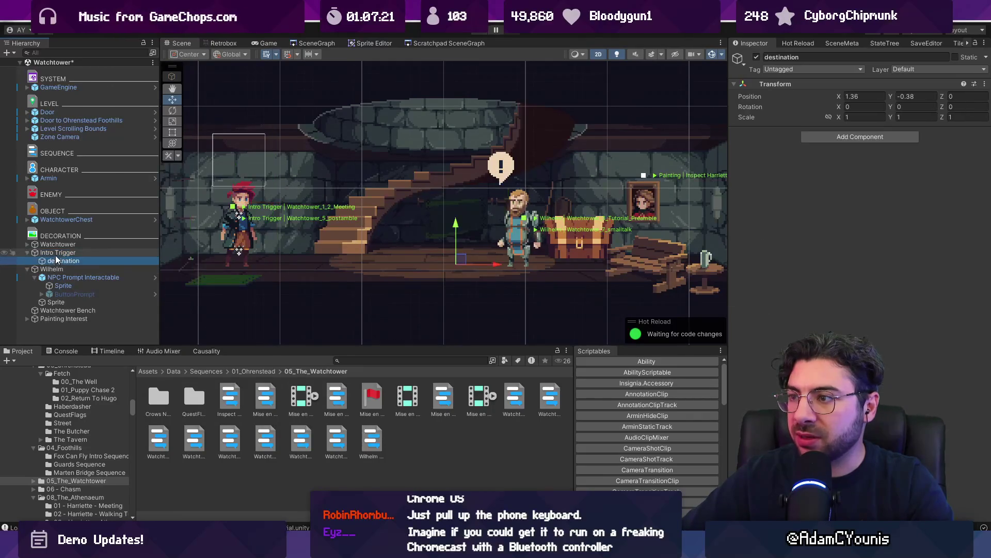
{"action": "left_click", "coordinate": [56, 254]}
{"action": "left_click", "coordinate": [364, 437]}
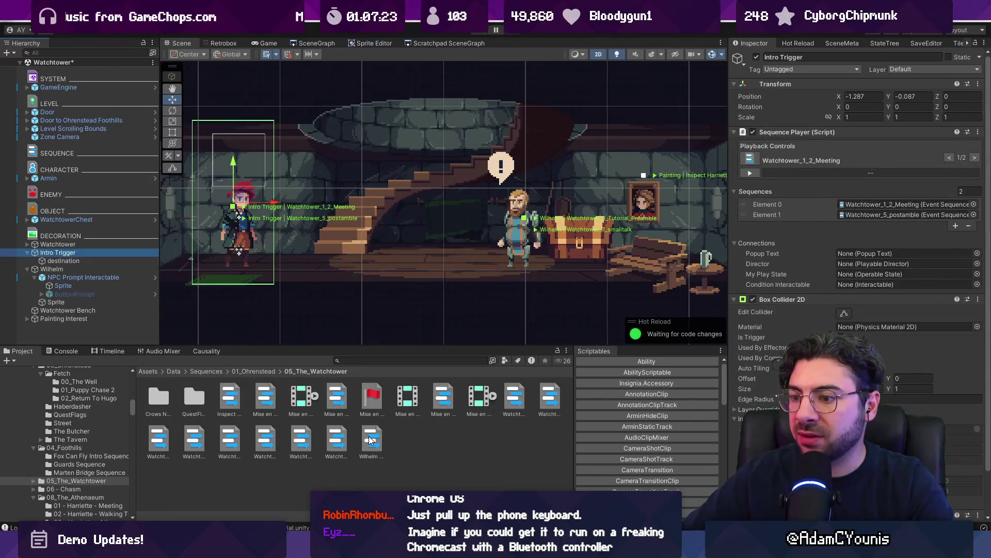
{"action": "left_click", "coordinate": [86, 219]}
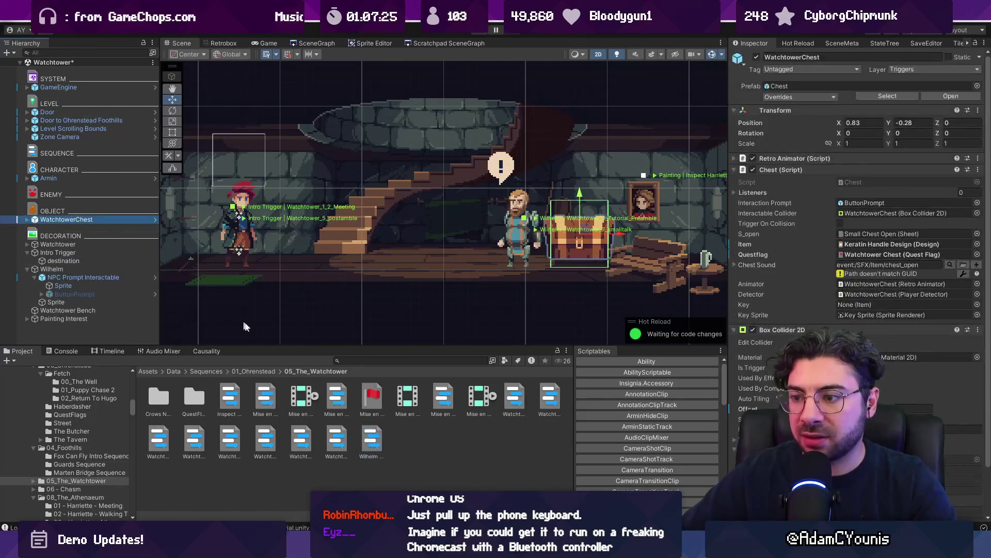
{"action": "left_click", "coordinate": [125, 252]}
Assign Wilhelm Intro (Roberto Variation) to Intro Trigger's Sequences Element 0 and open its settings
{"action": "left_click_drag", "start_coordinate": [883, 205], "coordinate": [883, 205]}
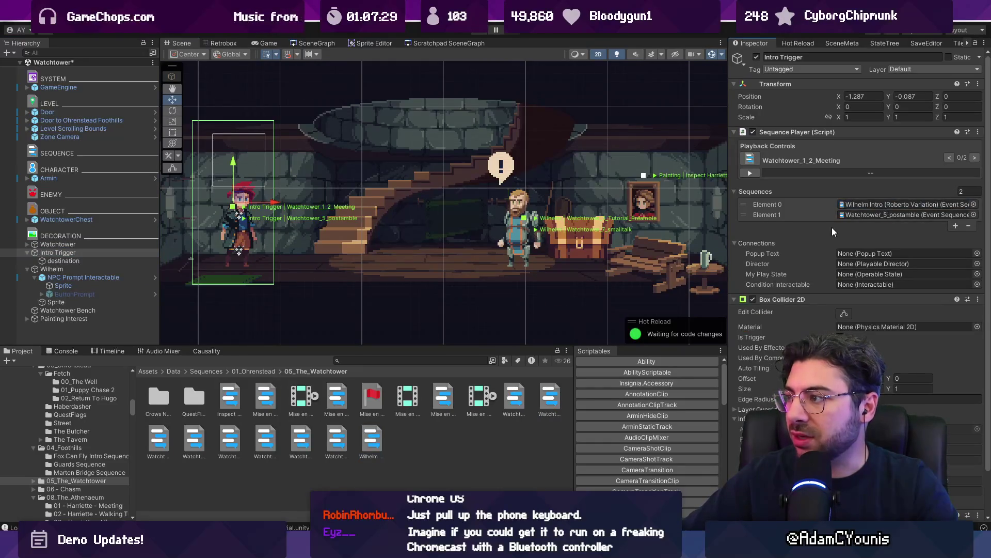
{"action": "double_click", "coordinate": [890, 204]}
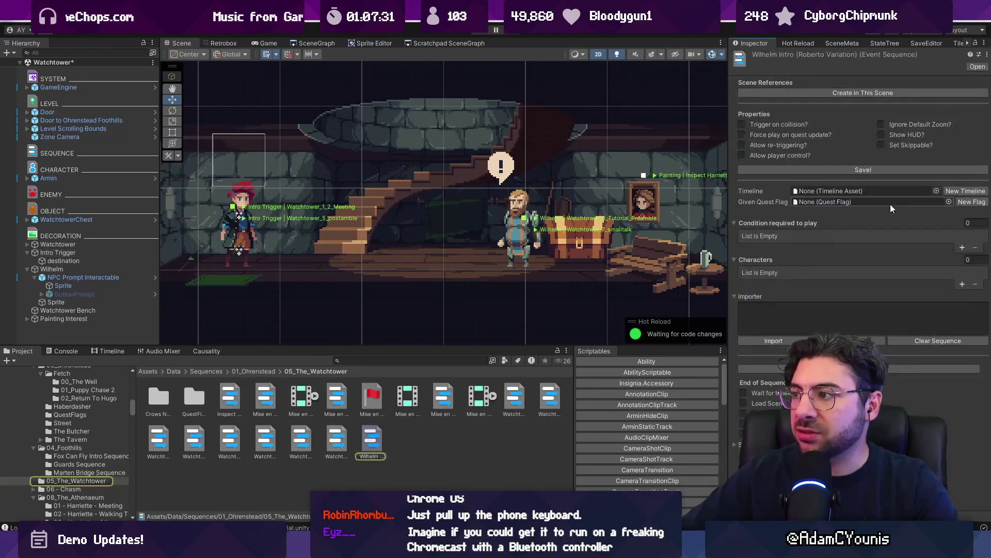
{"action": "left_click_drag", "start_coordinate": [728, 204], "coordinate": [451, 185]}
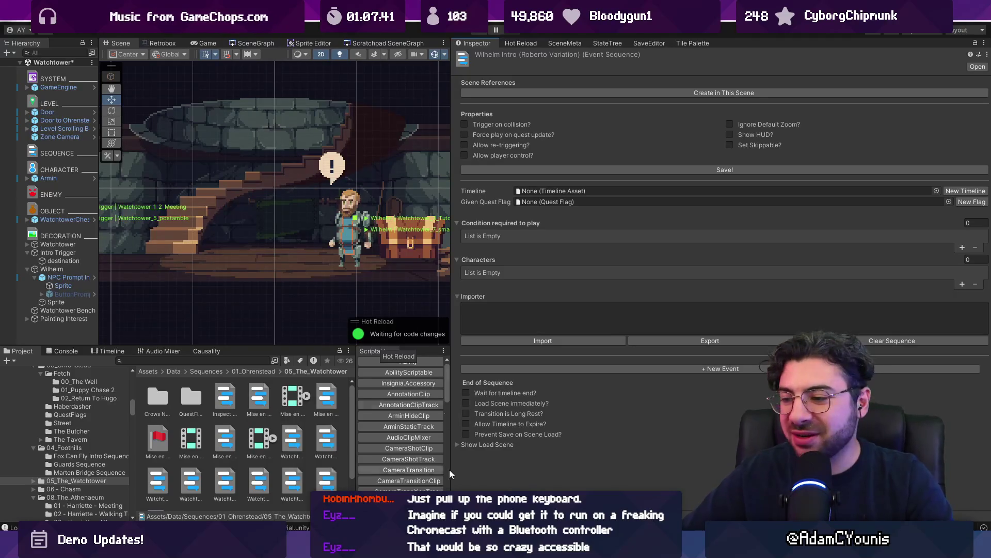
{"action": "key", "text": "alt+Tab"}
Pull the blocking-the-player task card out of the Figma task list and edit its text
{"action": "scroll", "coordinate": [488, 323], "scroll_direction": "down", "scroll_amount": 1}
{"action": "scroll", "coordinate": [488, 323], "scroll_direction": "down", "scroll_amount": 5}
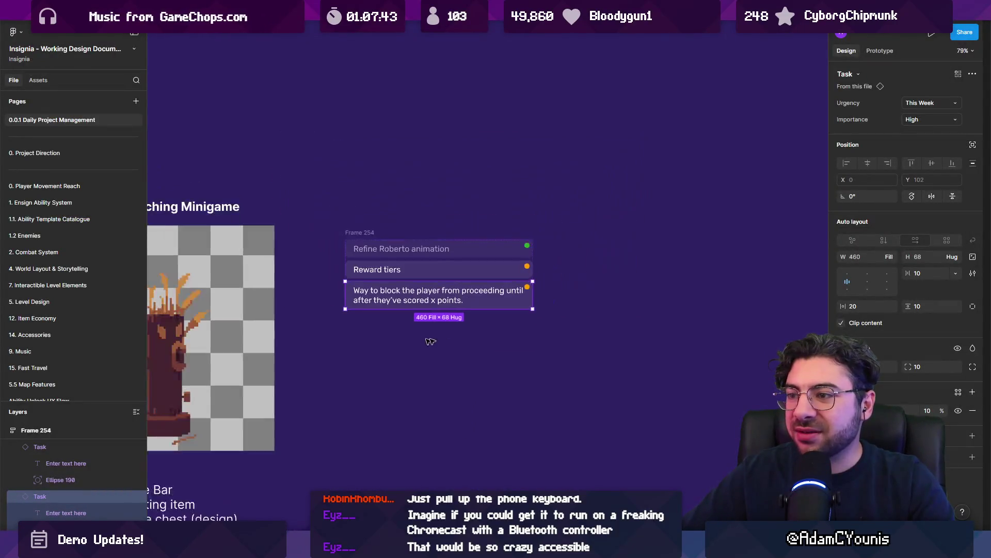
{"action": "left_click_drag", "start_coordinate": [342, 262], "coordinate": [610, 308]}
{"action": "scroll", "coordinate": [610, 307], "scroll_direction": "right", "scroll_amount": 5}
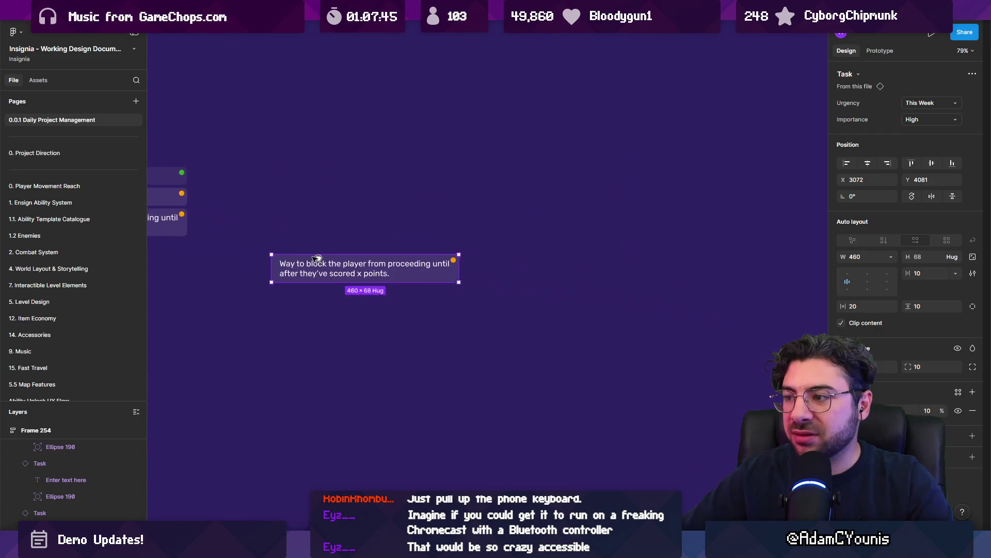
{"action": "scroll", "coordinate": [393, 269], "scroll_direction": "up", "scroll_amount": 5}
{"action": "double_click", "coordinate": [375, 262]}
{"action": "double_click", "coordinate": [422, 259]}
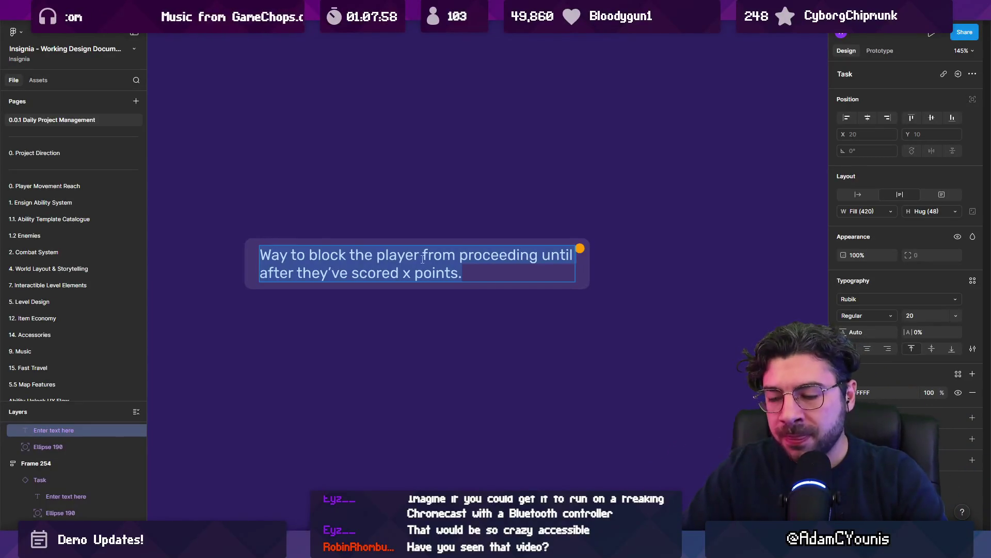
{"action": "key", "text": "Escape"}
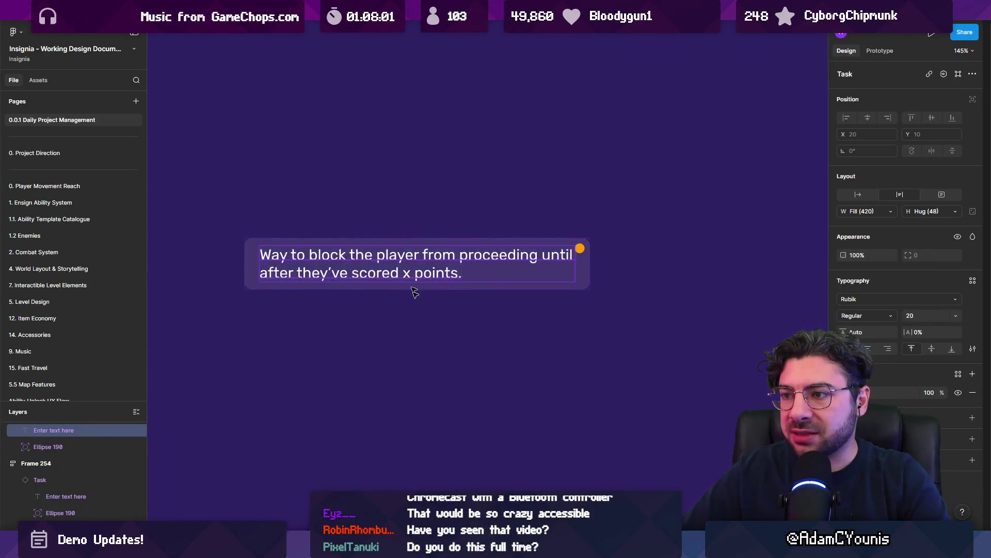
Delete the leftover task card and the stray 'Wilhelm:' text layer, then return to Unity
{"action": "left_click_drag", "start_coordinate": [414, 264], "coordinate": [399, 164]}
{"action": "left_click", "coordinate": [413, 264]}
{"action": "key", "text": "Delete"}
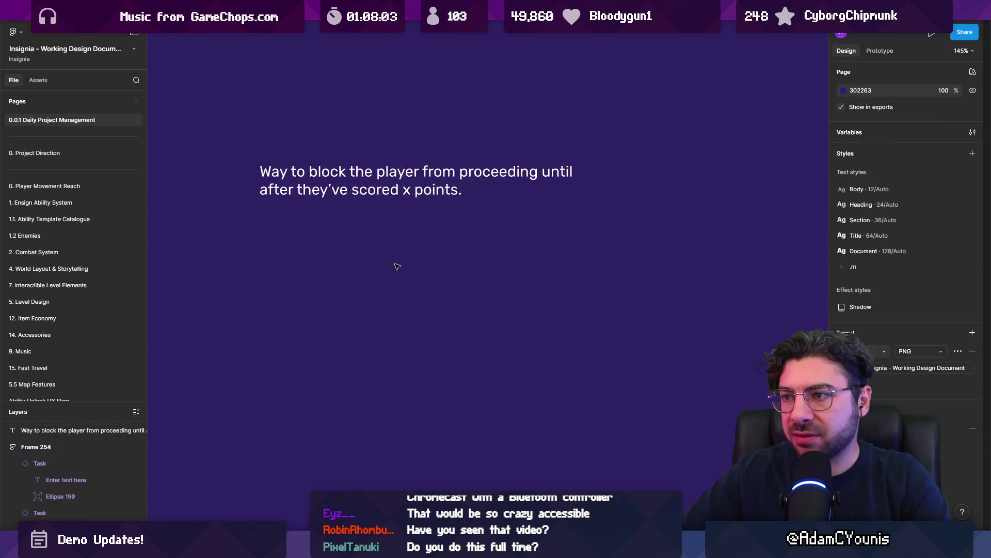
{"action": "double_click", "coordinate": [370, 181]}
{"action": "type", "text": "Wilhelm:"}
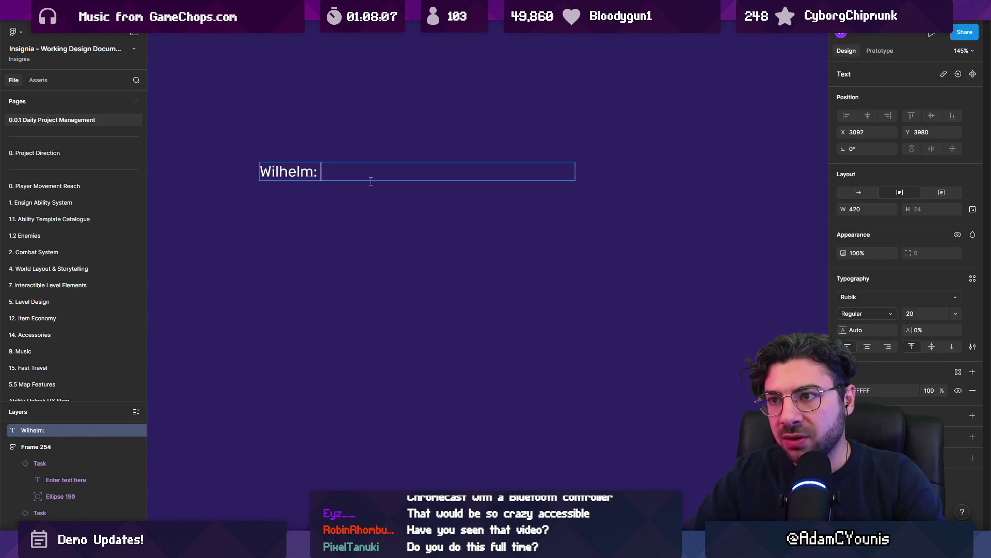
{"action": "key", "text": "Escape"}
{"action": "key", "text": "Escape"}
{"action": "left_click", "coordinate": [363, 177]}
{"action": "key", "text": "Delete"}
{"action": "key", "text": "alt+Tab"}
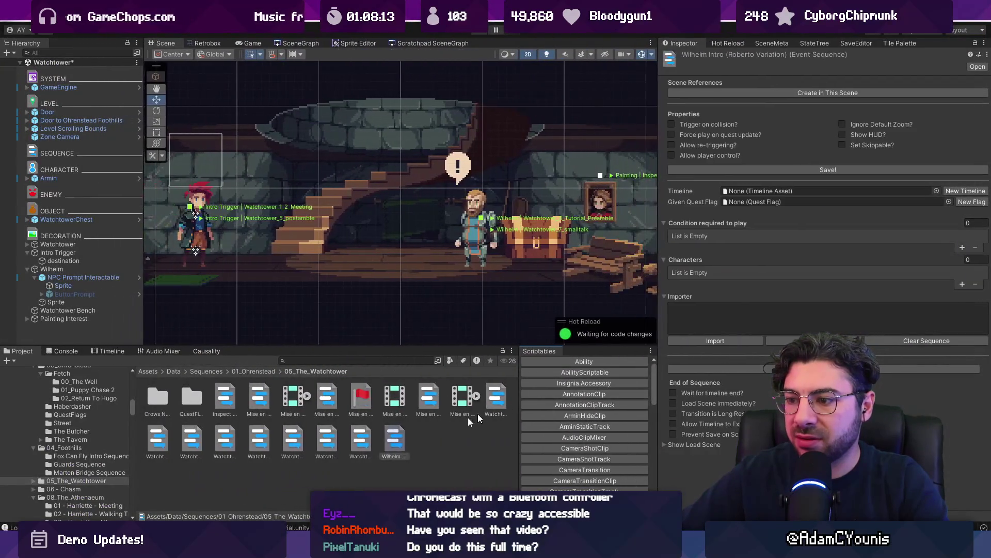
Review Watchtower_1_2_Meeting, then delete the Wilhelm Intro (Roberto Variation) asset
{"action": "key", "text": "Left"}
{"action": "key", "text": "Left"}
{"action": "key", "text": "Left"}
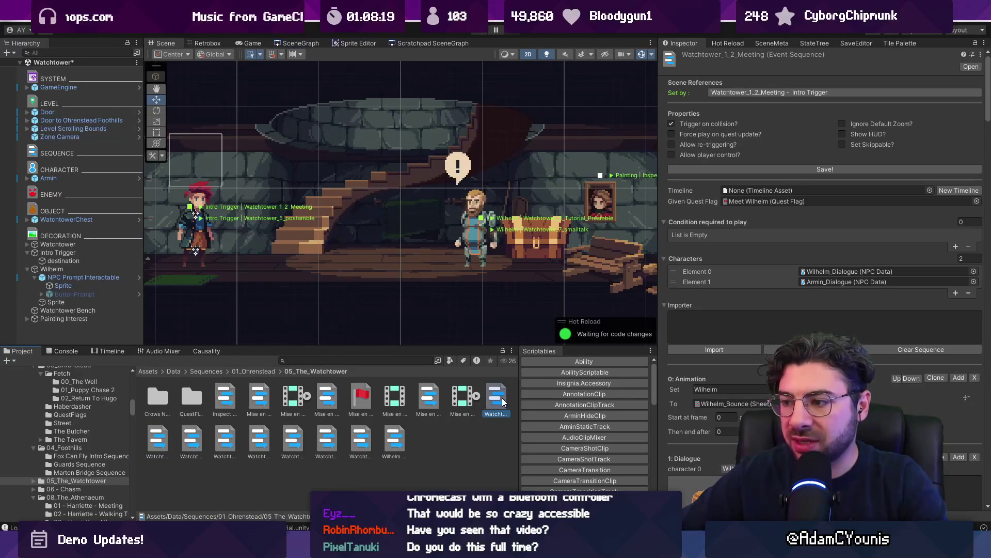
{"action": "scroll", "coordinate": [759, 354], "scroll_direction": "down", "scroll_amount": 12}
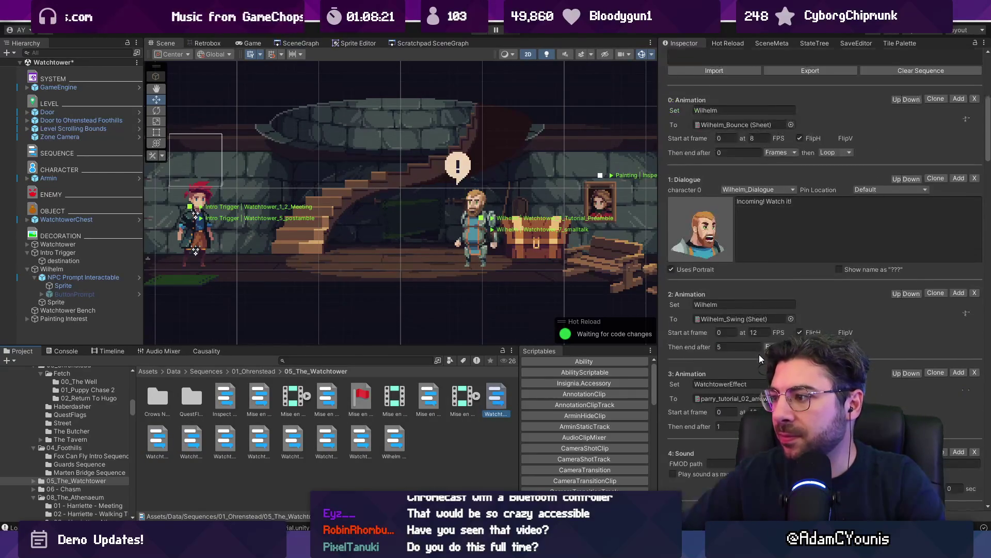
{"action": "scroll", "coordinate": [763, 364], "scroll_direction": "down", "scroll_amount": 15}
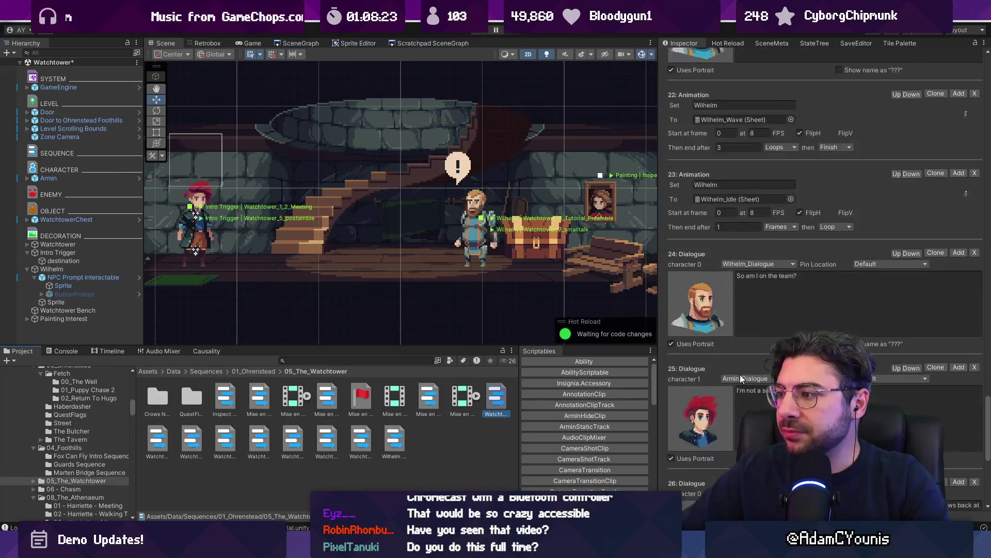
{"action": "scroll", "coordinate": [733, 378], "scroll_direction": "down", "scroll_amount": 3}
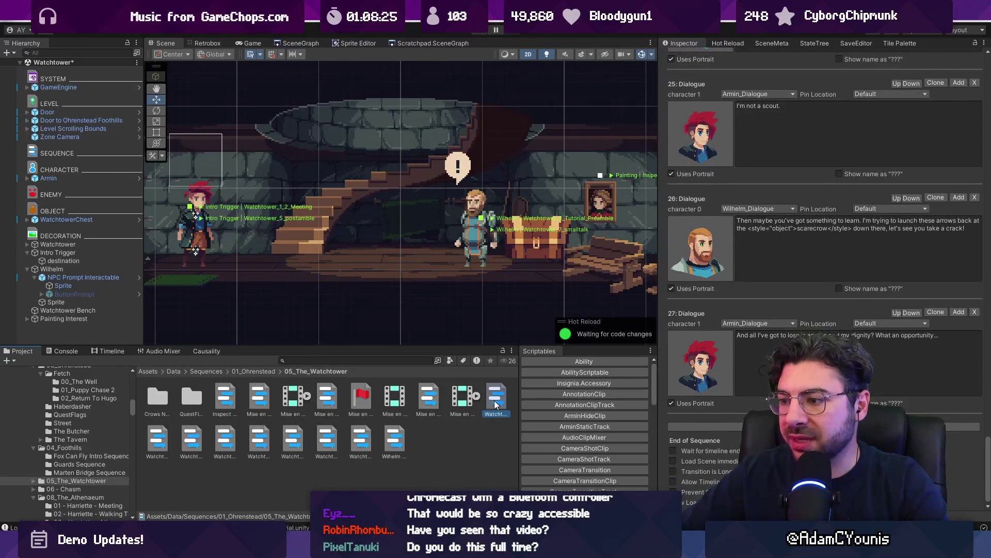
{"action": "left_click", "coordinate": [398, 437]}
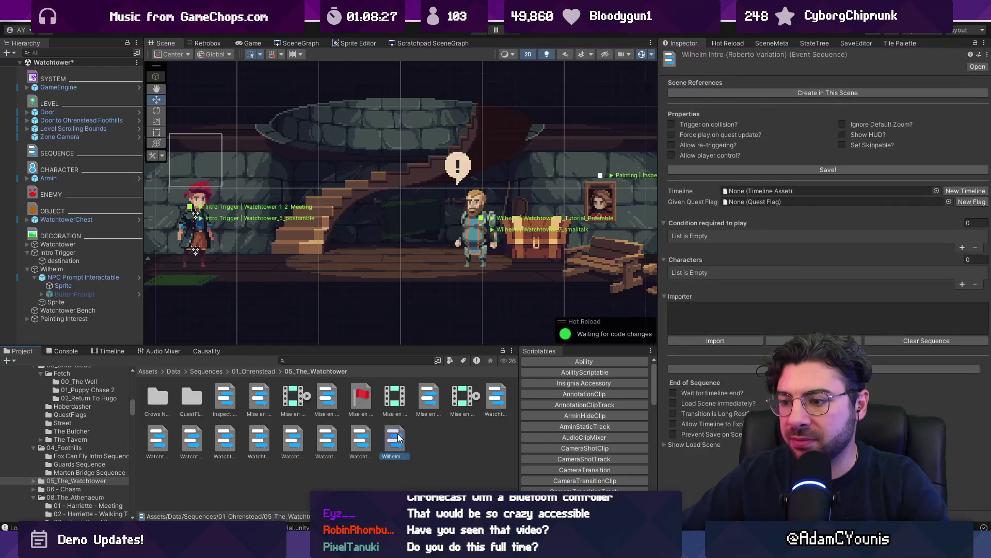
{"action": "key", "text": "Delete"}
{"action": "key", "text": "Return"}
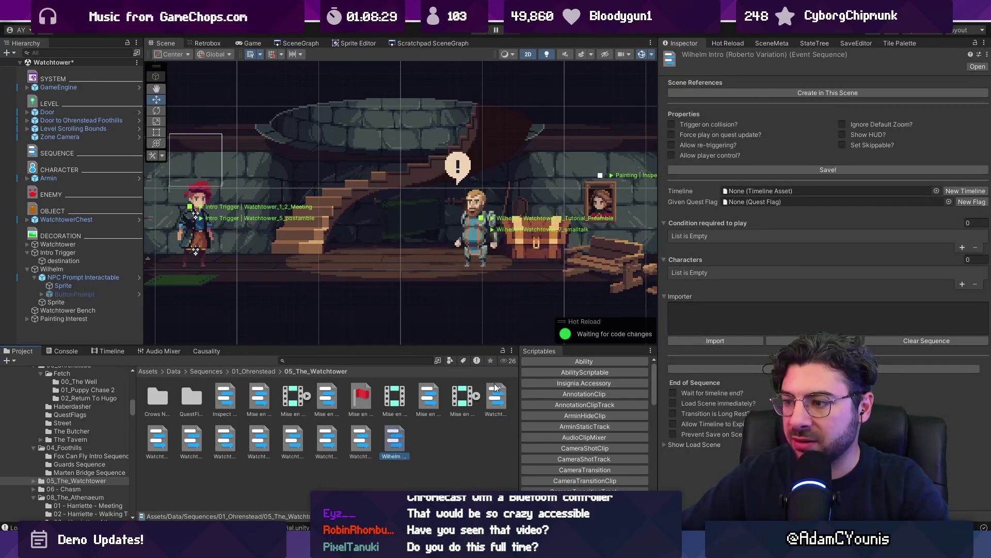
{"action": "left_click", "coordinate": [489, 407]}
Duplicate Watchtower_1_2_Meeting and rename the copy 'Watchtower_1 (Roberto Variation)'
{"action": "key", "text": "ctrl+d"}
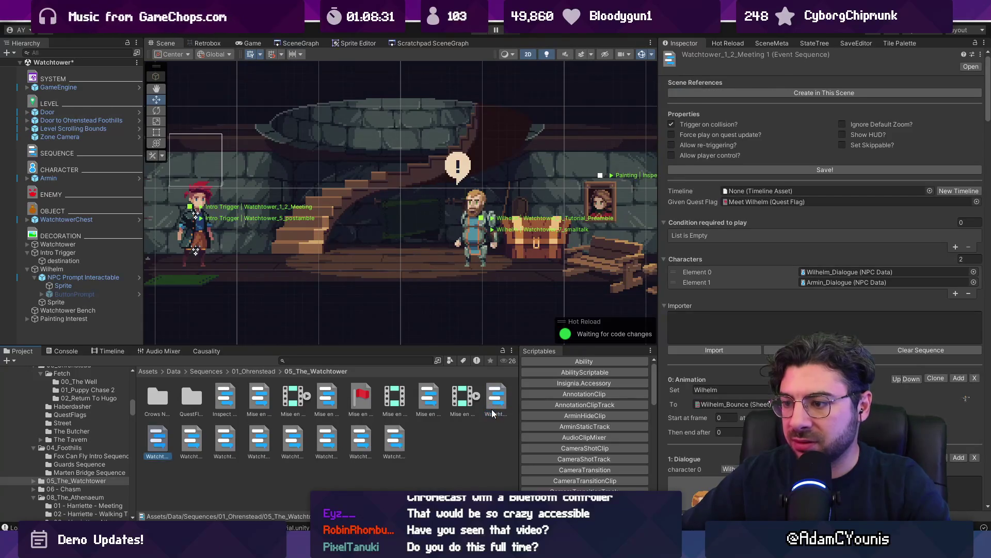
{"action": "left_click", "coordinate": [158, 456]}
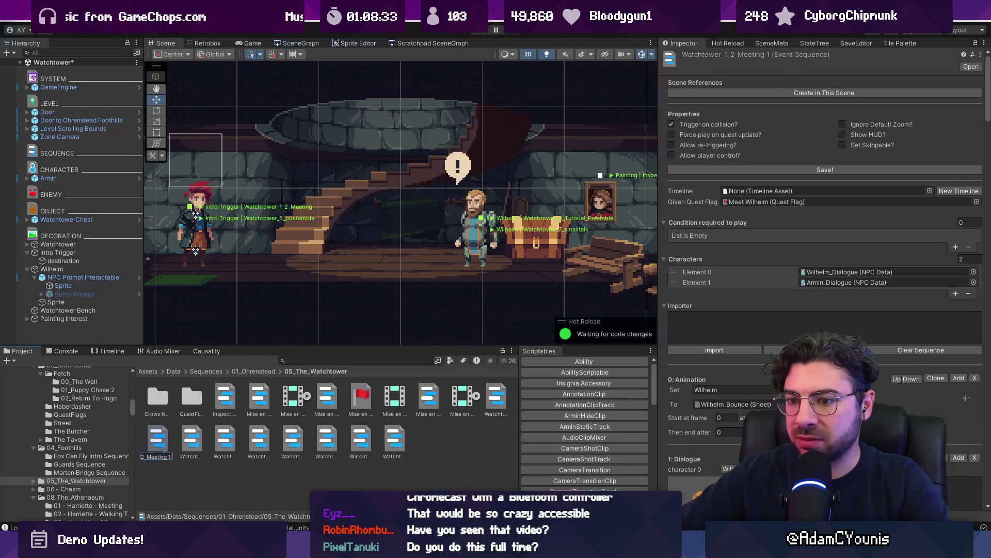
{"action": "key", "text": "shift+Left"}
{"action": "key", "text": "shift+Left"}
{"action": "key", "text": "shift+Left"}
{"action": "key", "text": "BackSpace"}
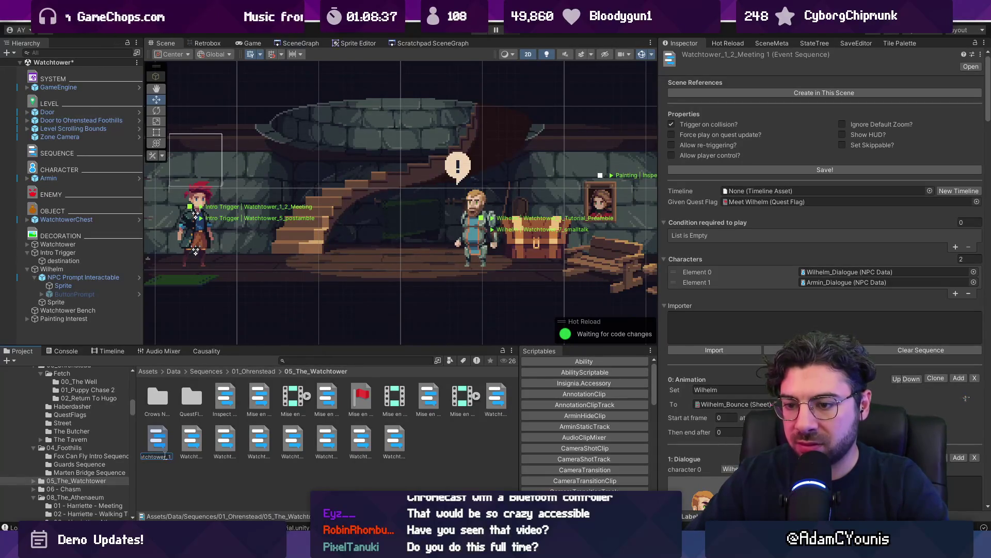
{"action": "type", "text": "("}
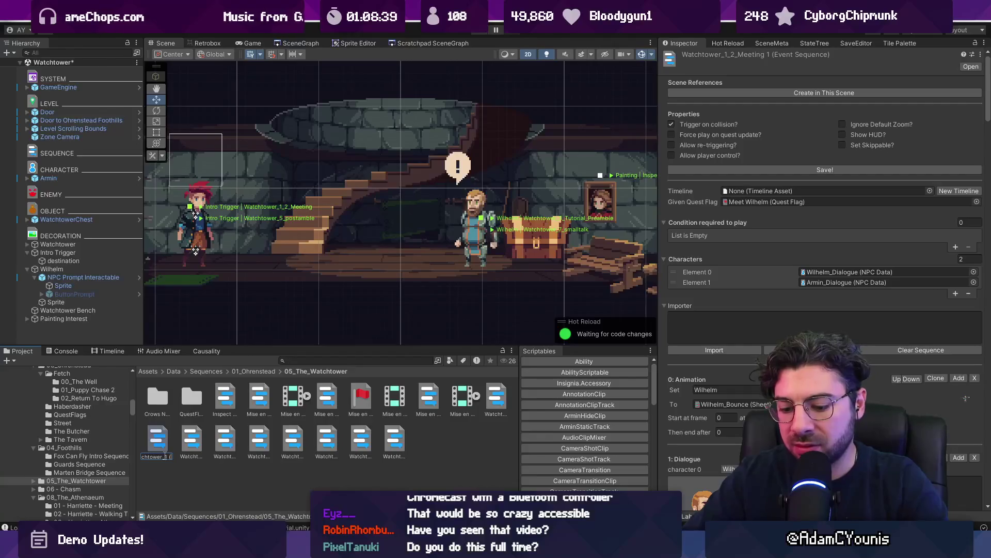
{"action": "type", "text": "ariation"}
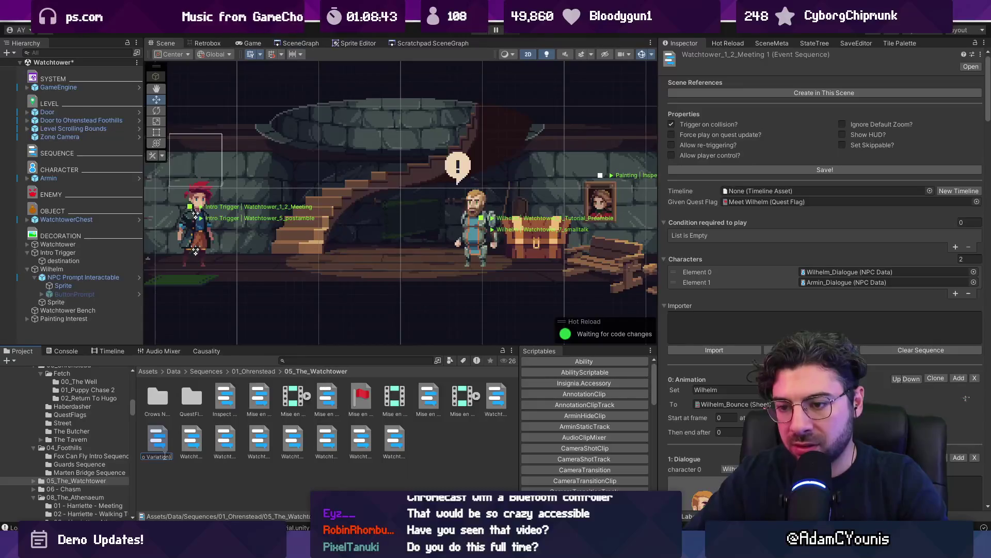
{"action": "key", "text": "Return"}
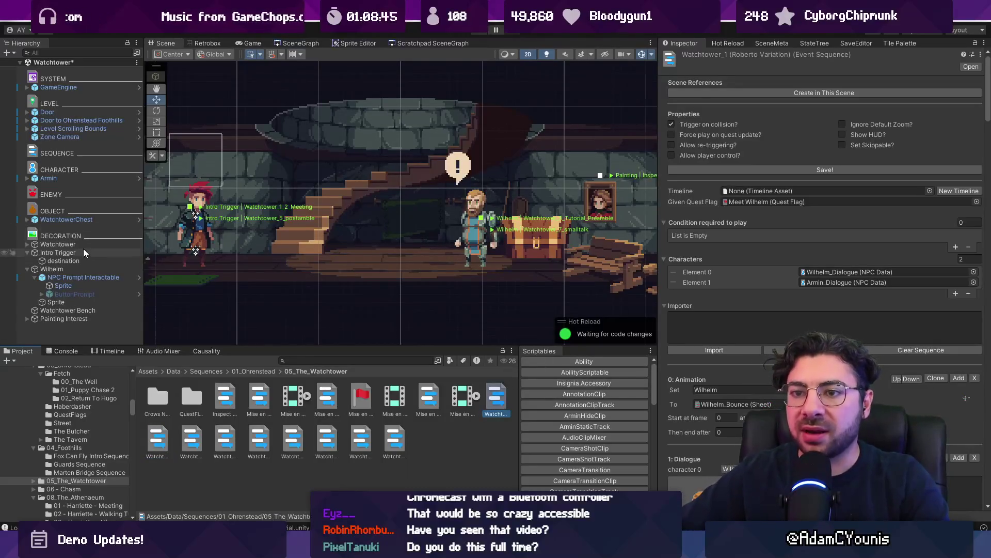
Inspect the Watchtower_7_smalltalk and Watchtower_5_postamble sequences, then select Intro Trigger
{"action": "left_click", "coordinate": [77, 252]}
{"action": "left_click", "coordinate": [395, 443]}
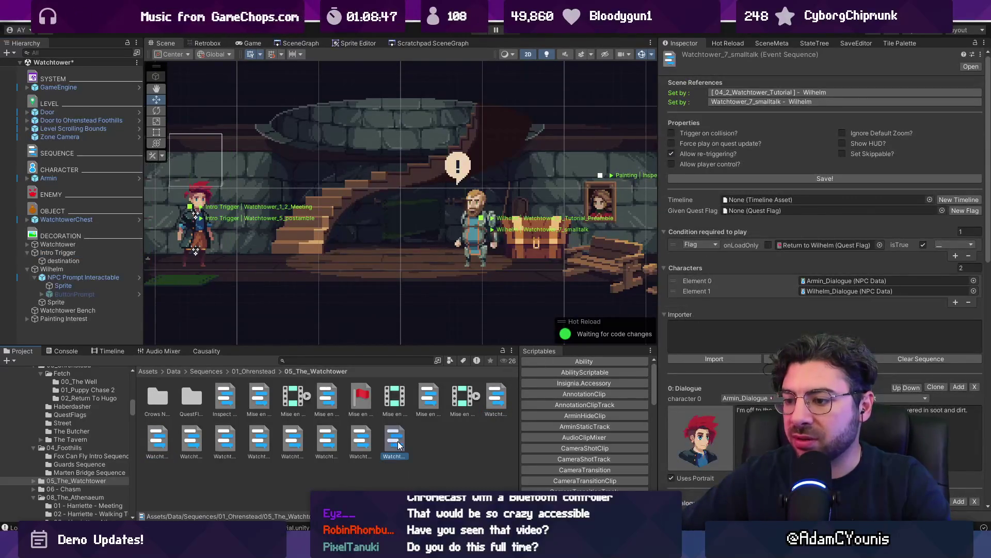
{"action": "left_click", "coordinate": [361, 439]}
{"action": "scroll", "coordinate": [359, 435], "scroll_direction": "down", "scroll_amount": 3, "text": "ctrl"}
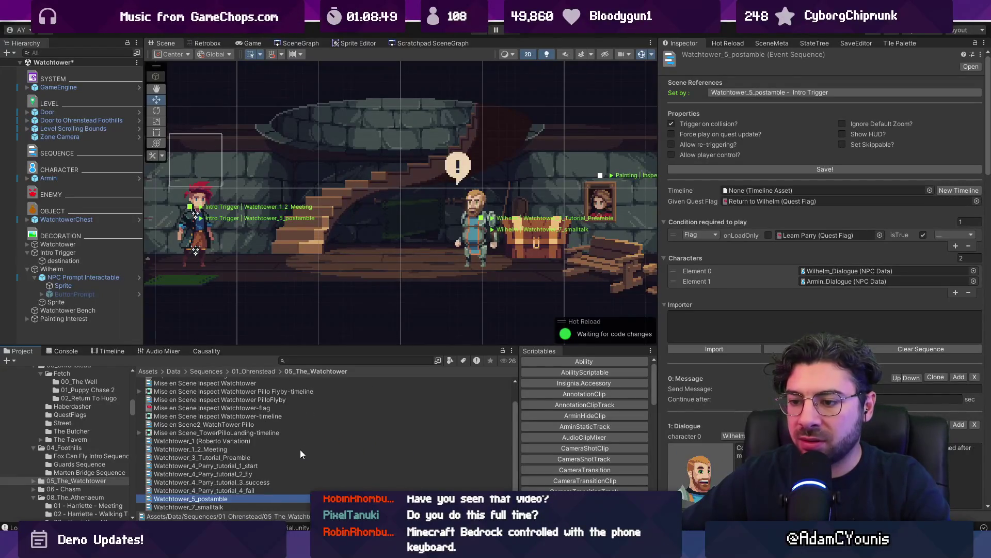
{"action": "scroll", "coordinate": [332, 429], "scroll_direction": "up", "scroll_amount": 2}
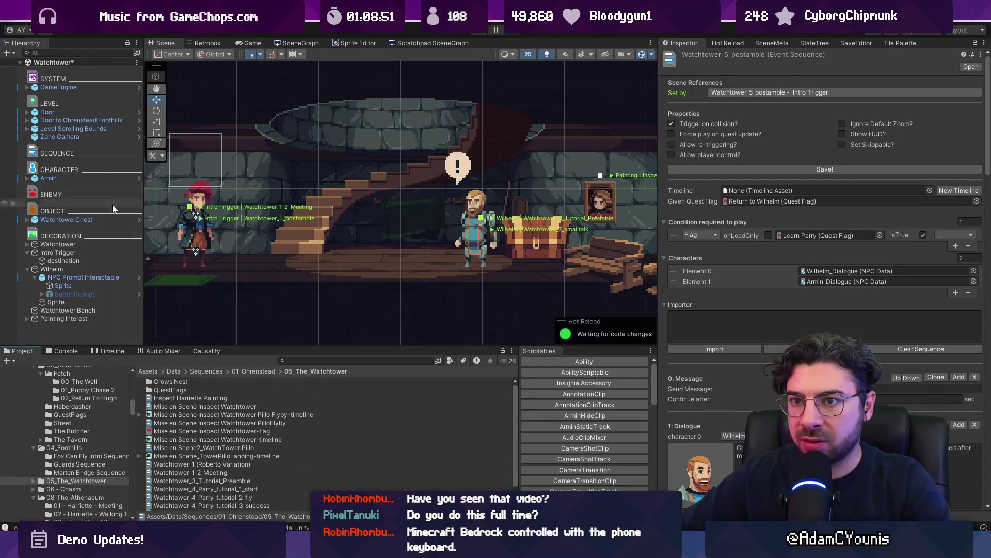
{"action": "left_click", "coordinate": [81, 254]}
Put Watchtower_1 (Roberto Variation) in Intro Trigger's Element 0 and open it at dialogue 27
{"action": "left_click_drag", "start_coordinate": [228, 464], "coordinate": [850, 205]}
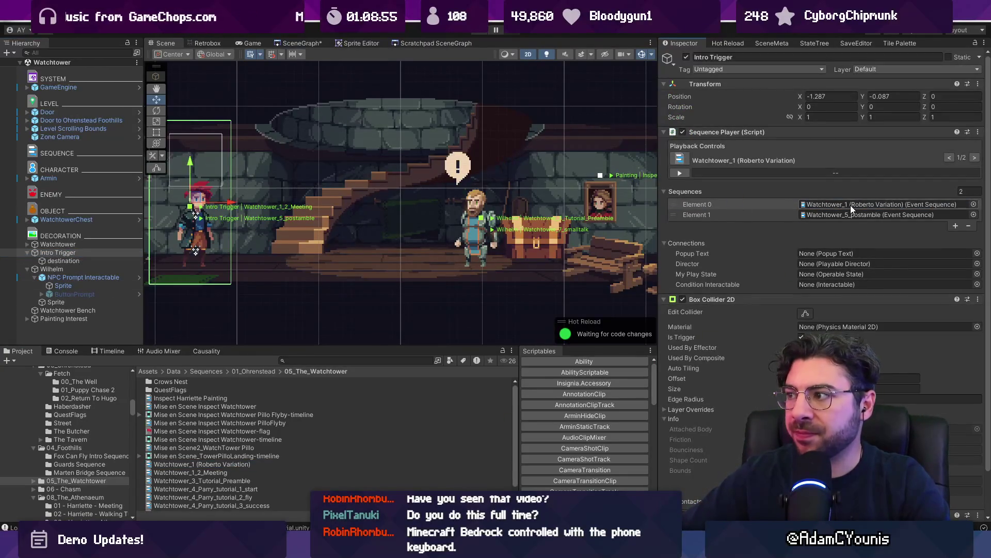
{"action": "double_click", "coordinate": [851, 204]}
{"action": "scroll", "coordinate": [781, 299], "scroll_direction": "down", "scroll_amount": 15}
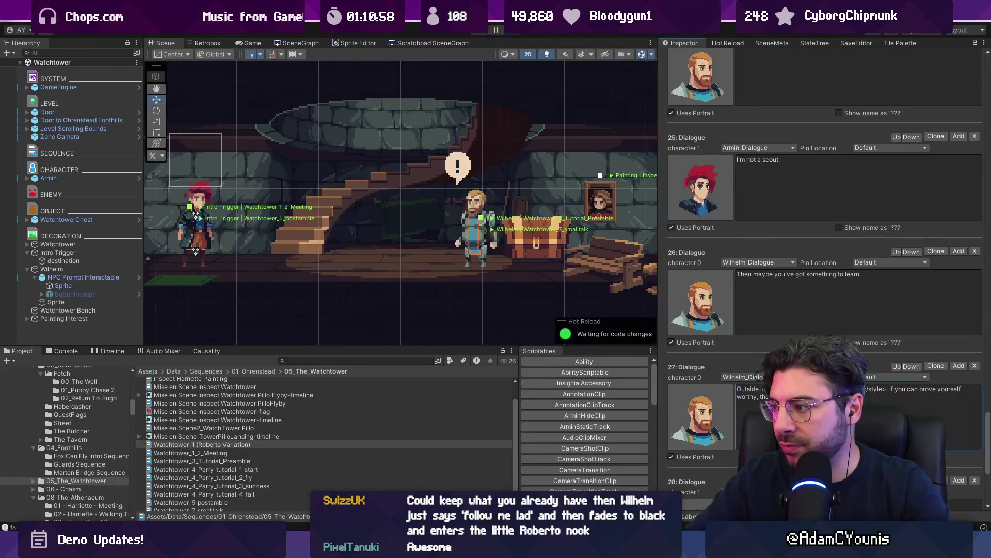
{"action": "double_click", "coordinate": [766, 396]}
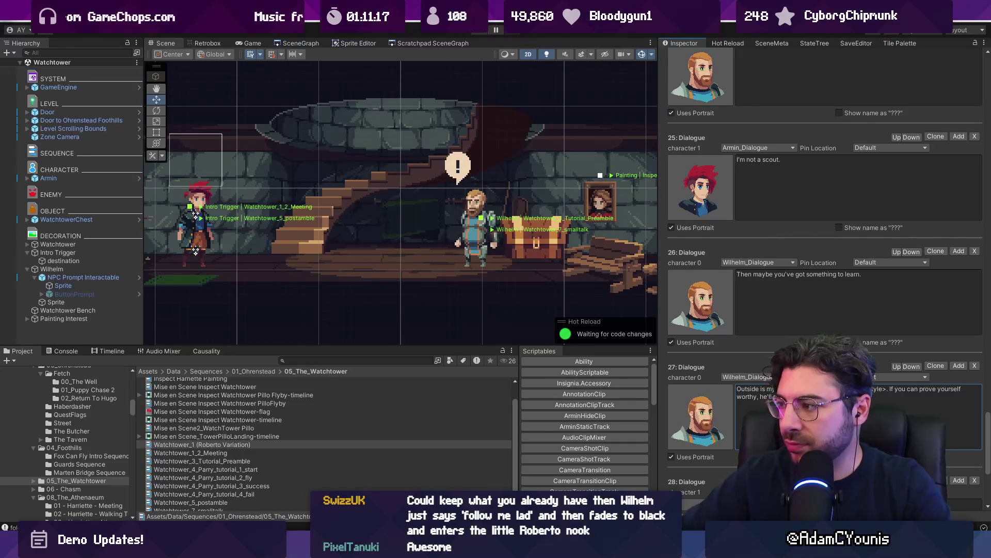
Insert 'in batting defense' after 'worthy' in Wilhelm's dialogue 27
{"action": "left_click", "coordinate": [937, 363]}
{"action": "type", "text": "Ur"}
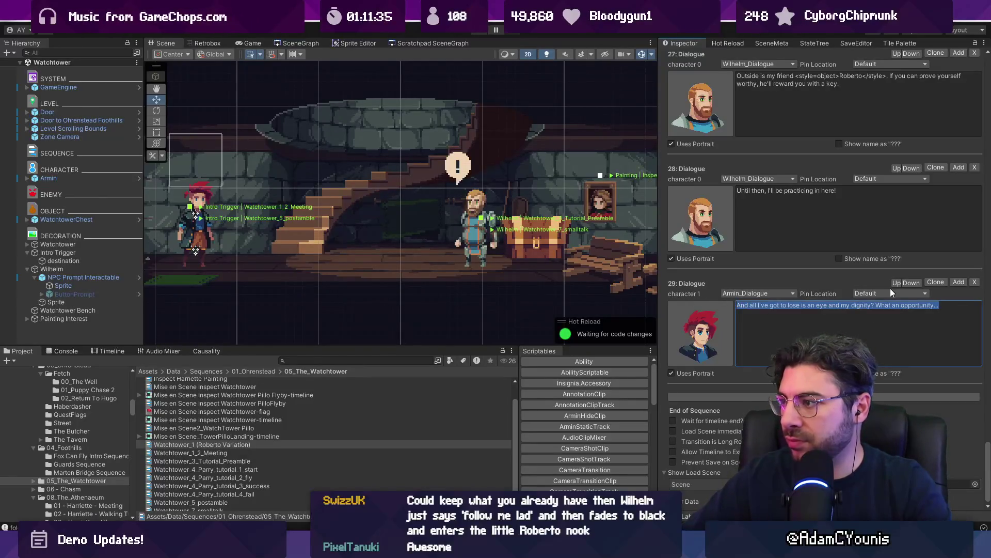
{"action": "scroll", "coordinate": [907, 312], "scroll_direction": "up", "scroll_amount": 3}
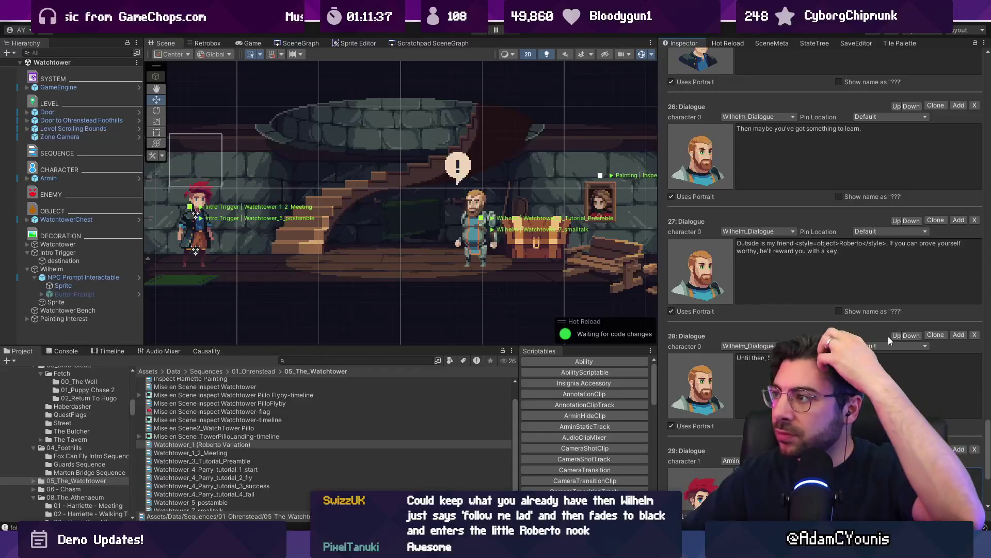
{"action": "scroll", "coordinate": [888, 335], "scroll_direction": "up", "scroll_amount": 2}
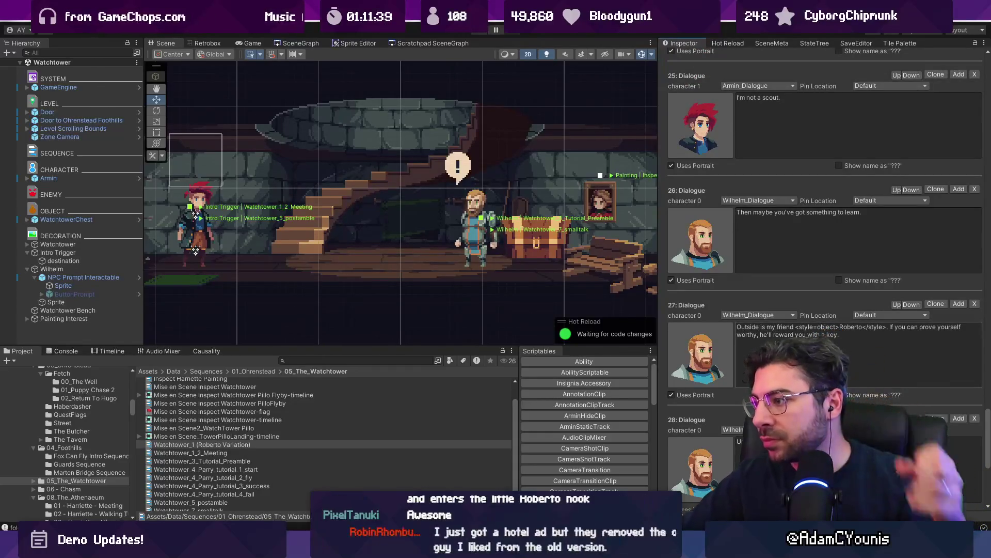
{"action": "left_click", "coordinate": [925, 327]}
{"action": "key", "text": "ctrl+Right"}
{"action": "key", "text": "ctrl+Right"}
{"action": "key", "text": "ctrl+Right"}
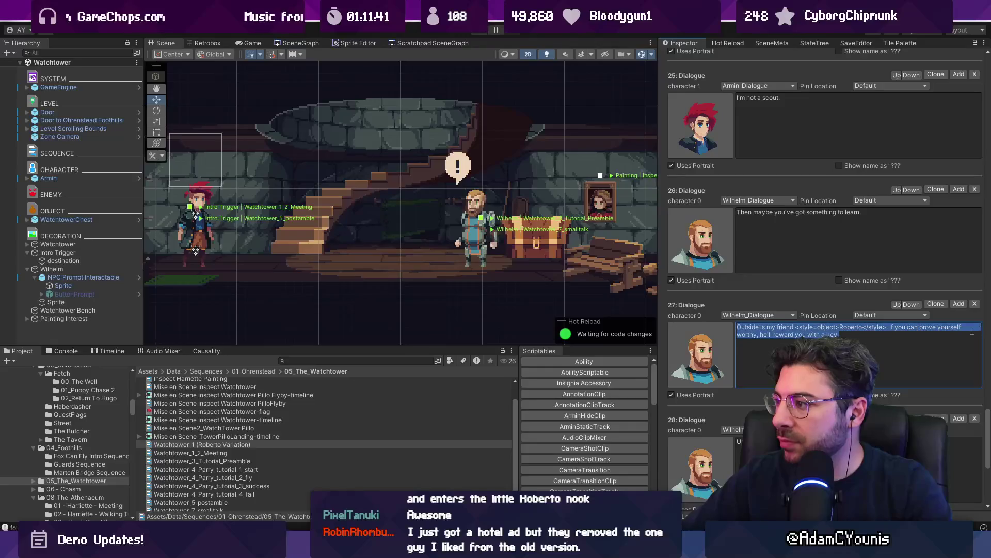
{"action": "type", "text": "in defen"}
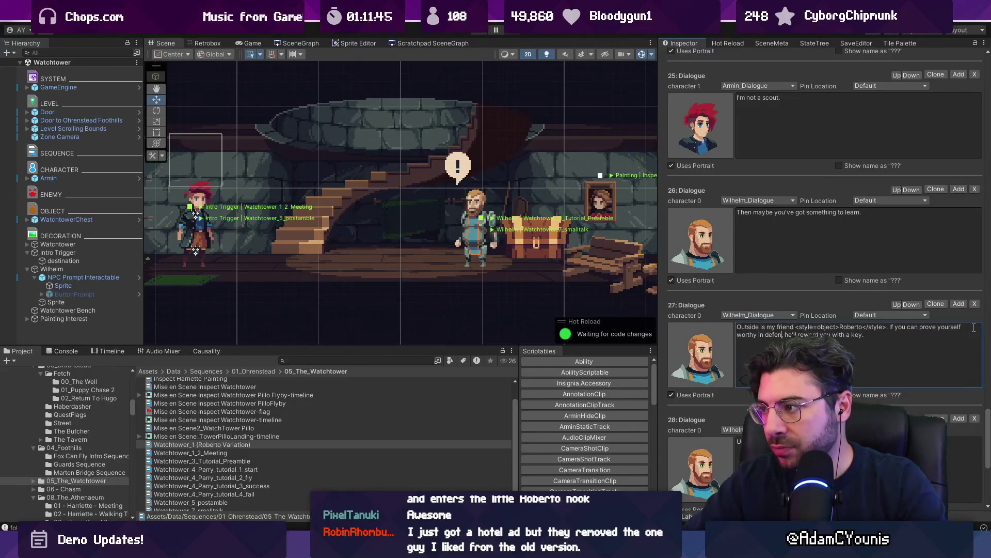
{"action": "key", "text": "BackSpace"}
{"action": "key", "text": "BackSpace"}
{"action": "key", "text": "BackSpace"}
{"action": "type", "text": "bat"}
{"action": "key", "text": "BackSpace"}
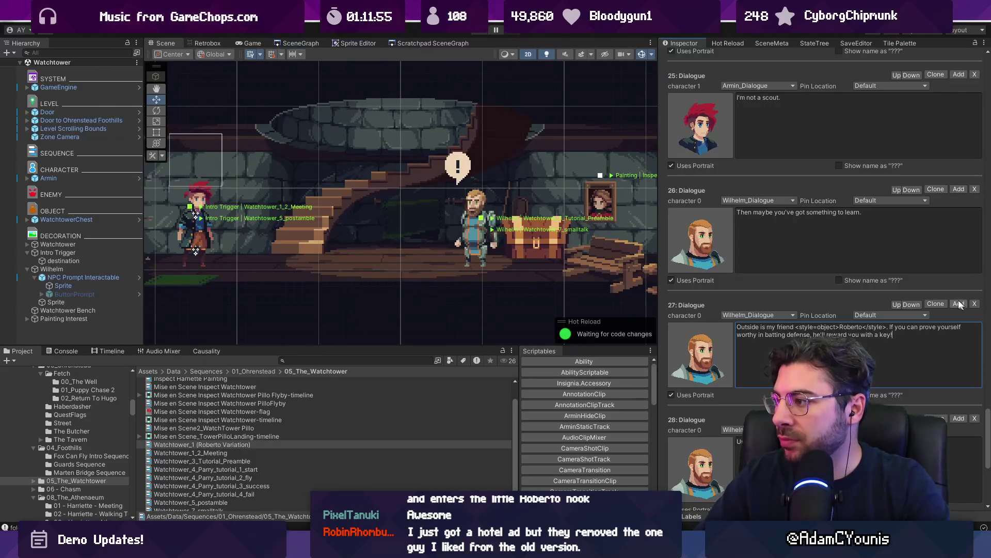
Clone dialogue 27 and start the new line with 'Block <style>…</style>'
{"action": "left_click", "coordinate": [935, 303]}
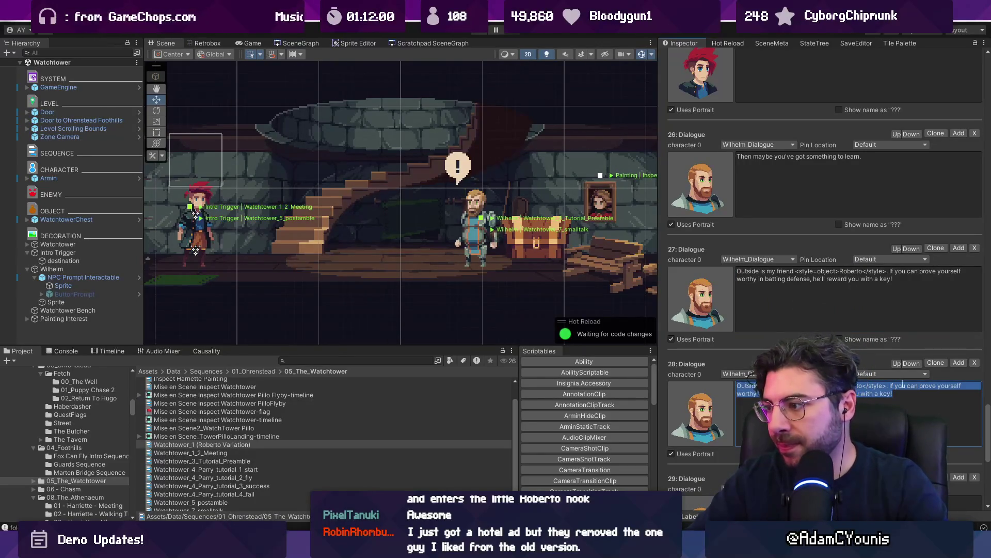
{"action": "type", "text": "Bl,c"}
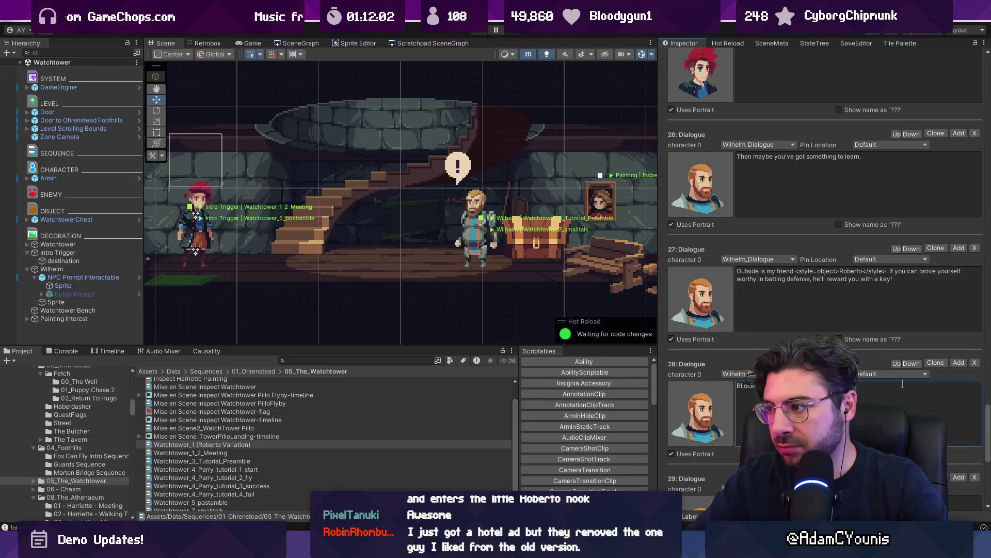
{"action": "type", "text": "hi"}
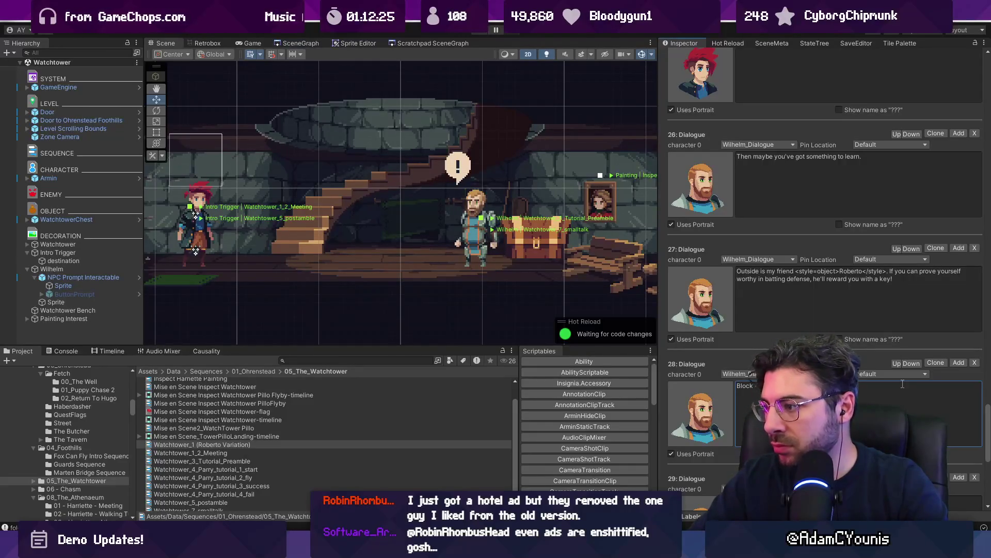
{"action": "type", "text": "<"}
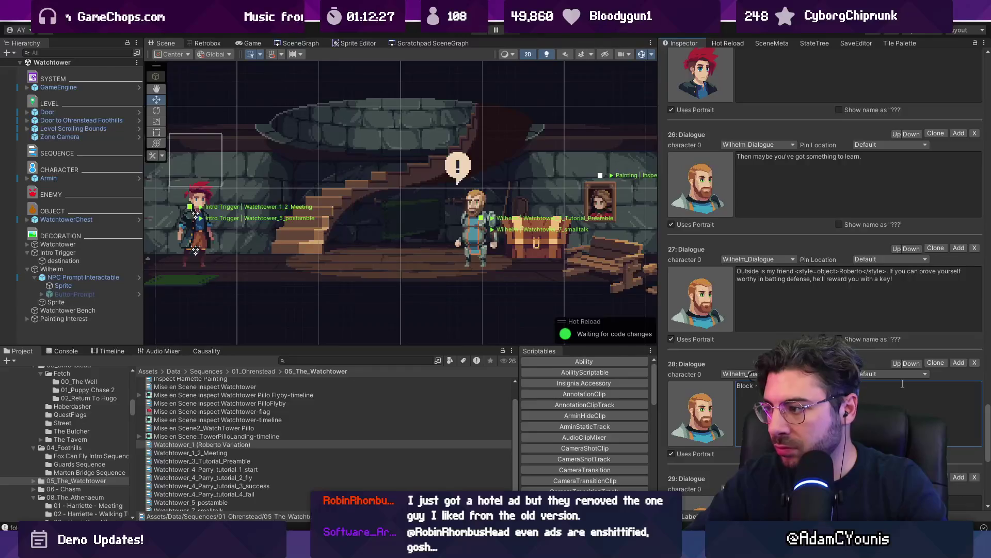
{"action": "type", "text": "s"}
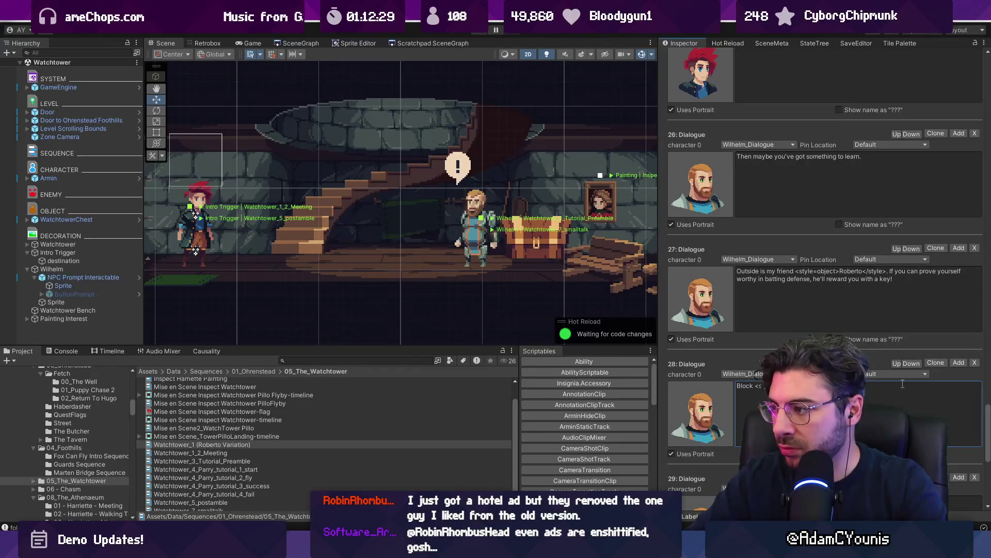
{"action": "type", "text": ">"}
{"action": "type", "text": "</style> to"}
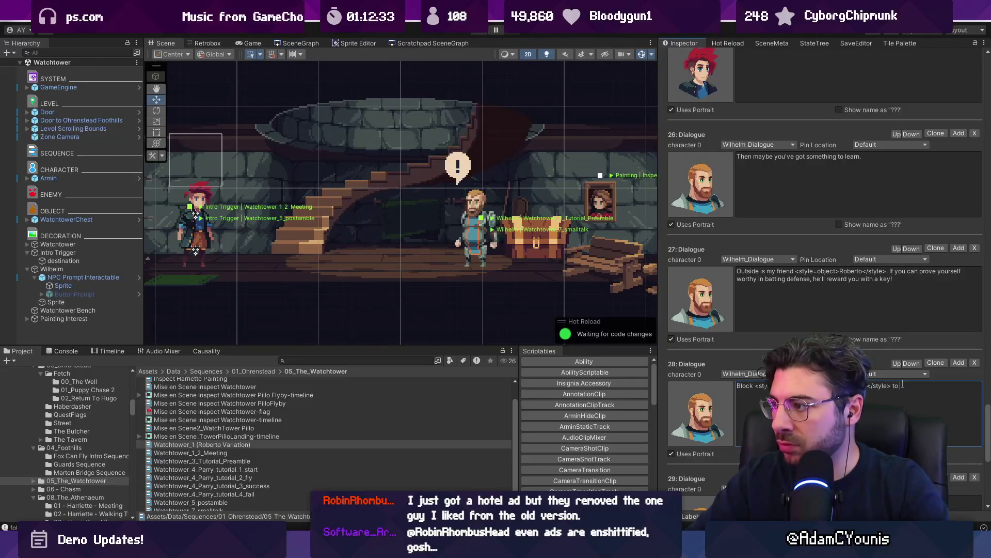
Finish dialogue 28 as 'Block 10 consecutive attacks to win your prize.'
{"action": "left_click_drag", "start_coordinate": [813, 281], "coordinate": [894, 281]}
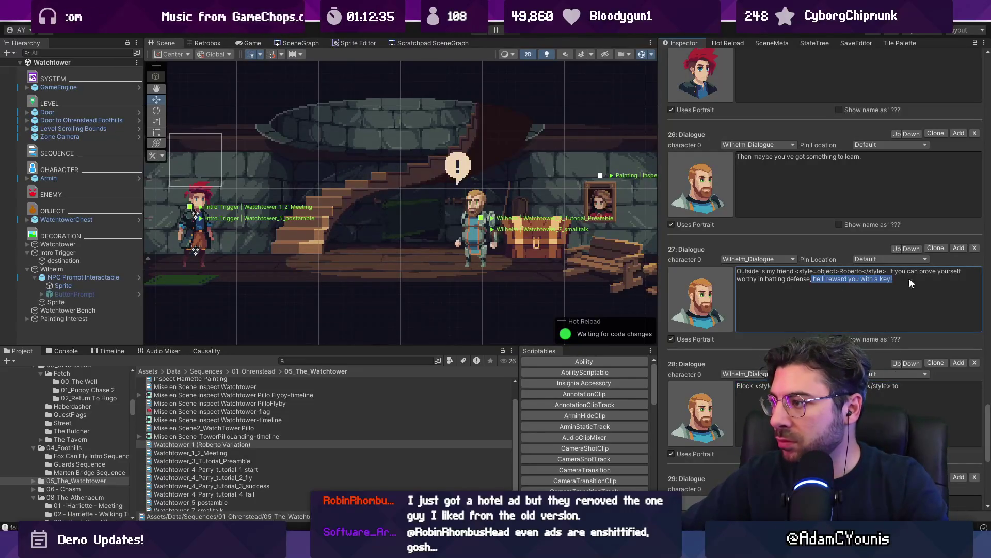
{"action": "left_click", "coordinate": [905, 394]}
{"action": "key", "text": "BackSpace"}
{"action": "key", "text": "BackSpace"}
{"action": "key", "text": "BackSpace"}
{"action": "type", "text": "to win your"}
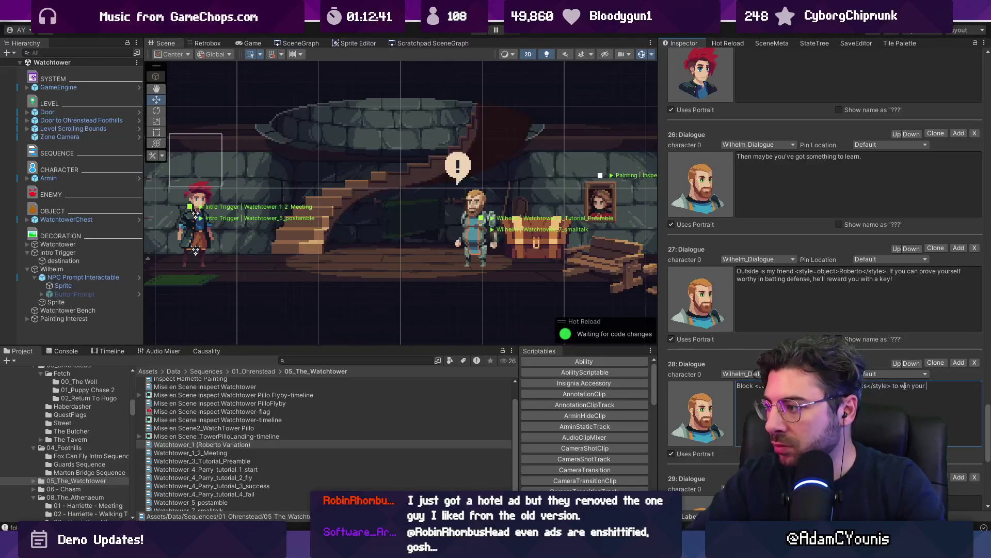
{"action": "type", "text": " pri"}
{"action": "key", "text": "BackSpace"}
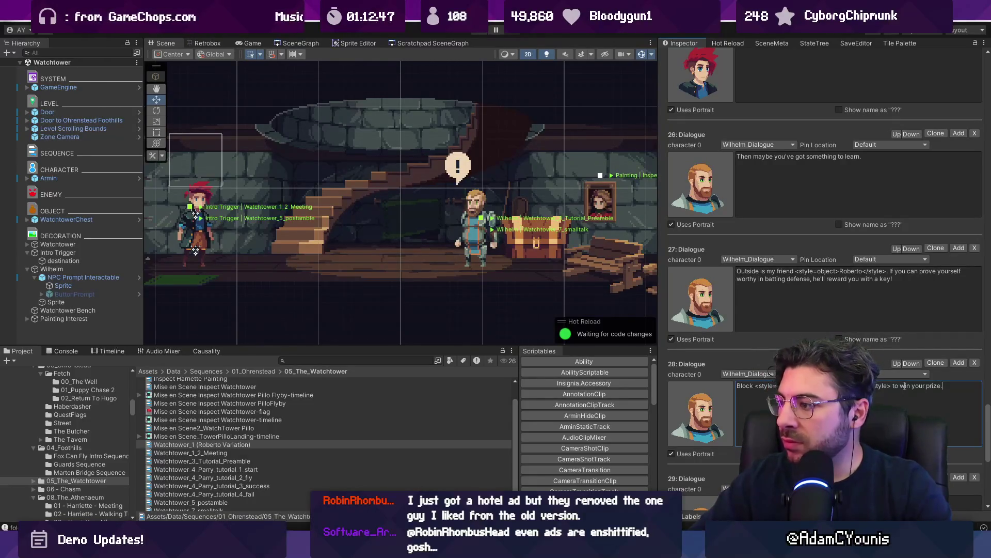
{"action": "left_click", "coordinate": [902, 386], "text": "shift"}
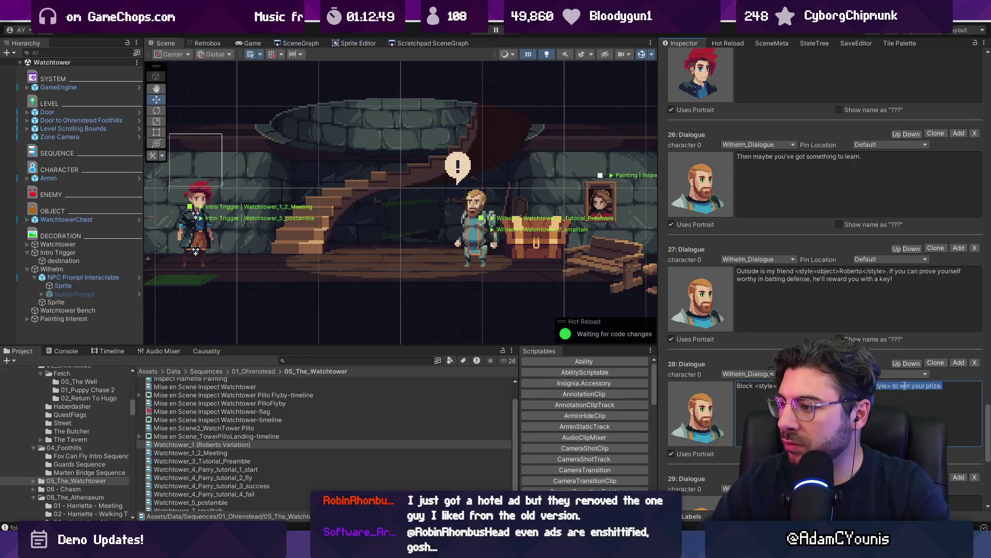
{"action": "key", "text": "Home"}
{"action": "key", "text": "ctrl+Right"}
{"action": "scroll", "coordinate": [905, 386], "scroll_direction": "down", "scroll_amount": 3}
{"action": "scroll", "coordinate": [826, 309], "scroll_direction": "down", "scroll_amount": 3}
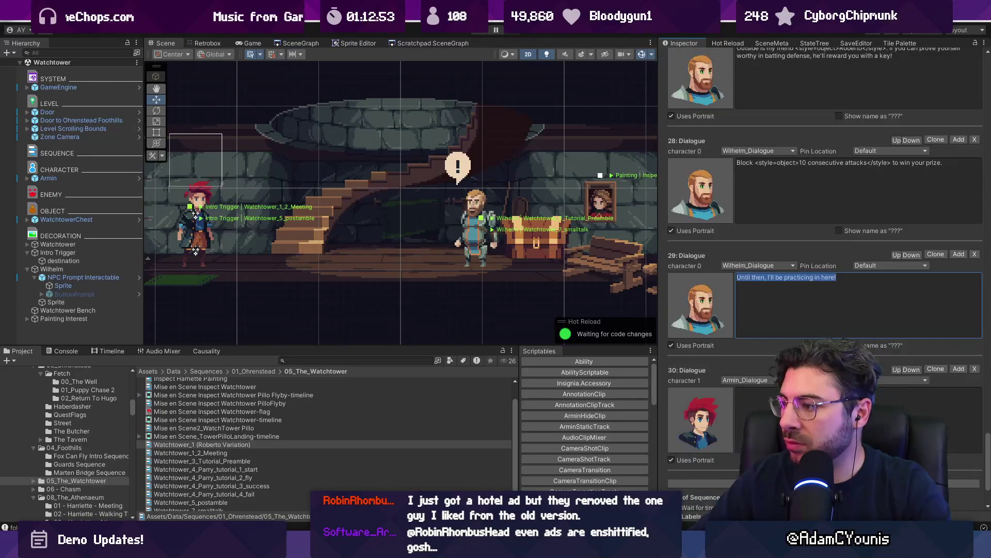
Move Armin's line up to dialogue 28 and reword it as 'You mean the wooden dummy outside?'
{"action": "left_click", "coordinate": [897, 369]}
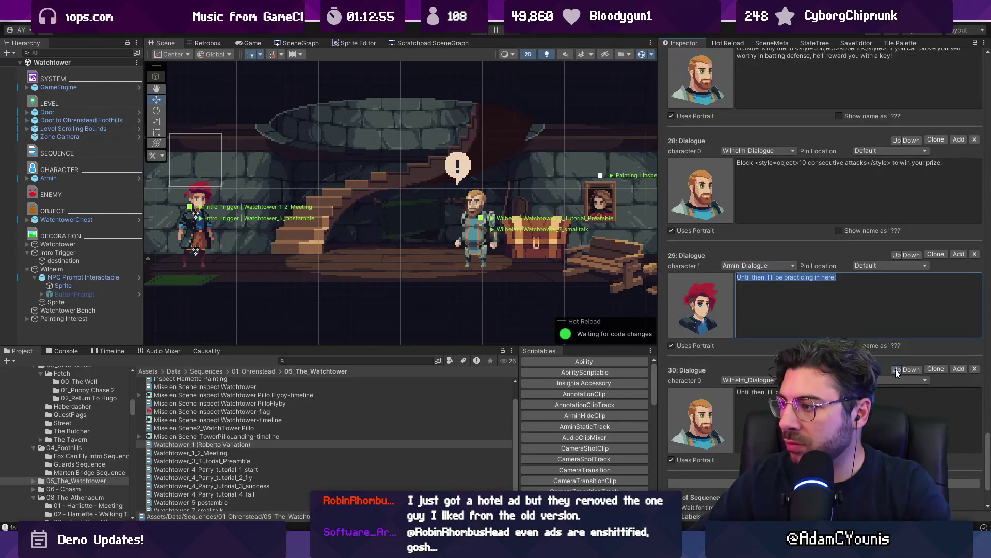
{"action": "left_click", "coordinate": [839, 316]}
{"action": "left_click", "coordinate": [930, 410]}
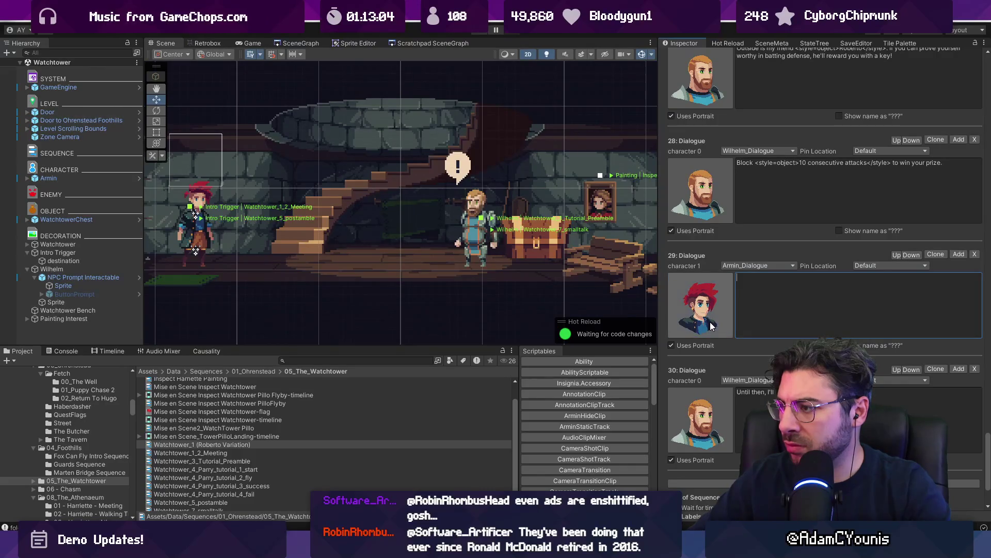
{"action": "type", "text": "Shoul"}
{"action": "type", "text": "I bet"}
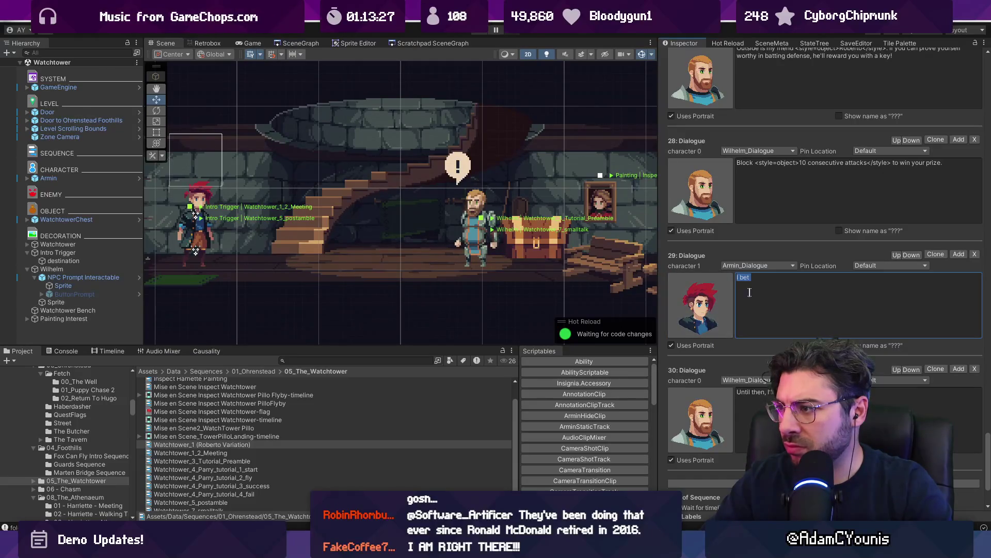
{"action": "type", "text": "Roberto"}
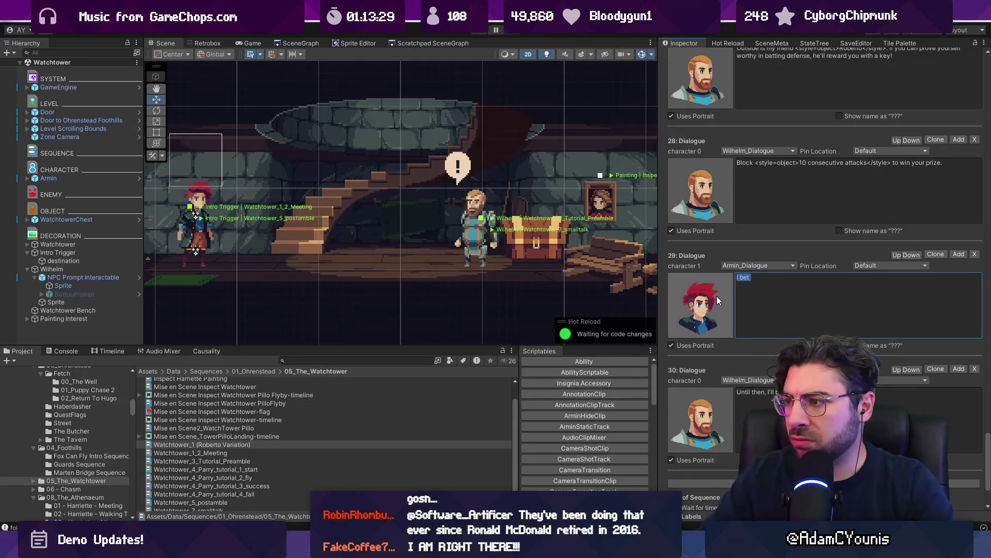
{"action": "key", "text": "ctrl+a"}
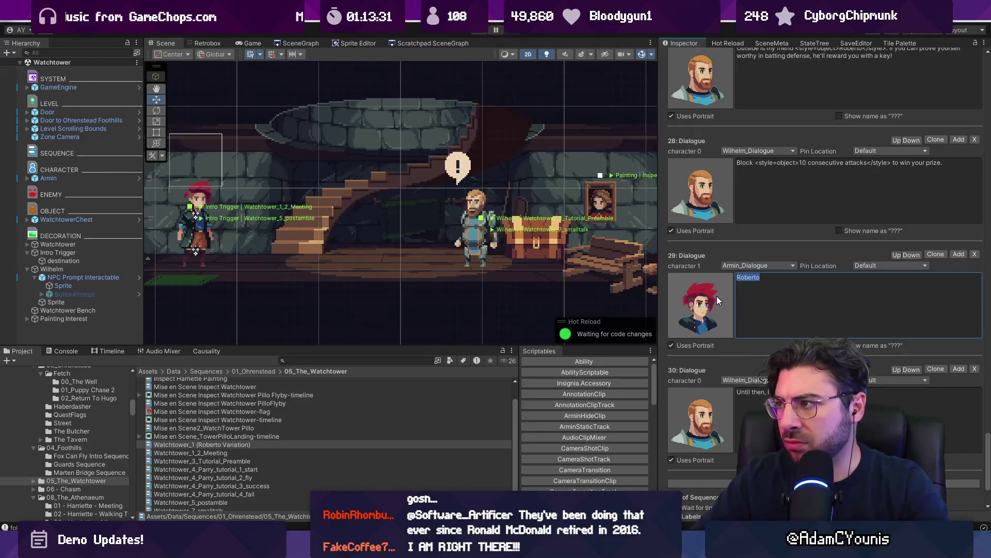
{"action": "scroll", "coordinate": [858, 220], "scroll_direction": "up", "scroll_amount": 1}
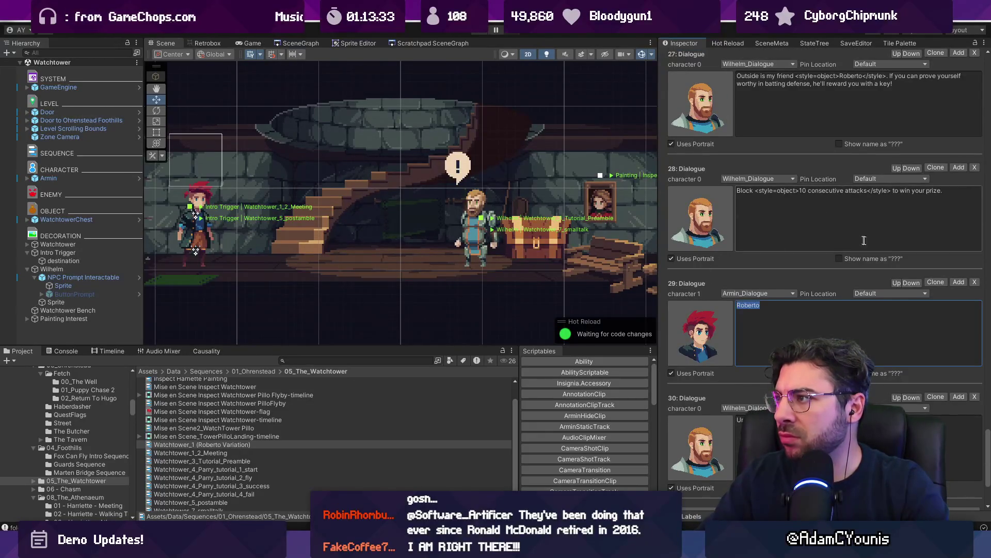
{"action": "left_click", "coordinate": [898, 282]}
{"action": "left_click", "coordinate": [770, 196]}
{"action": "type", "text": "You mean the wooden dummy?"}
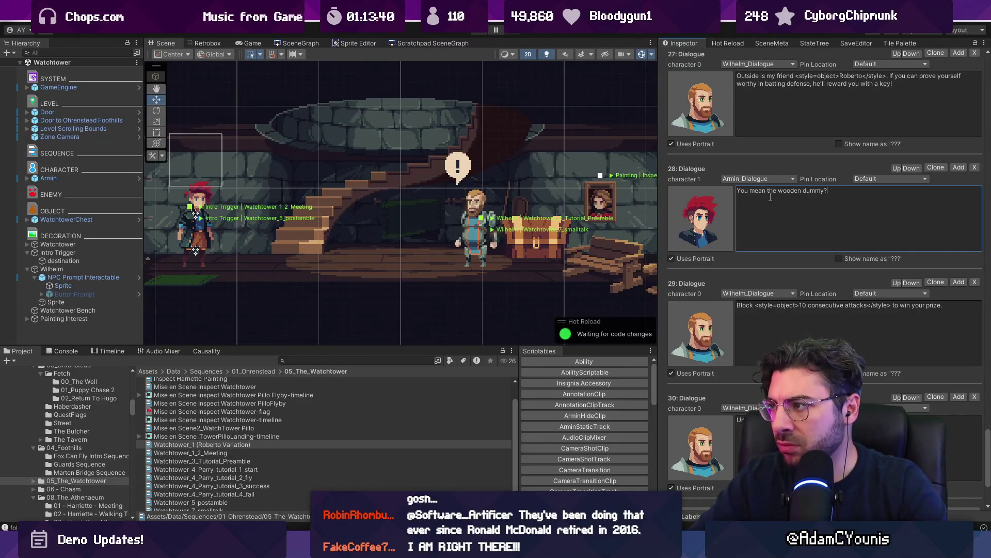
{"action": "key", "text": "BackSpace"}
{"action": "type", "text": "."}
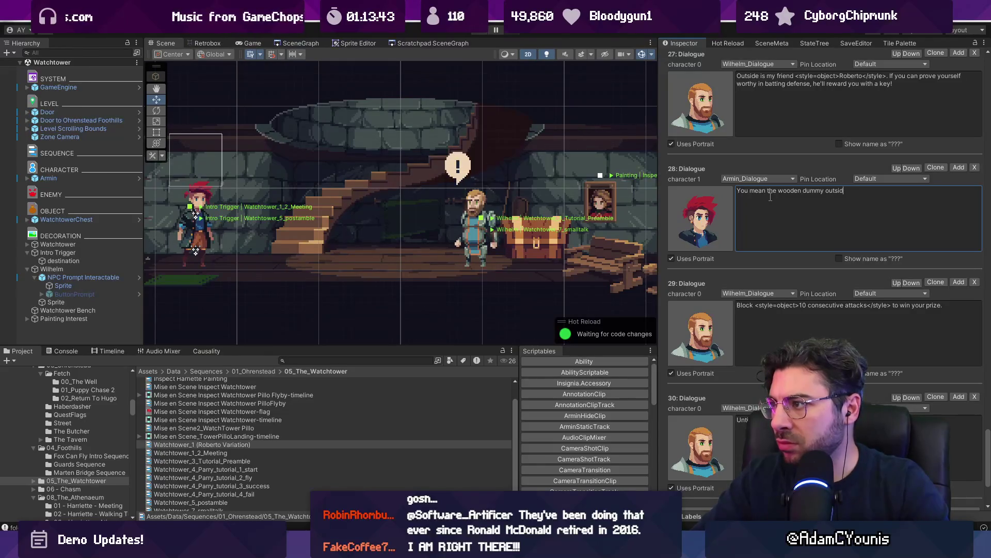
Change Wilhelm's dialogue 27 to open with 'Visit my friend Roberto'
{"action": "double_click", "coordinate": [759, 76]}
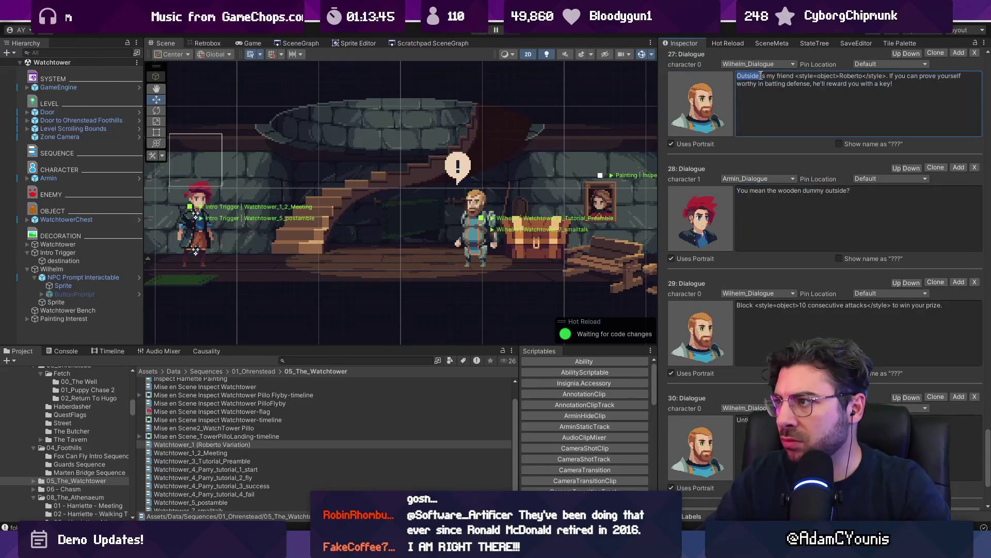
{"action": "type", "text": "Visit"}
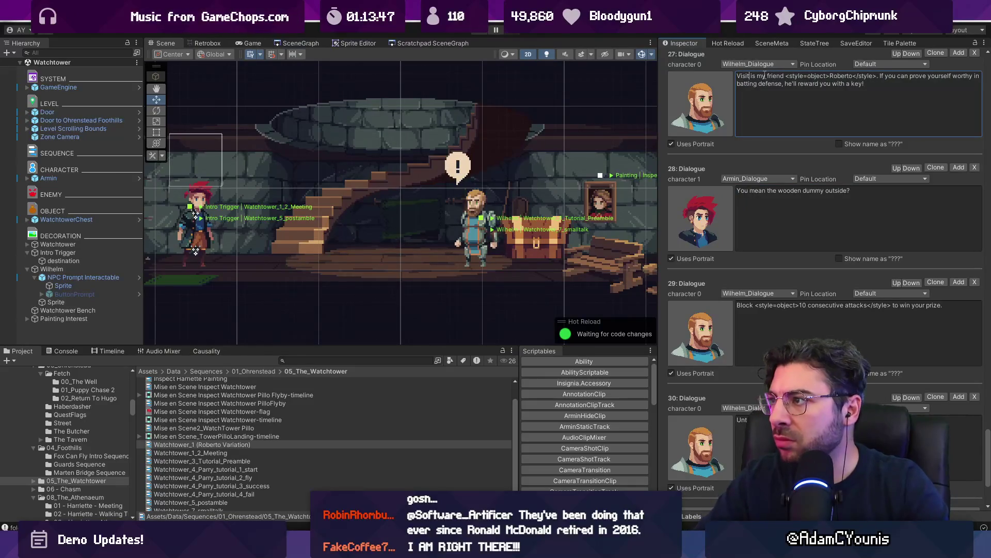
{"action": "key", "text": "Delete"}
{"action": "key", "text": "Delete"}
{"action": "key", "text": "Delete"}
{"action": "type", "text": "and"}
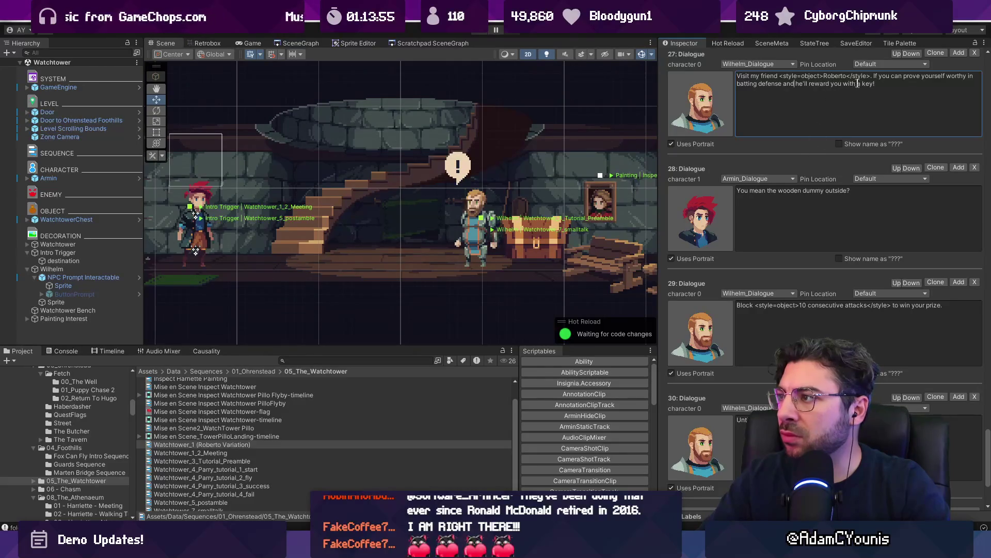
{"action": "left_click", "coordinate": [862, 207]}
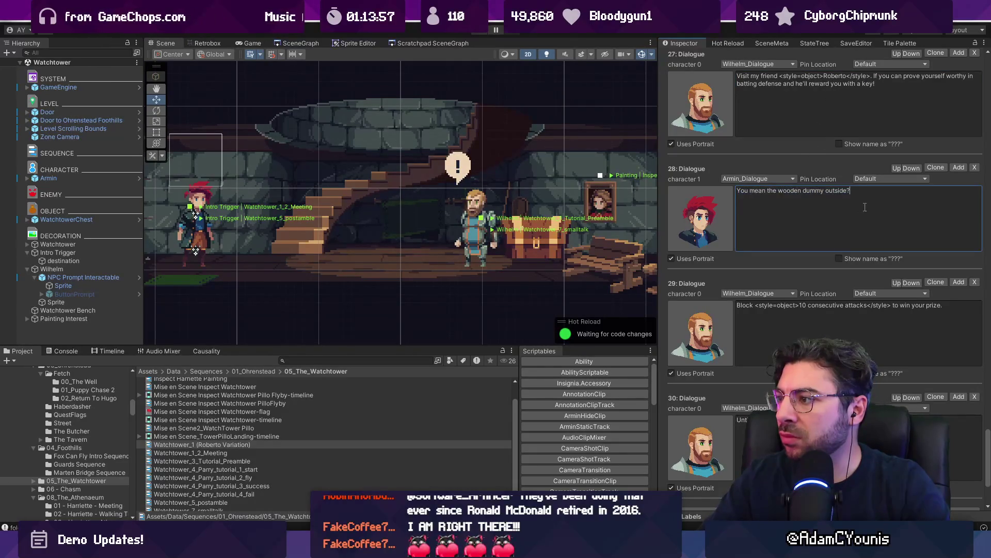
{"action": "scroll", "coordinate": [849, 203], "scroll_direction": "down", "scroll_amount": 2}
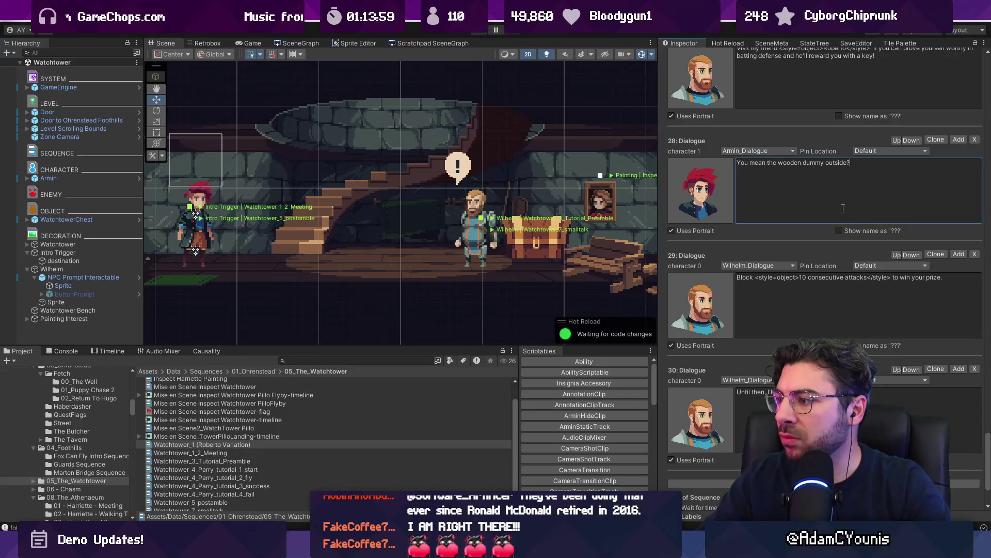
Review Wilhelm's final dialogue lines, then scroll back to the top of the sequence
{"action": "scroll", "coordinate": [843, 208], "scroll_direction": "down", "scroll_amount": 2}
{"action": "scroll", "coordinate": [844, 208], "scroll_direction": "down", "scroll_amount": 4}
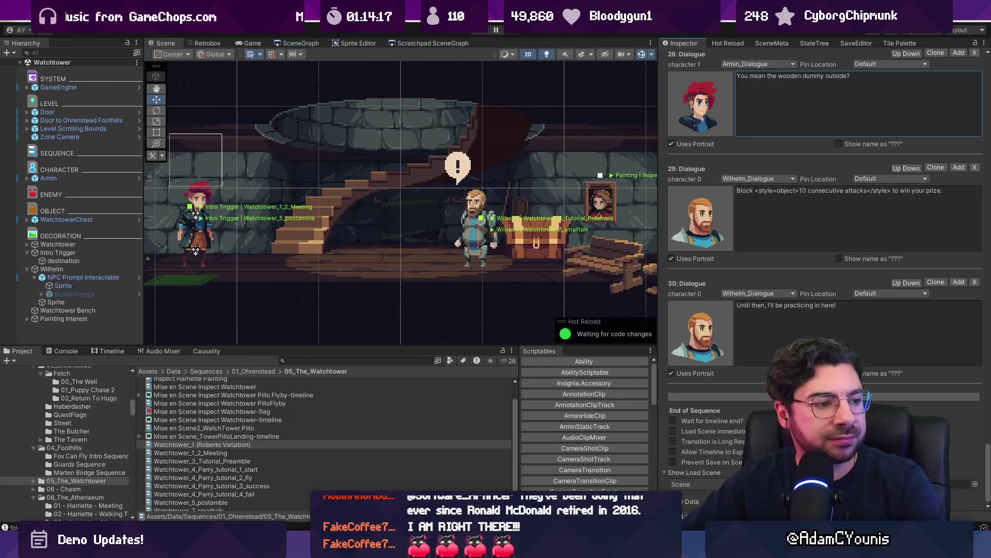
{"action": "left_click", "coordinate": [814, 315]}
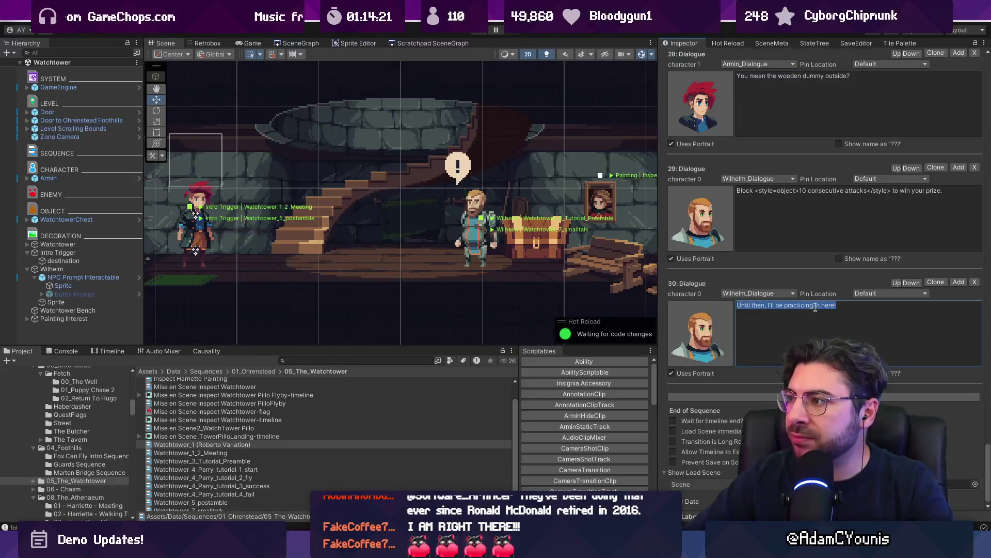
{"action": "scroll", "coordinate": [823, 299], "scroll_direction": "up", "scroll_amount": 15}
{"action": "scroll", "coordinate": [821, 307], "scroll_direction": "up", "scroll_amount": 15}
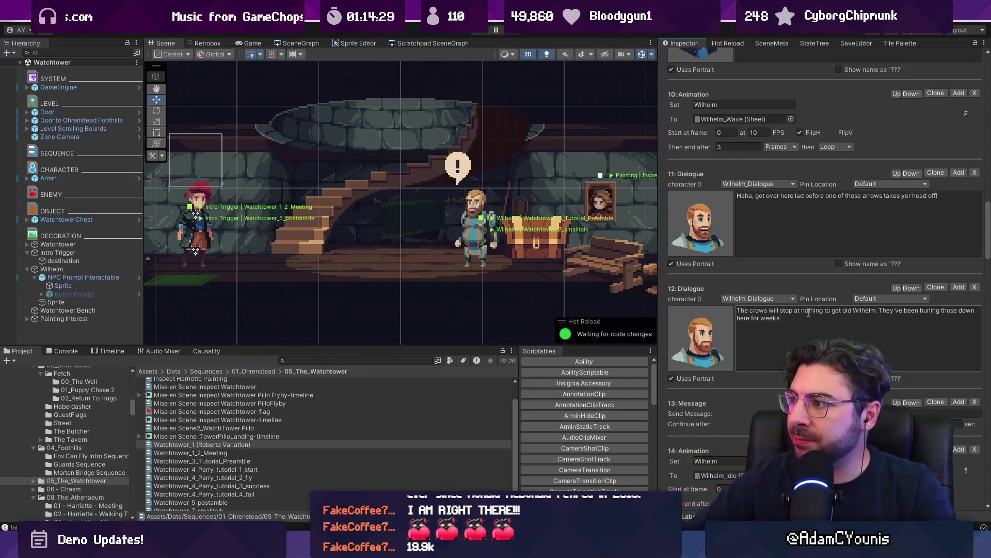
{"action": "scroll", "coordinate": [805, 313], "scroll_direction": "up", "scroll_amount": 10}
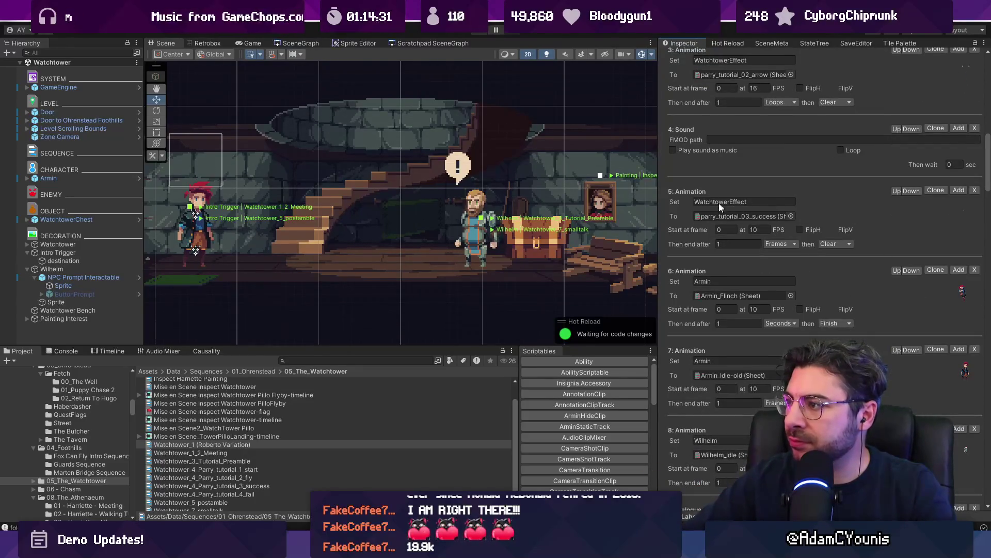
{"action": "scroll", "coordinate": [729, 213], "scroll_direction": "up", "scroll_amount": 10}
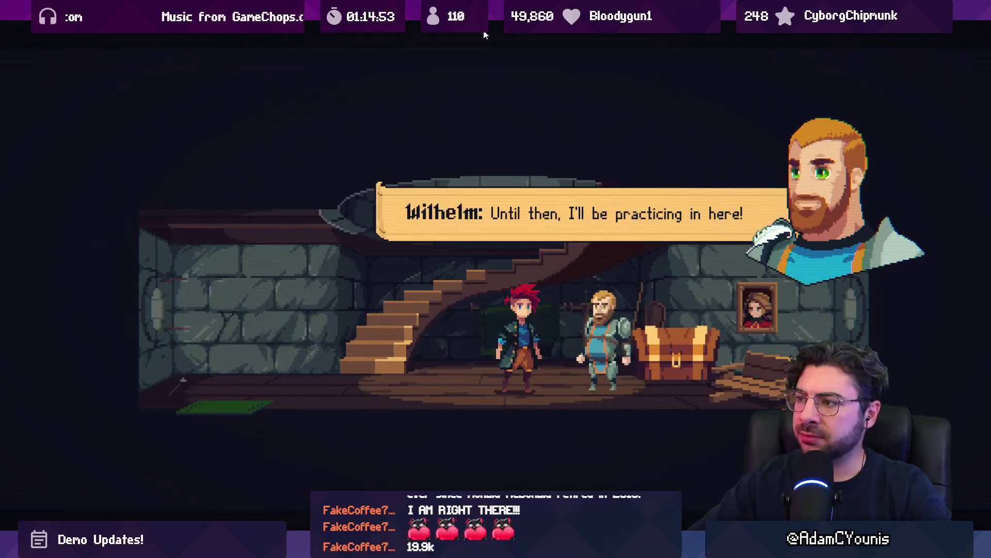
Leave the room, run right to the training dummy and land the first hit
{"action": "key", "text": "Left"}
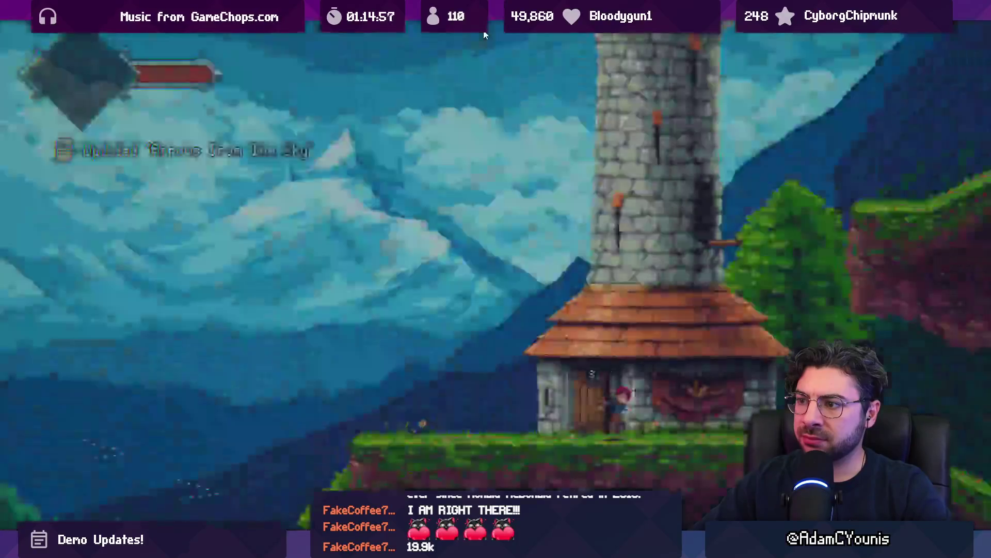
{"action": "key", "text": "Right"}
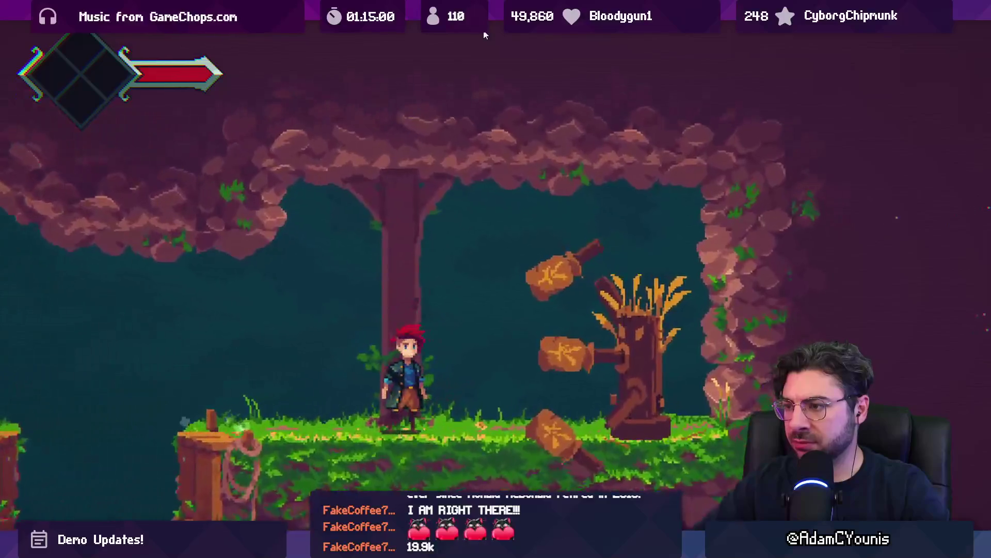
{"action": "key", "text": "s"}
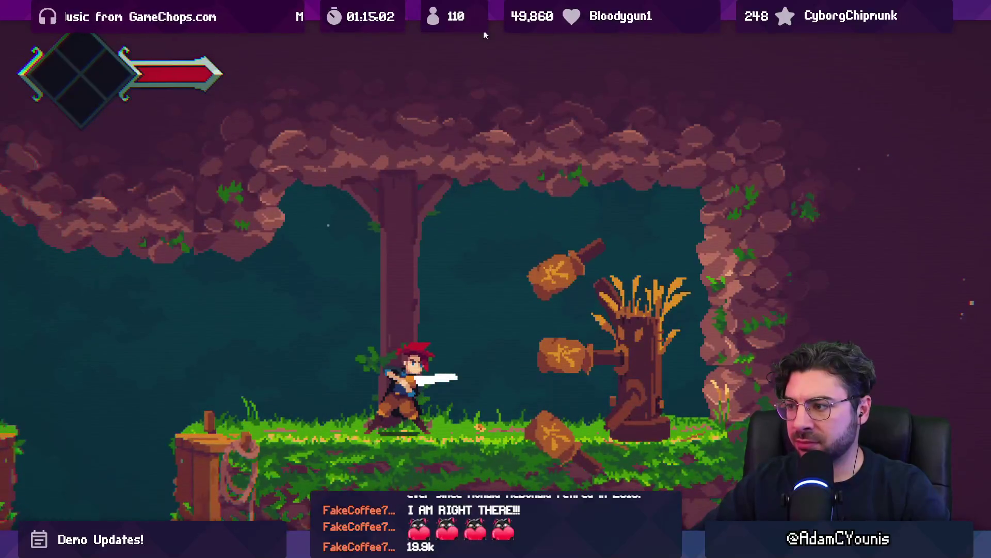
{"action": "key", "text": "s"}
{"action": "key", "text": "s"}
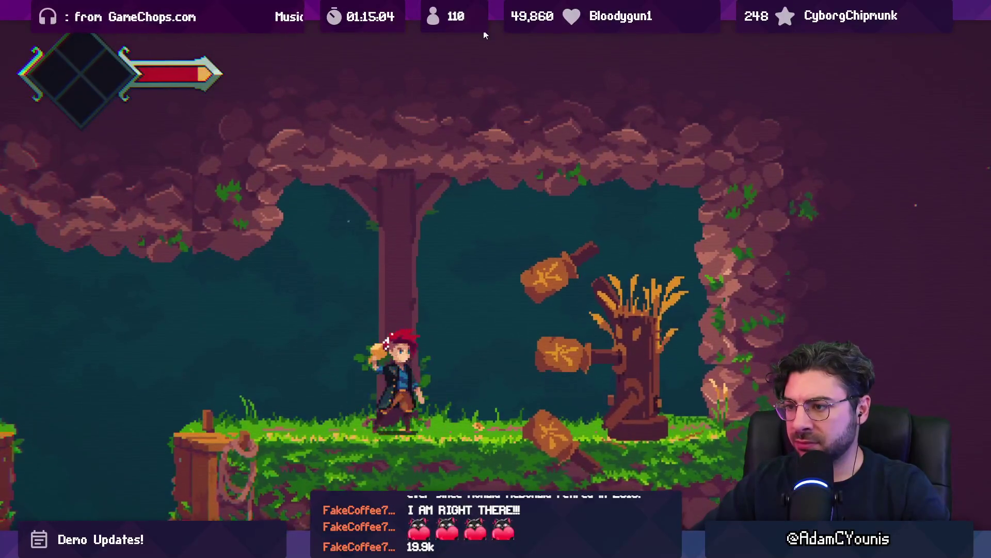
{"action": "key", "text": "s"}
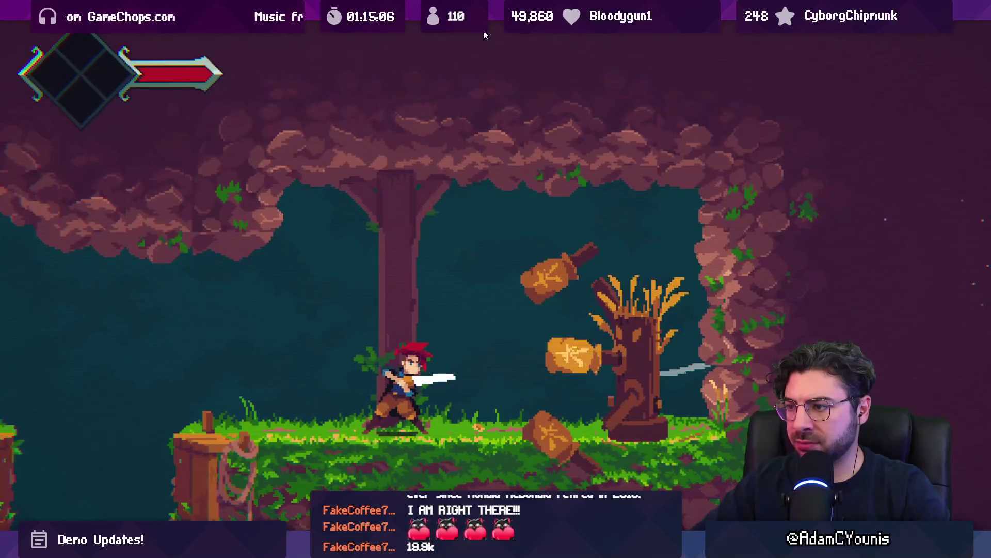
{"action": "key", "text": "s"}
{"action": "key", "text": "s"}
{"action": "key", "text": "s"}
Keep hitting the dummy until its counter reaches 10, then stop Play mode
{"action": "key", "text": "s"}
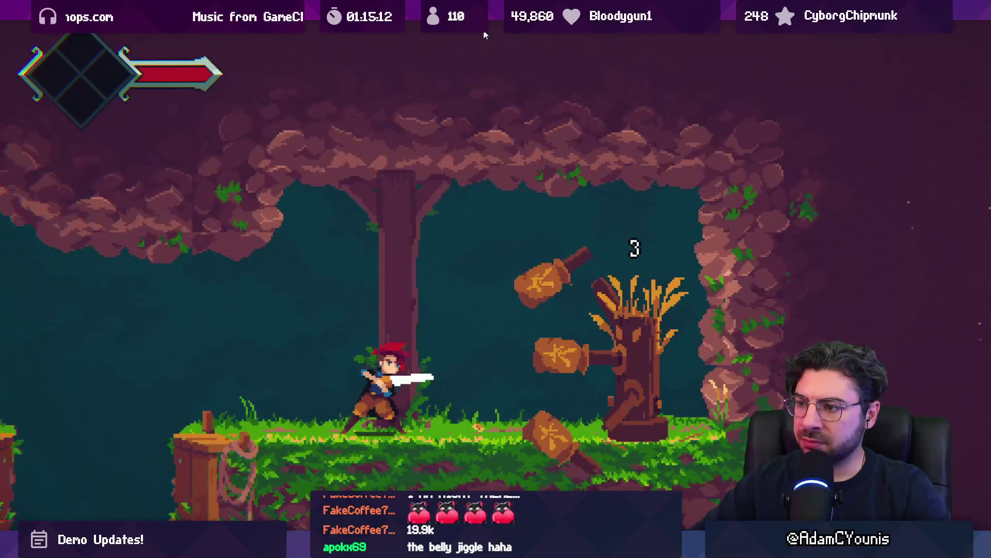
{"action": "key", "text": "s"}
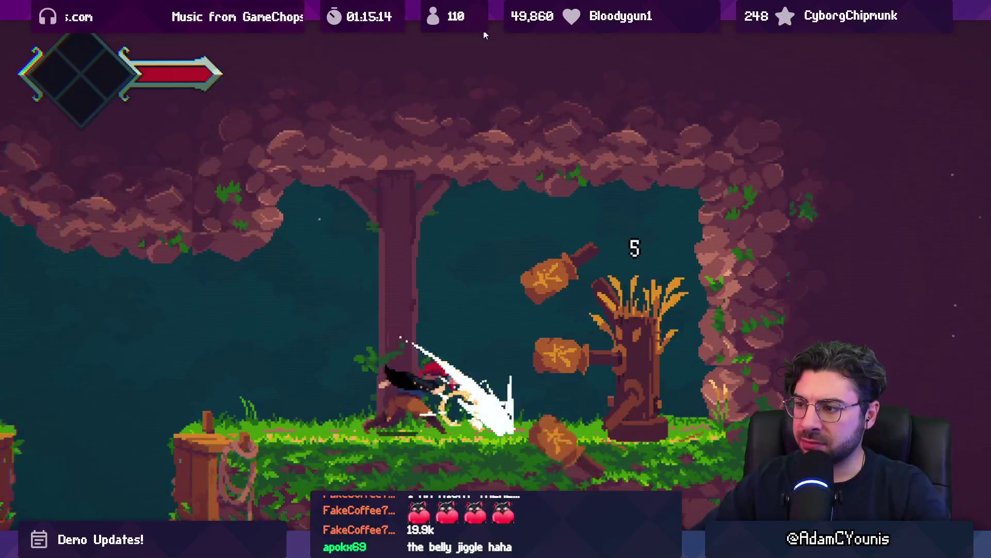
{"action": "key", "text": "s"}
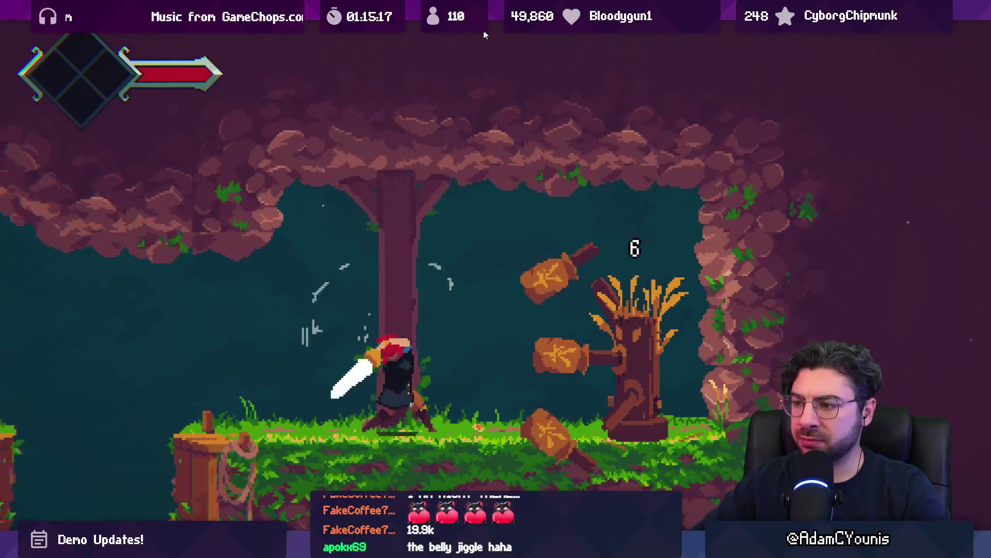
{"action": "key", "text": "s"}
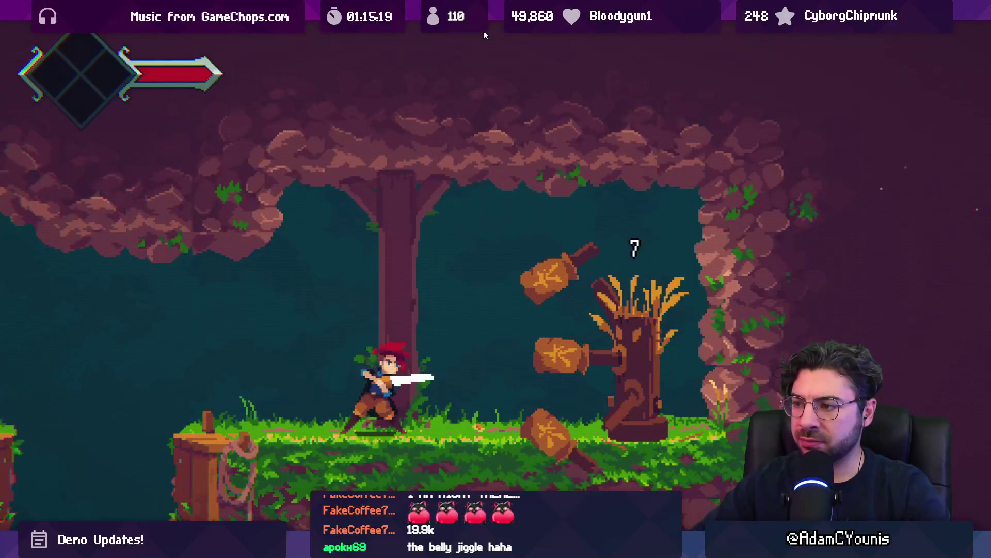
{"action": "key", "text": "s"}
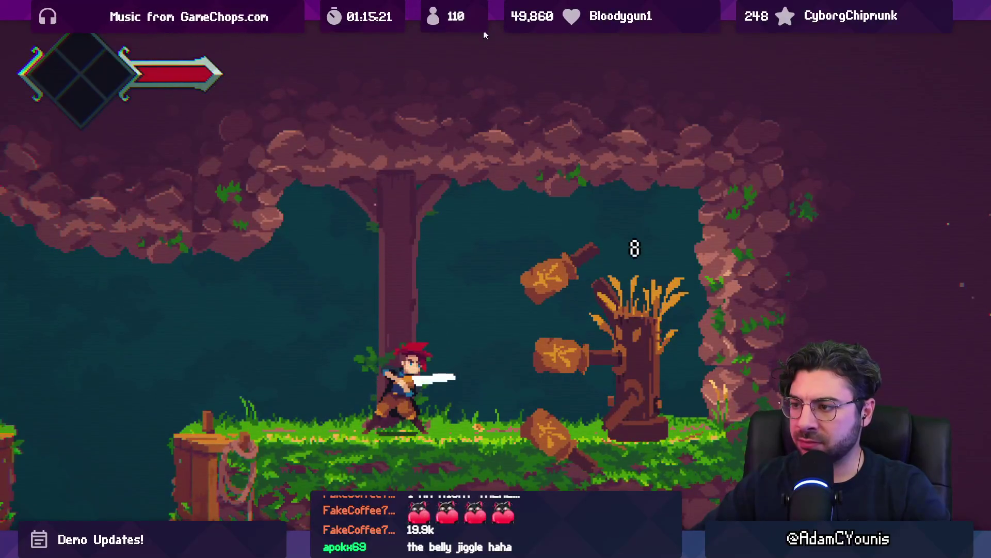
{"action": "key", "text": "s"}
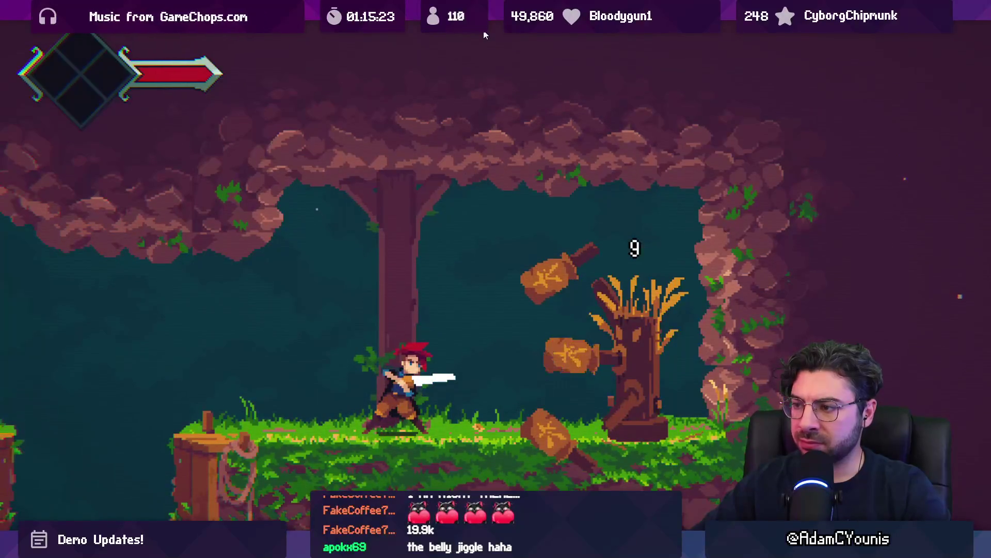
{"action": "key", "text": "s"}
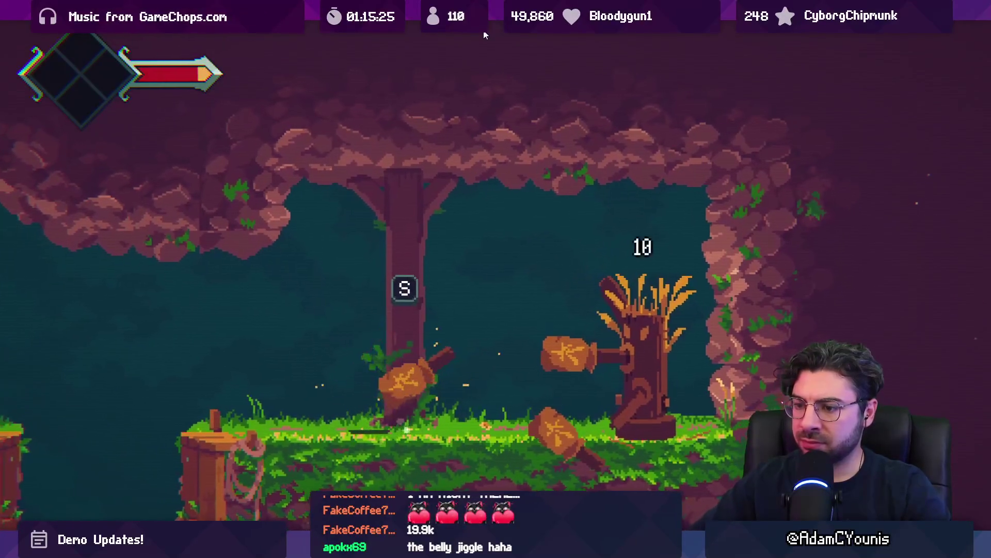
{"action": "left_click", "coordinate": [484, 35]}
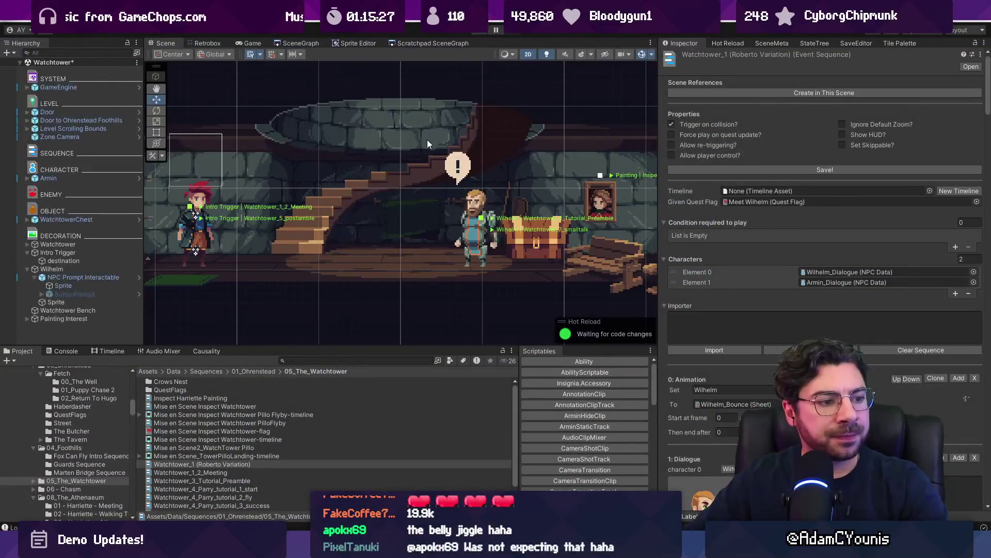
Save the Watchtower scene and open the Ohrenstead Overlook level from the SceneGraph
{"action": "key", "text": "ctrl+s"}
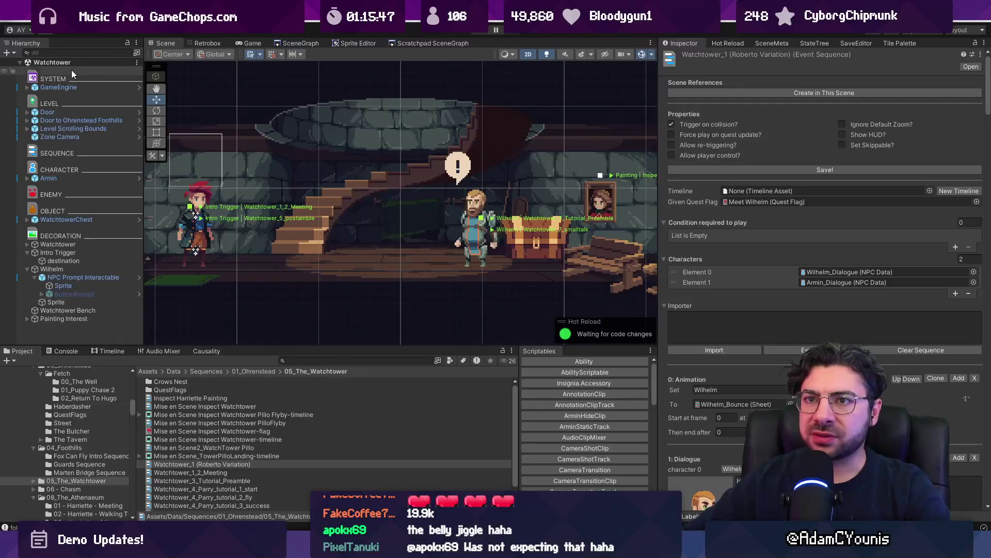
{"action": "left_click", "coordinate": [284, 43]}
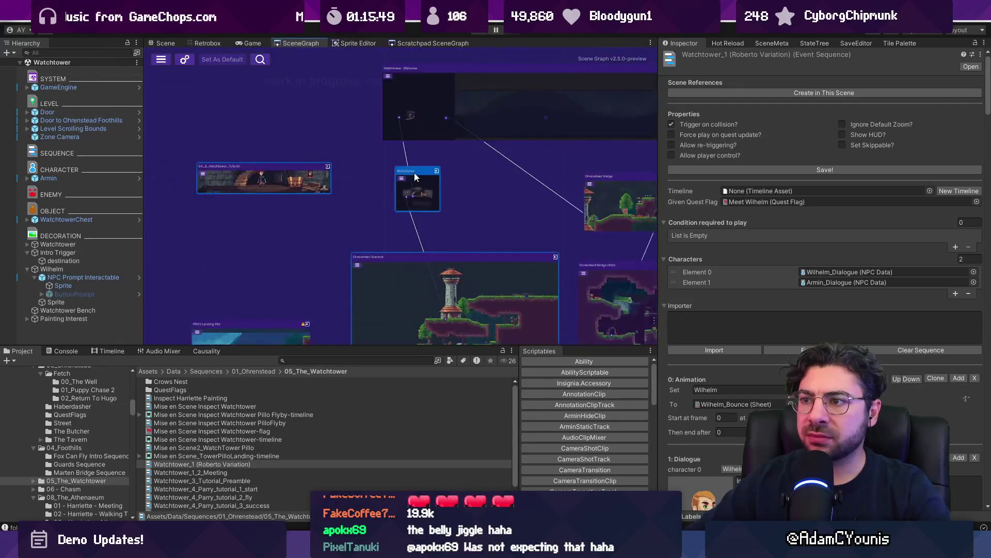
{"action": "scroll", "coordinate": [363, 267], "scroll_direction": "up", "scroll_amount": 5}
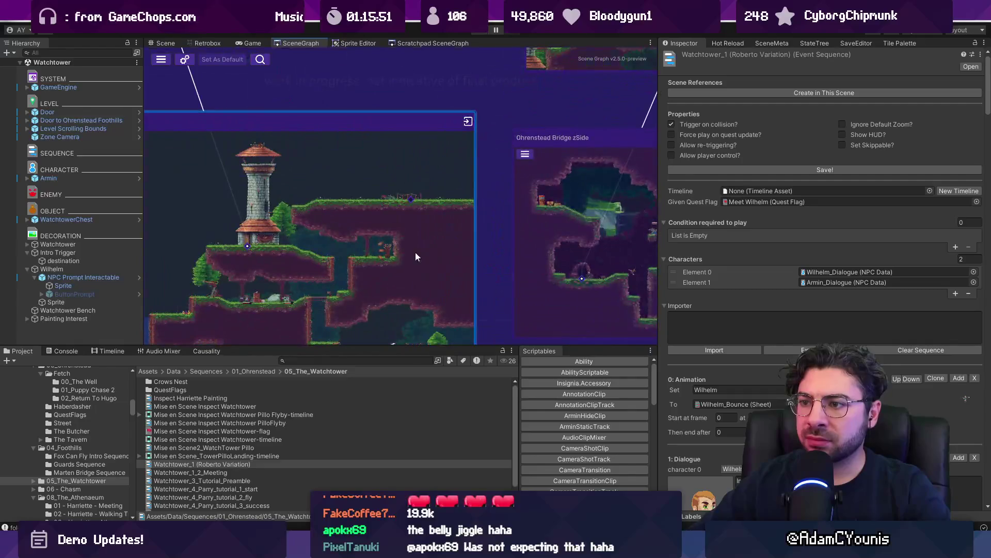
{"action": "double_click", "coordinate": [423, 253]}
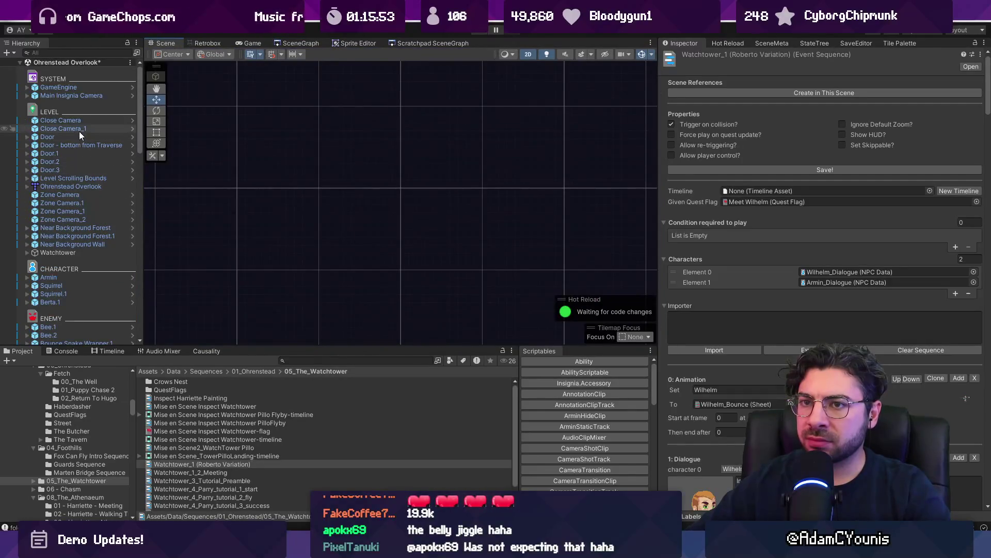
Select the Punching Machine Minigame object and locate its PunchingMachineTutorial script
{"action": "double_click", "coordinate": [79, 129]}
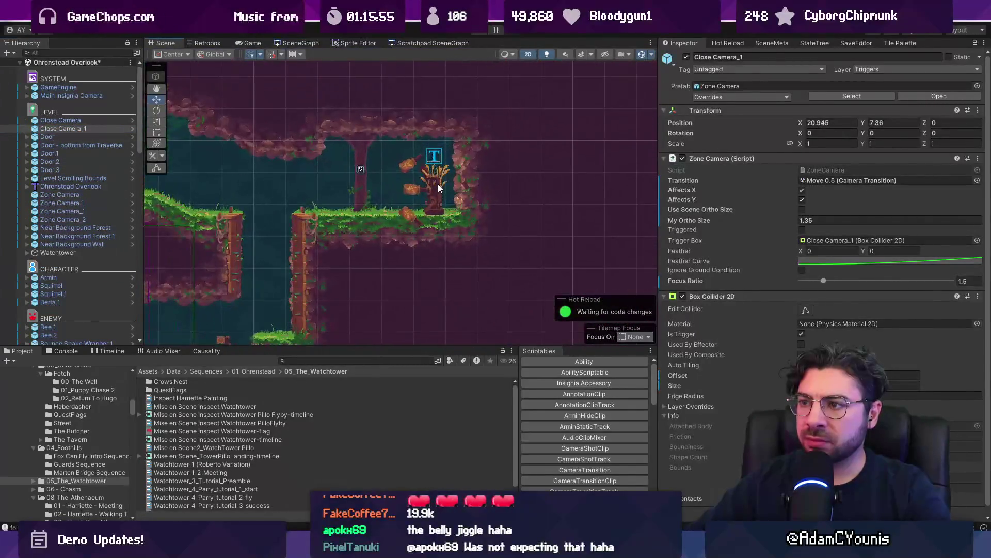
{"action": "left_click", "coordinate": [437, 184]}
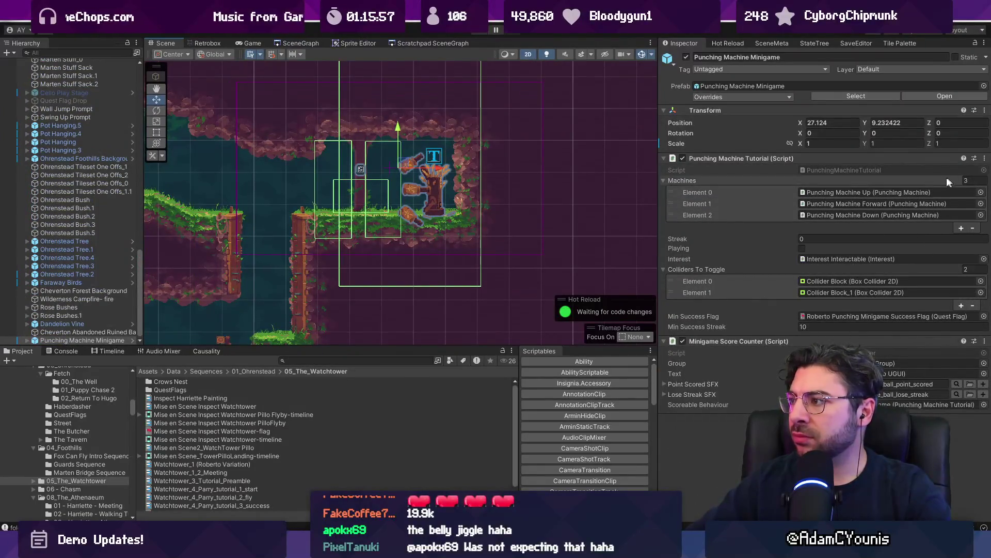
{"action": "left_click", "coordinate": [889, 169]}
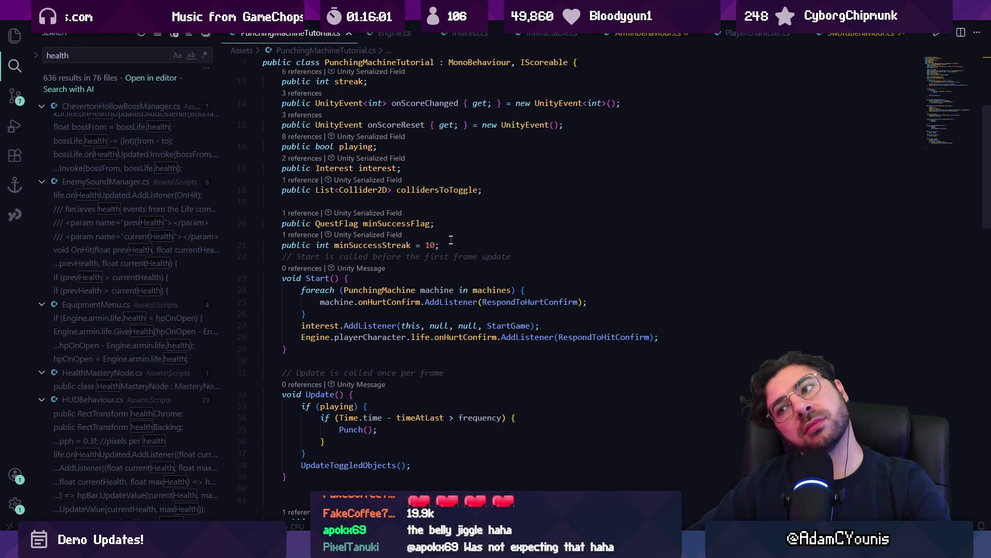
Add 'public List<Insignia.Item> rewards;' below minSuccessStreak
{"action": "left_click", "coordinate": [448, 246]}
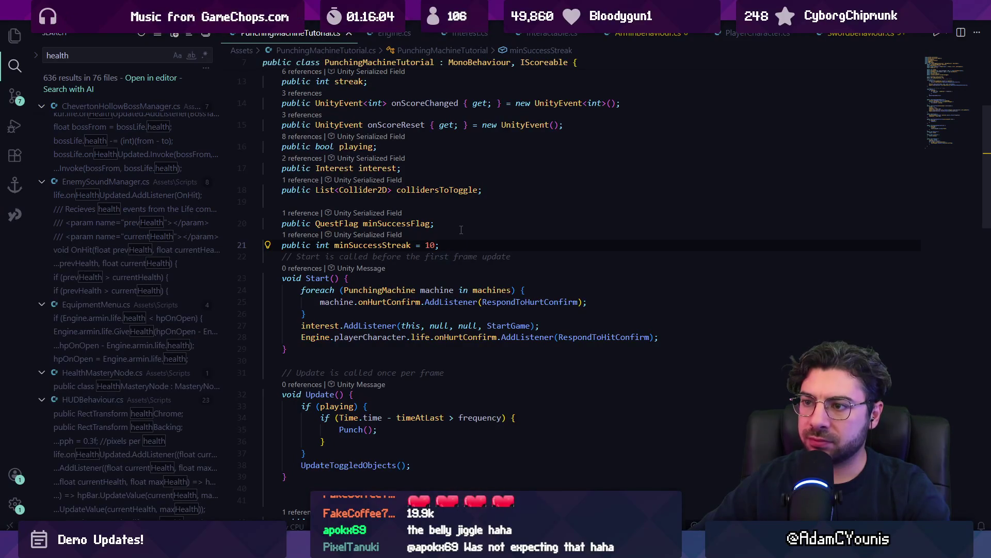
{"action": "scroll", "coordinate": [461, 229], "scroll_direction": "down", "scroll_amount": 1}
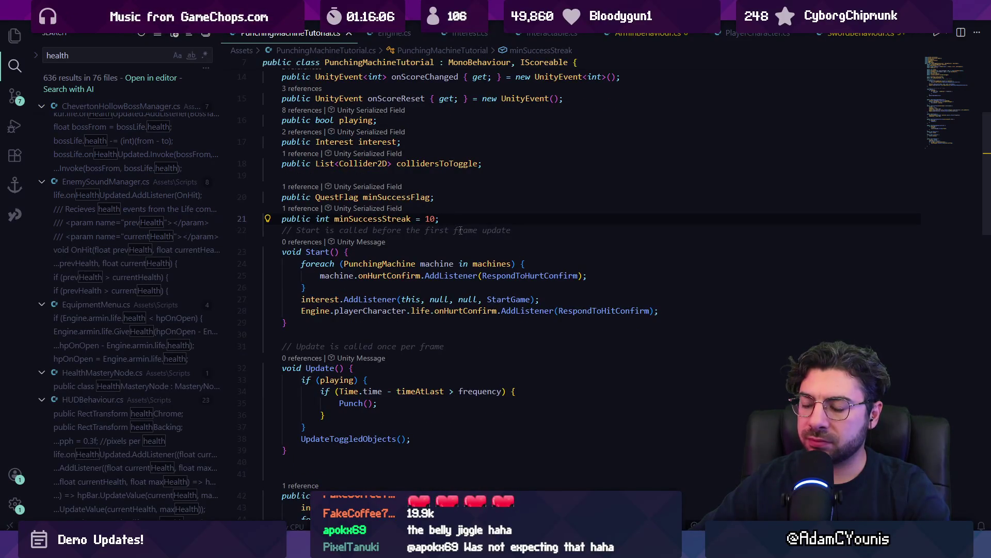
{"action": "scroll", "coordinate": [462, 229], "scroll_direction": "down", "scroll_amount": 10}
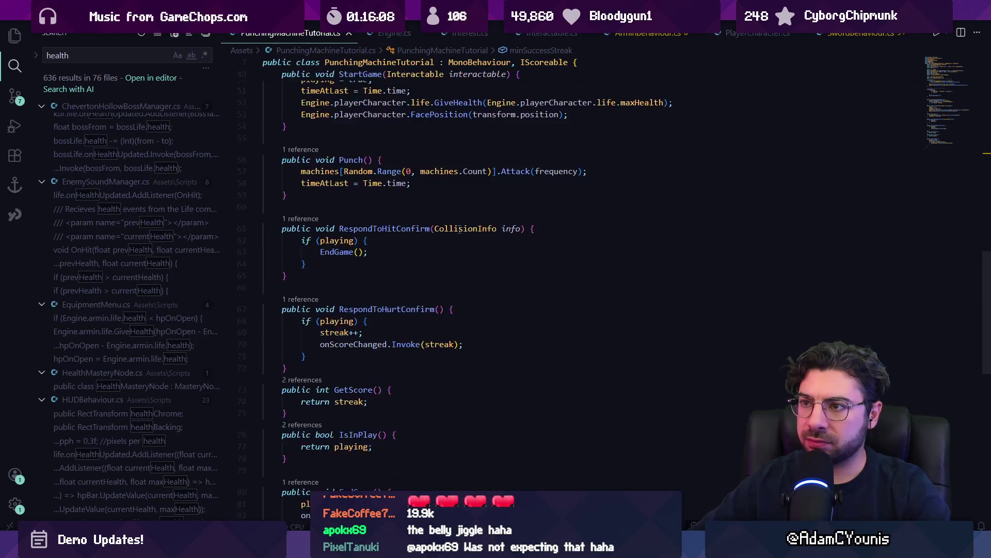
{"action": "scroll", "coordinate": [468, 222], "scroll_direction": "up", "scroll_amount": 8}
{"action": "scroll", "coordinate": [468, 222], "scroll_direction": "up", "scroll_amount": 10}
{"action": "key", "text": "Return"}
{"action": "type", "text": "pu"}
{"action": "type", "text": "blic void Awake() {"}
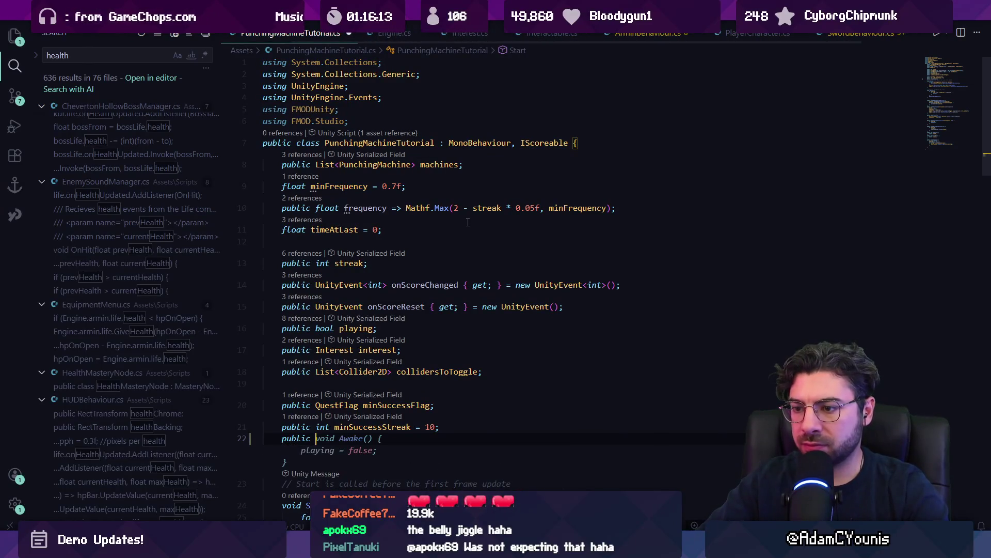
{"action": "key", "text": "Tab"}
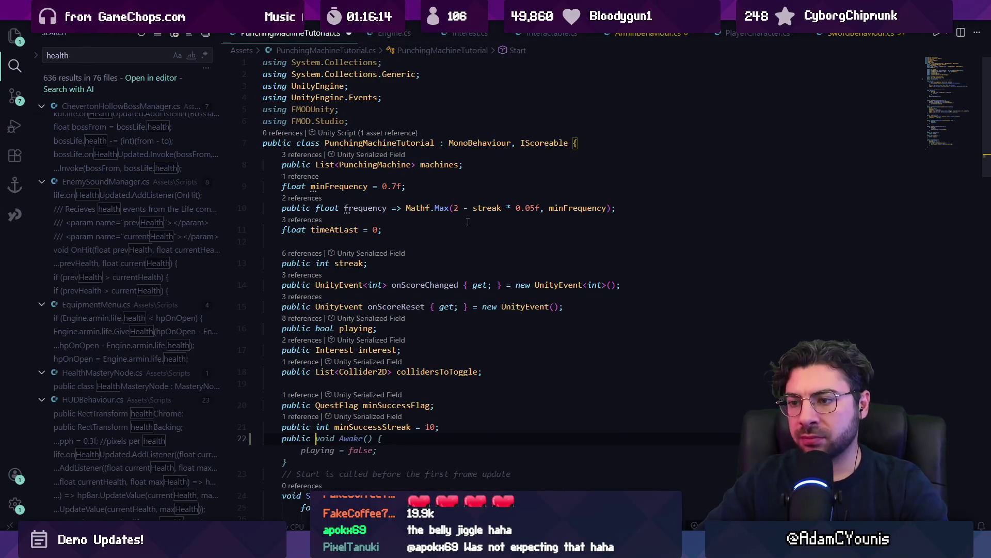
{"action": "type", "text": "List<"}
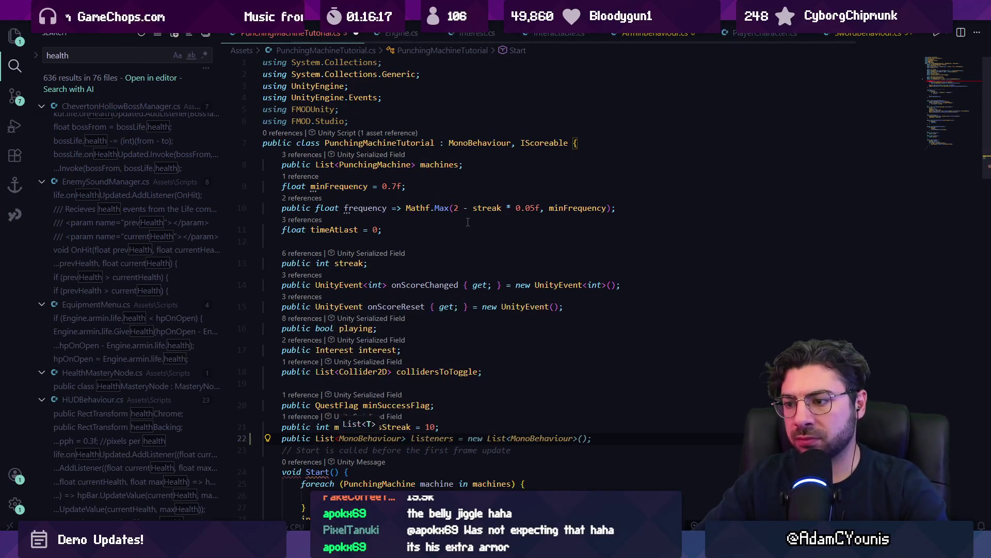
{"action": "type", "text": "Insignia.Item."}
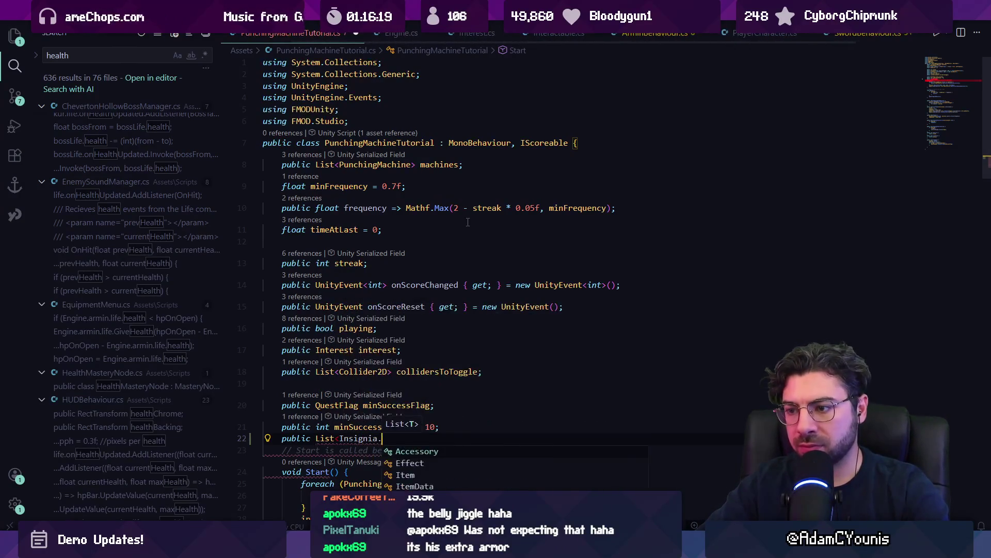
{"action": "key", "text": "BackSpace"}
{"action": "type", "text": "> re"}
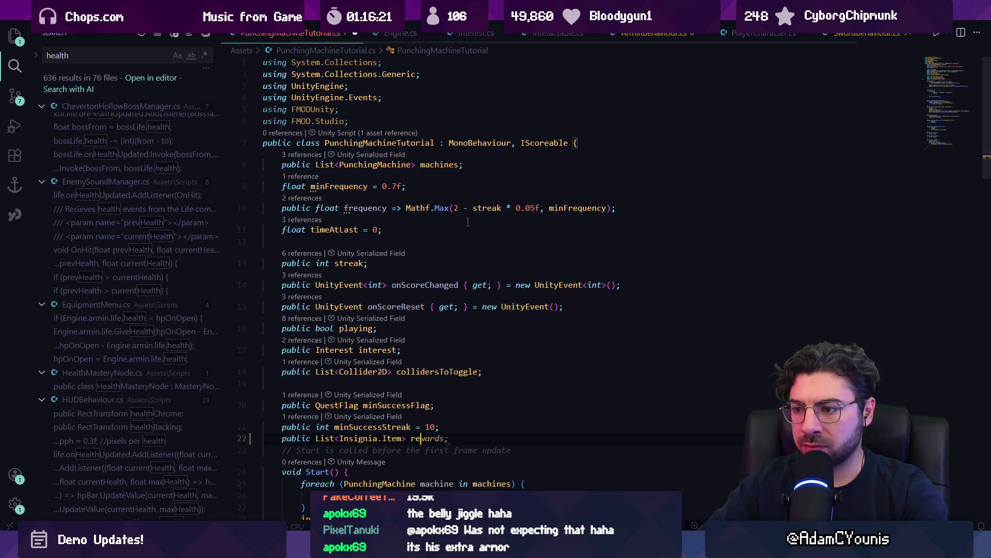
{"action": "type", "text": "s;"}
{"action": "key", "text": "Return"}
Add 'public List<int> rewardTiers;' and save the script
{"action": "type", "text": "public"}
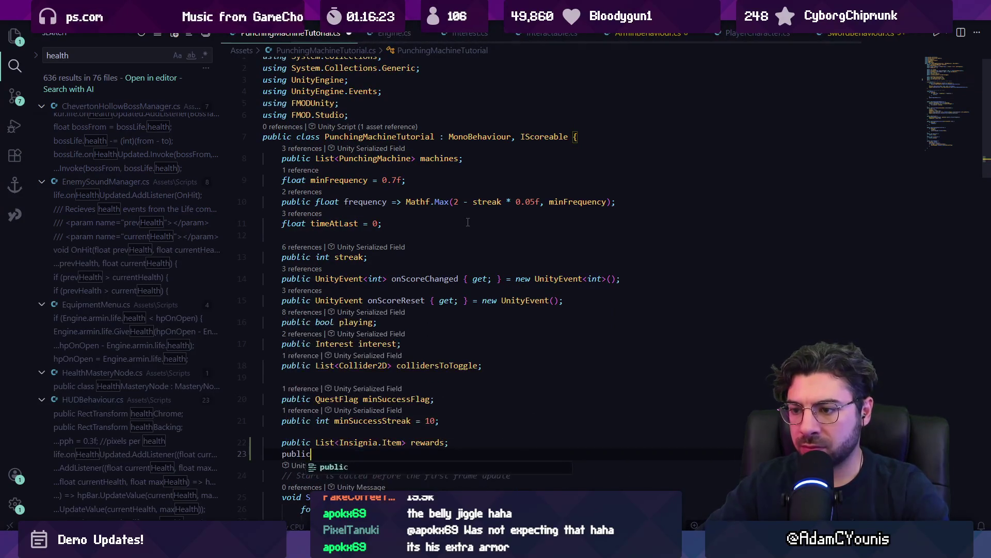
{"action": "type", "text": " List<"}
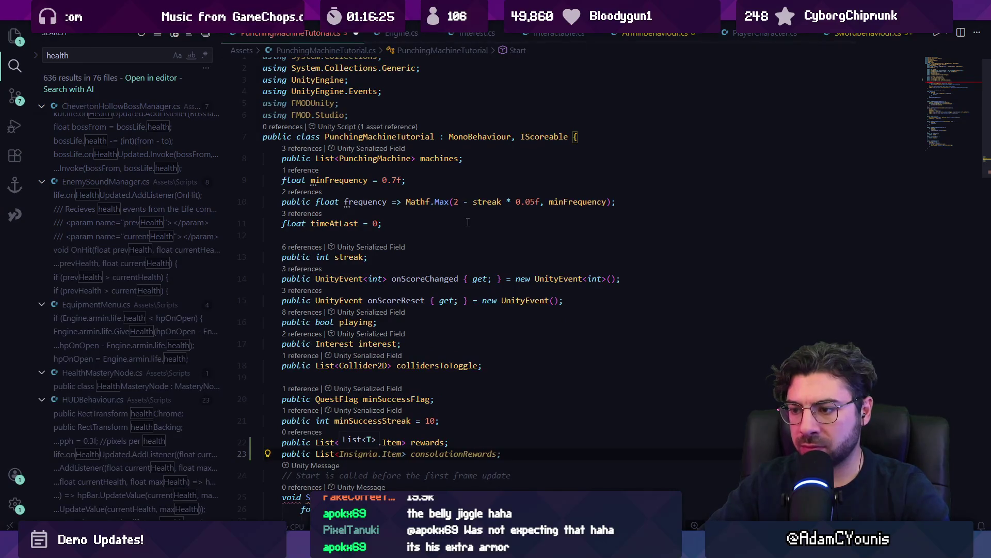
{"action": "type", "text": "int"}
{"action": "key", "text": "Escape"}
{"action": "key", "text": "Tab"}
{"action": "key", "text": "ctrl+space"}
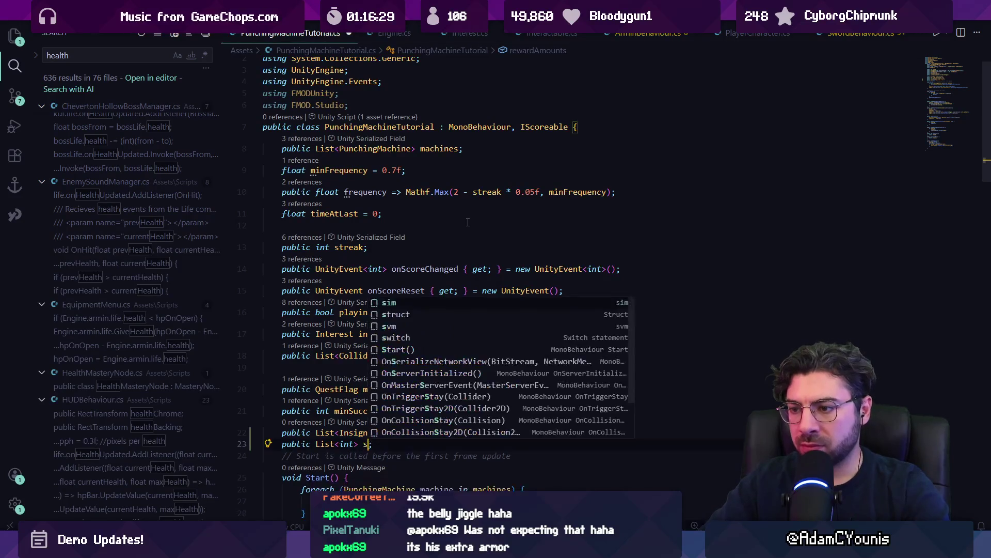
{"action": "key", "text": "Escape"}
{"action": "key", "text": "ctrl+Delete"}
{"action": "type", "text": "Tiers"}
{"action": "key", "text": "ctrl+s"}
Select and review the minSuccessStreak declaration line
{"action": "left_click", "coordinate": [469, 404]}
{"action": "key", "text": "shift+Down"}
{"action": "key", "text": "shift+Up"}
{"action": "key", "text": "shift+Up"}
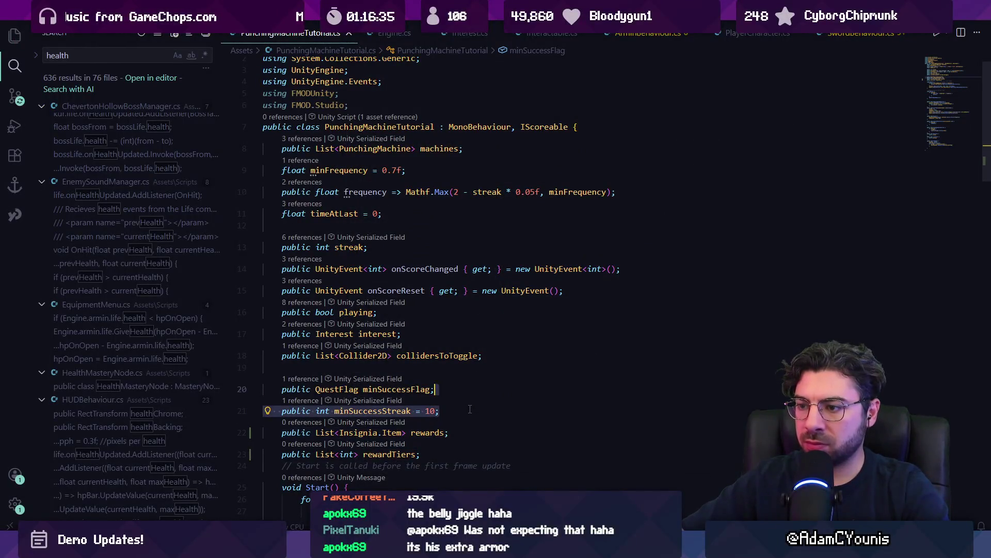
{"action": "left_click", "coordinate": [470, 410]}
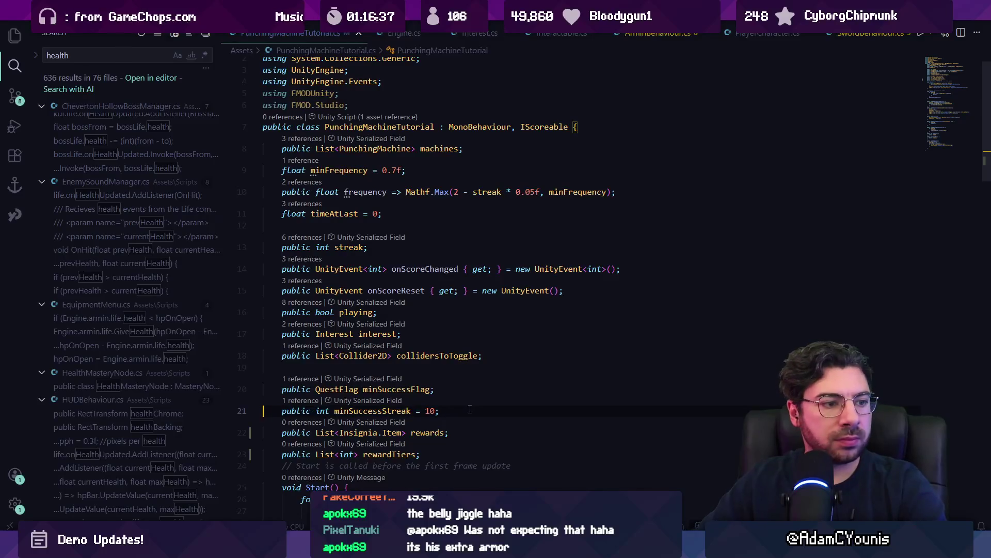
{"action": "scroll", "coordinate": [496, 237], "scroll_direction": "down", "scroll_amount": 20}
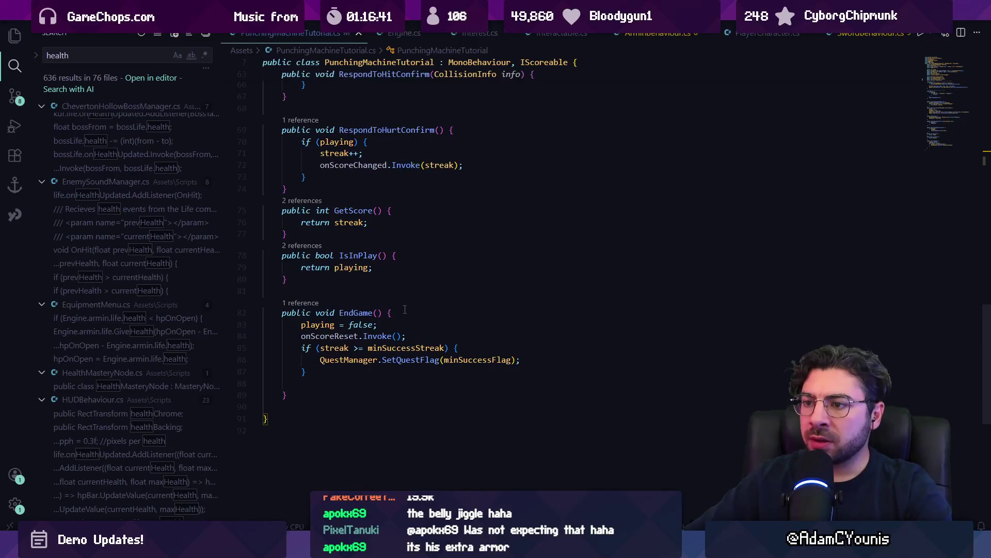
Extend EndGame's streak condition with '&& !' a CheckQuestFlag check
{"action": "left_click", "coordinate": [419, 335]}
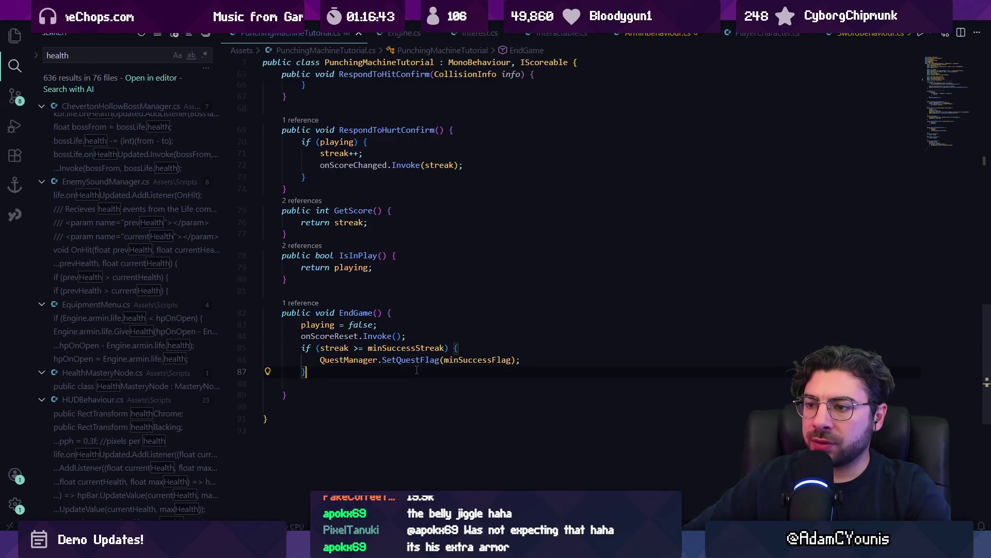
{"action": "left_click", "coordinate": [445, 341]}
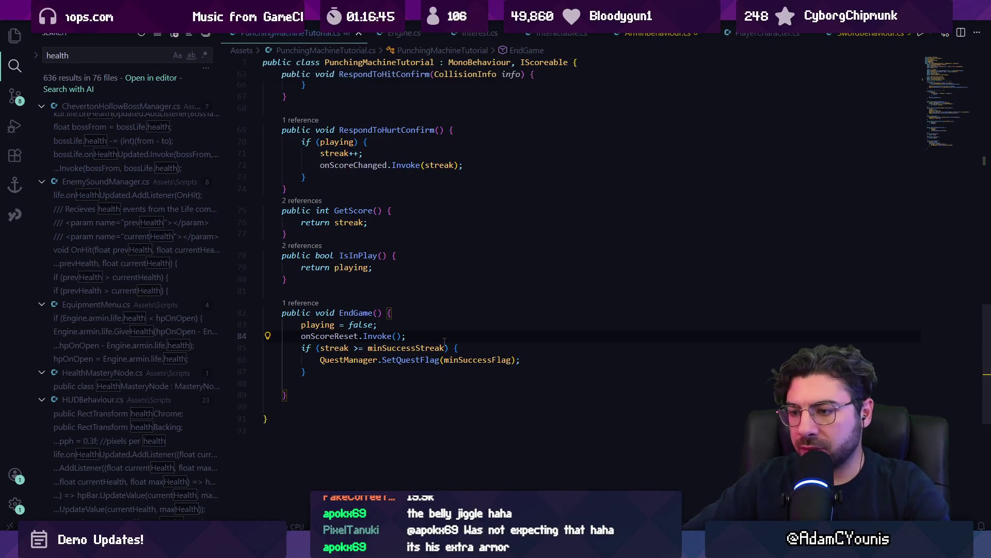
{"action": "key", "text": "Left"}
{"action": "key", "text": "Left"}
{"action": "key", "text": "Left"}
{"action": "type", "text": "&& !"}
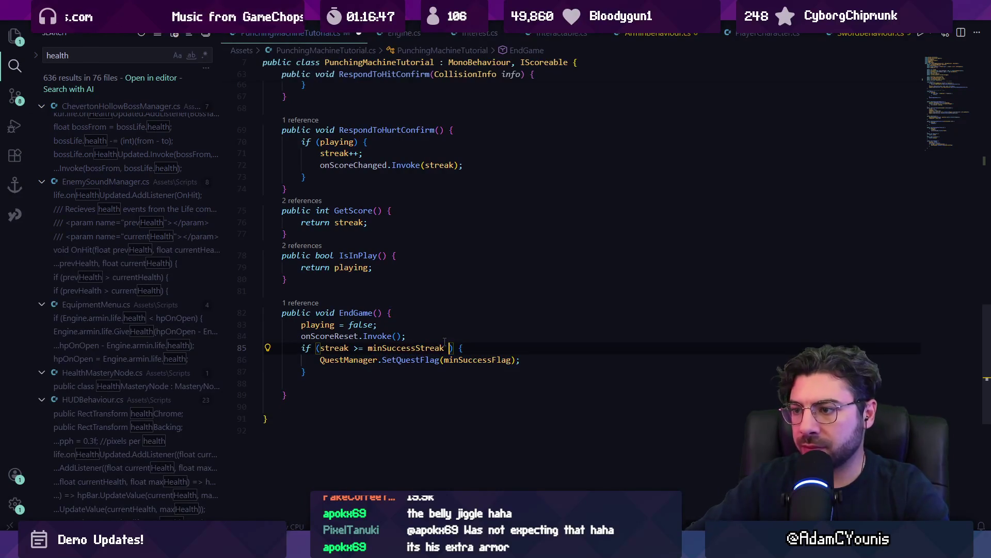
{"action": "key", "text": "Tab"}
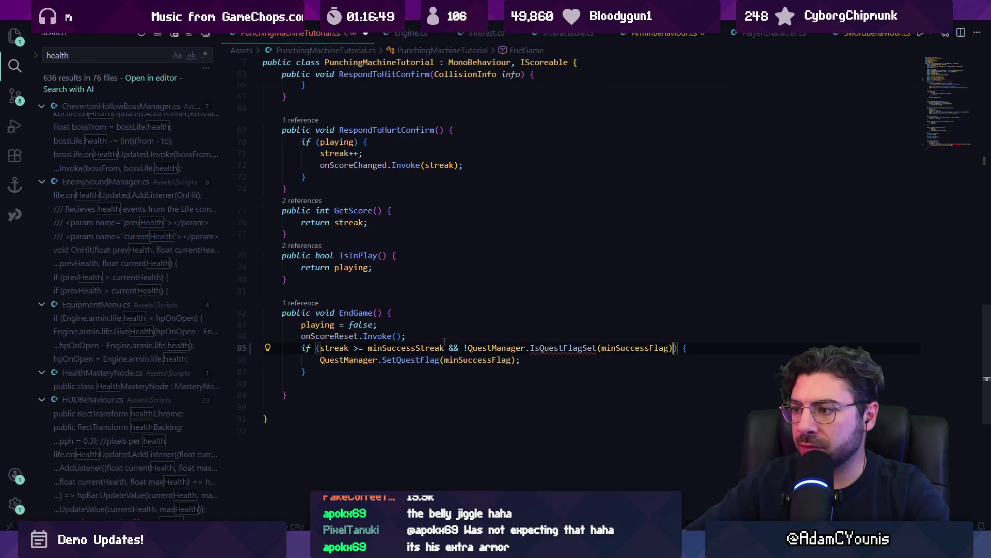
{"action": "key", "text": "ctrl+Left"}
{"action": "key", "text": "ctrl+Left"}
{"action": "key", "text": "ctrl+Left"}
{"action": "key", "text": "ctrl+BackSpace"}
{"action": "type", "text": "questfla"}
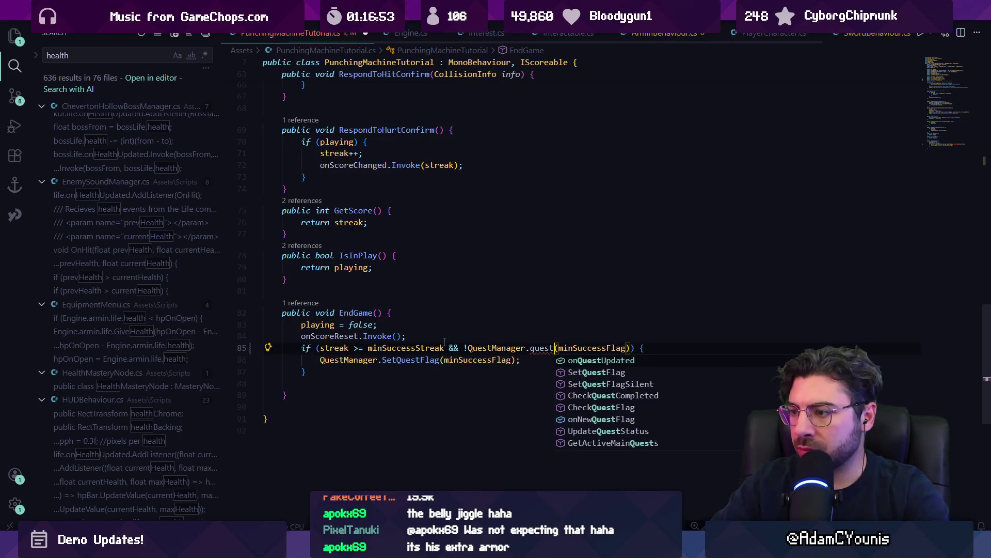
{"action": "key", "text": "Tab"}
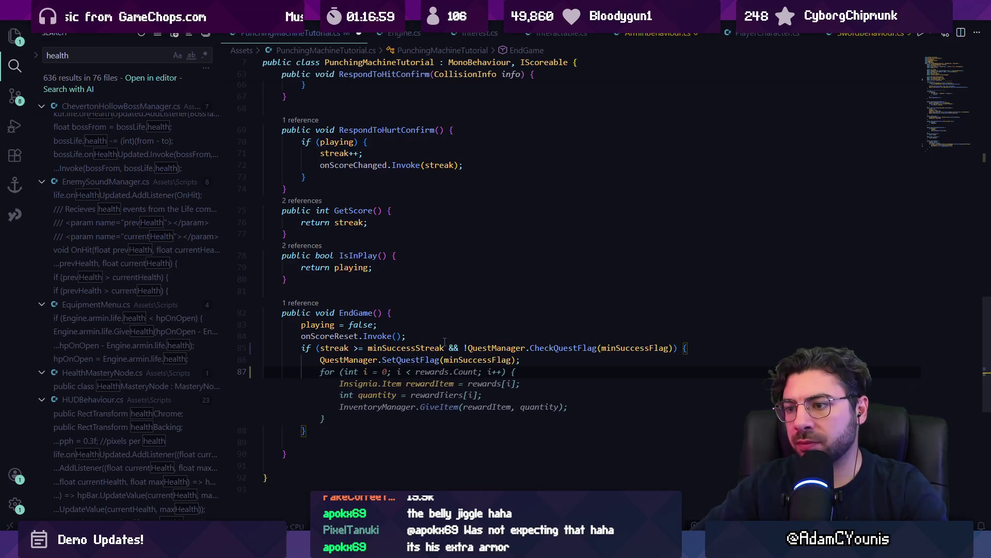
{"action": "key", "text": "Escape"}
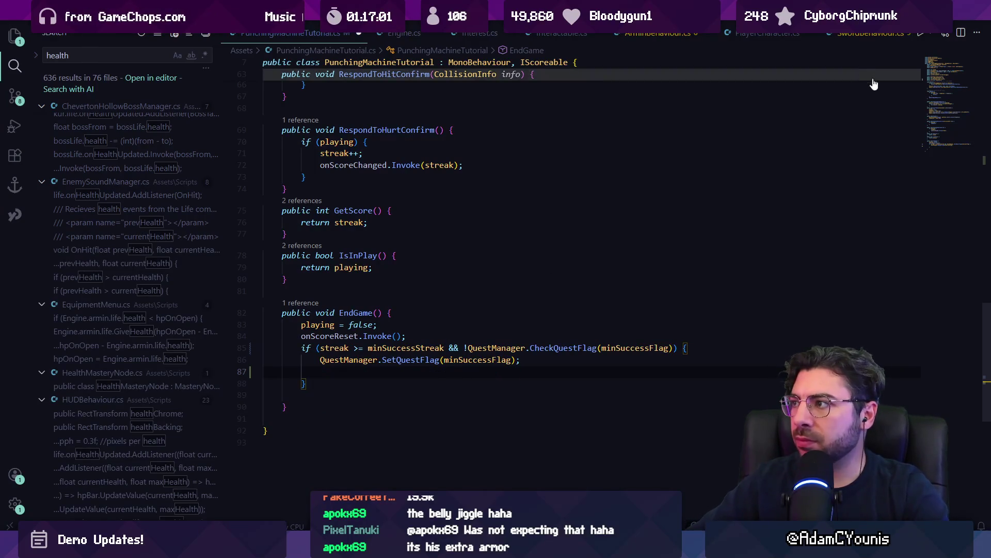
Declare 'public Insignia.Item minSuccessReward;' below minSuccessStreak and save
{"action": "scroll", "coordinate": [429, 334], "scroll_direction": "up", "scroll_amount": 15}
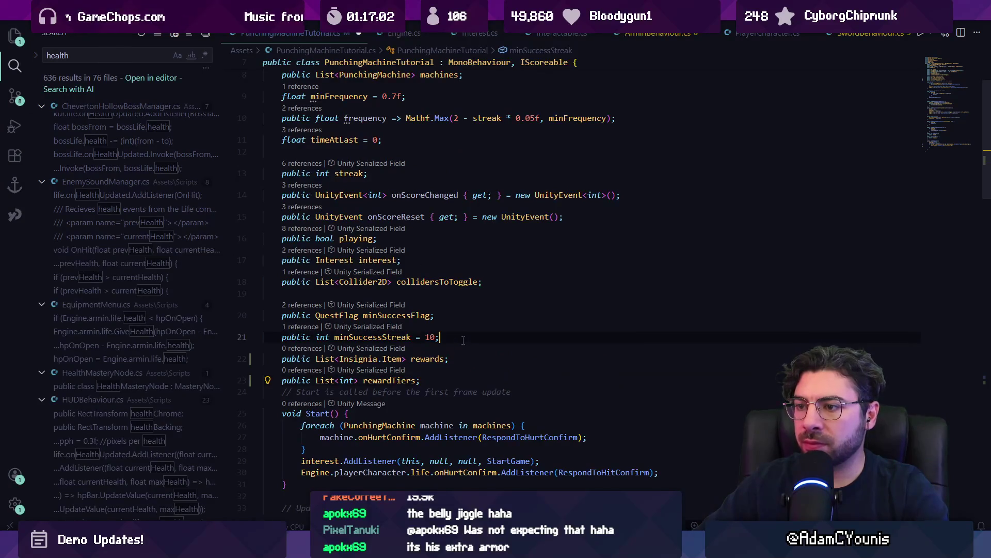
{"action": "key", "text": "Return"}
{"action": "type", "text": "public I"}
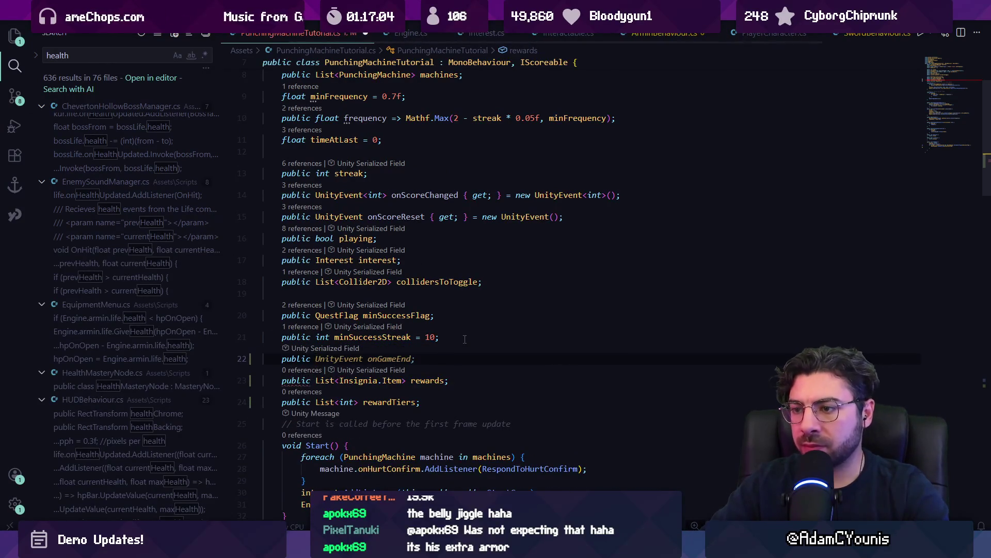
{"action": "type", "text": "nsignia.Item"}
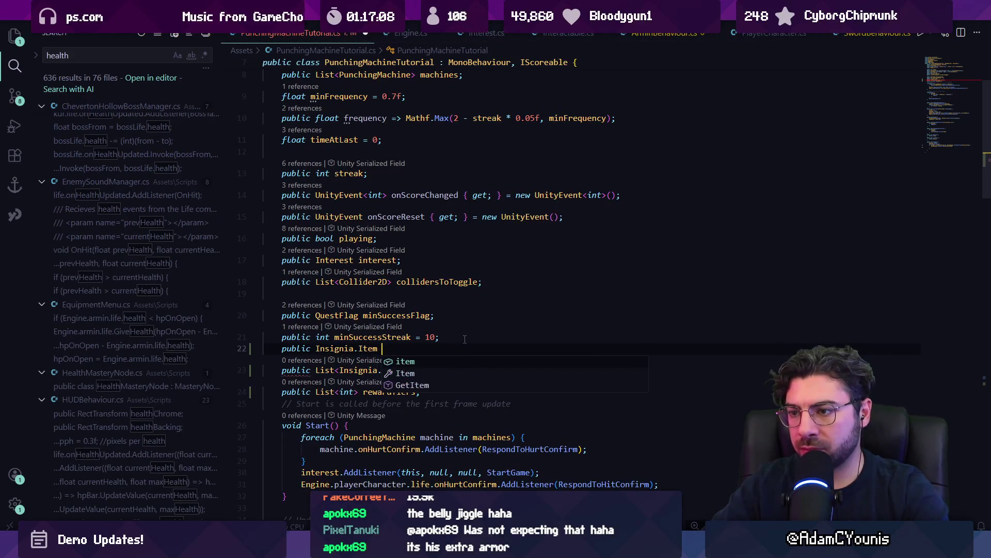
{"action": "type", "text": "Reward itemReward; minS"}
{"action": "key", "text": "Tab"}
{"action": "key", "text": "ctrl+s"}
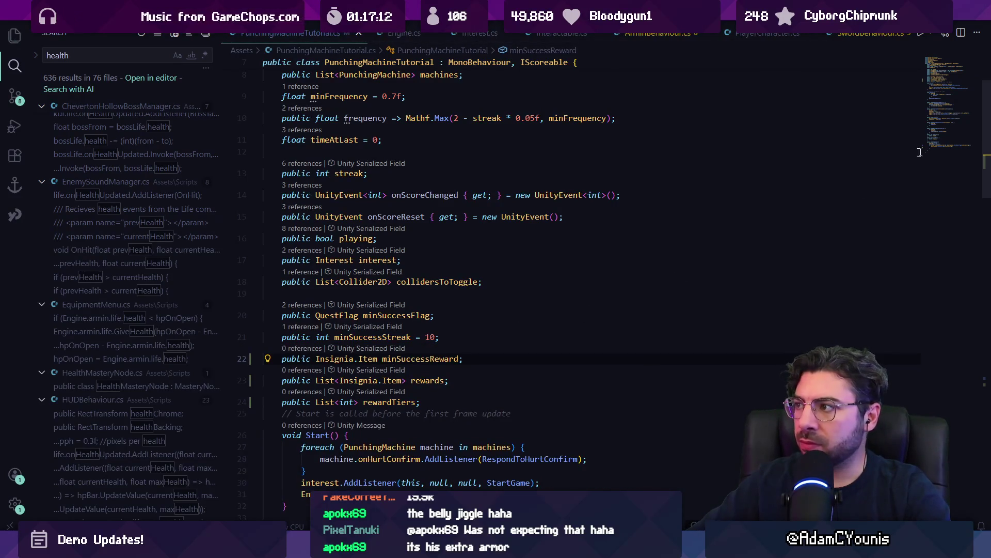
Start an indented new line inside EndGame's success branch
{"action": "scroll", "coordinate": [541, 268], "scroll_direction": "down", "scroll_amount": 20}
{"action": "left_click", "coordinate": [540, 269]}
{"action": "key", "text": "Tab"}
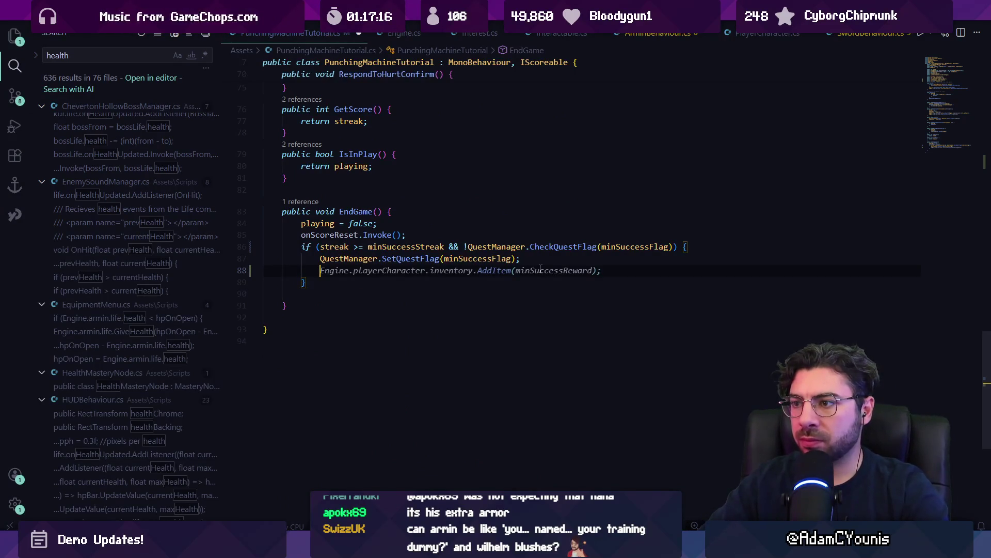
Make the success branch call GameSystem.data.AddToInventory(minSuccessReward)
{"action": "key", "text": "Tab"}
{"action": "key", "text": "ctrl+s"}
{"action": "key", "text": "ctrl+shift+Left"}
{"action": "key", "text": "ctrl+shift+Left"}
{"action": "key", "text": "ctrl+shift+Left"}
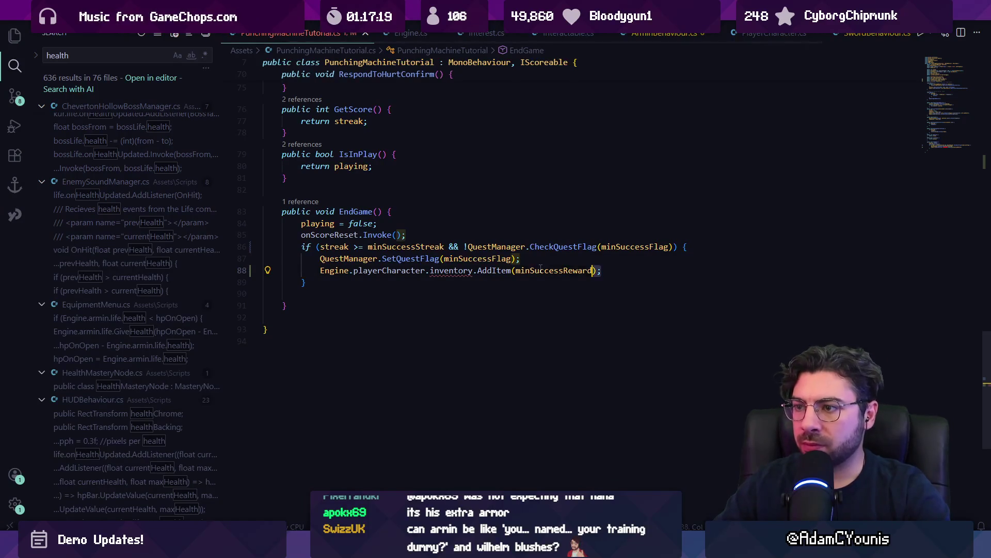
{"action": "key", "text": "BackSpace"}
{"action": "key", "text": "ctrl+shift+Left"}
{"action": "key", "text": "BackSpace"}
{"action": "key", "text": "ctrl+shift+Left"}
{"action": "key", "text": "BackSpace"}
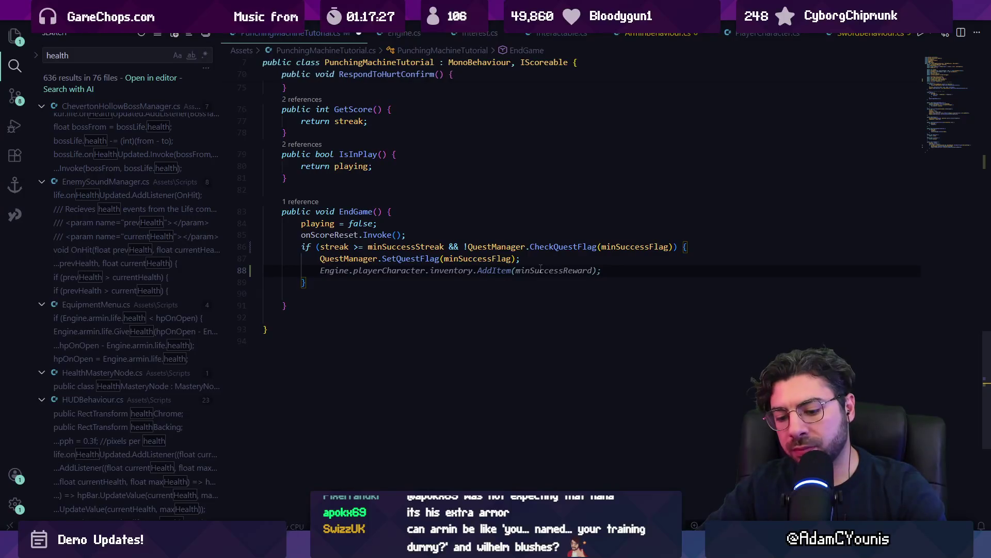
{"action": "type", "text": "GameSystem"}
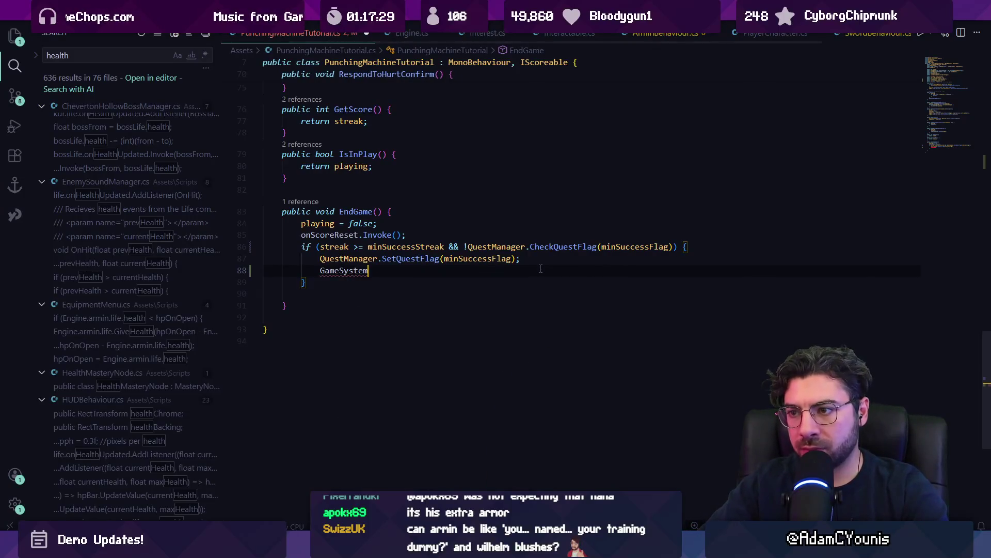
{"action": "type", "text": ".data."}
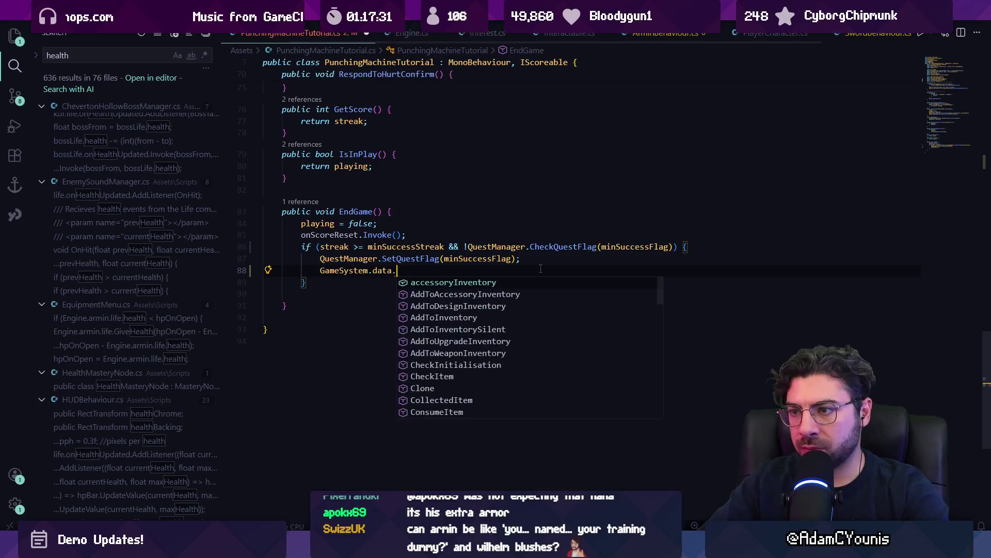
{"action": "type", "text": "additem"}
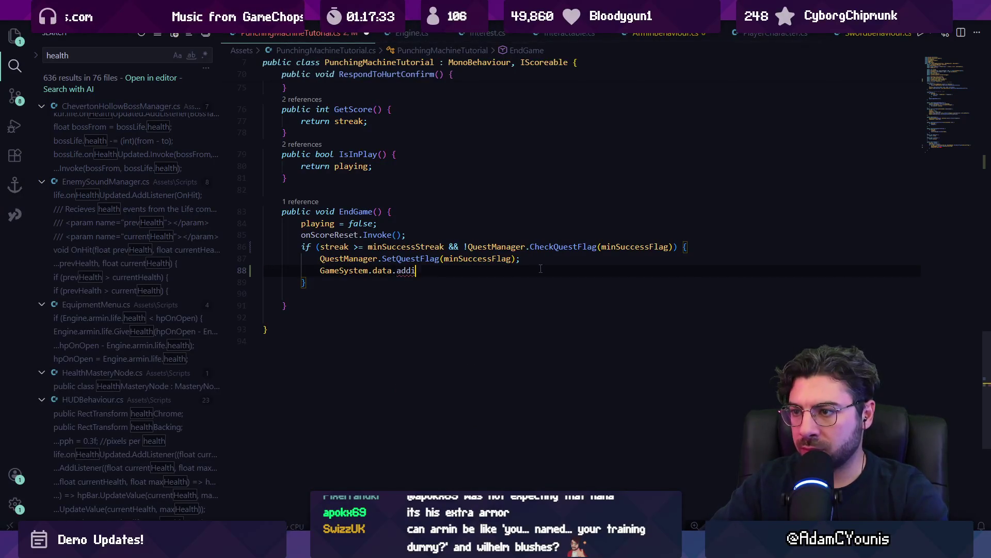
{"action": "key", "text": "Tab"}
{"action": "type", "text": "("}
{"action": "key", "text": "BackSpace"}
{"action": "key", "text": "Escape"}
{"action": "key", "text": "Tab"}
Add an else block with a reversed rewardTiers loop granting the matching reward
{"action": "key", "text": "Down"}
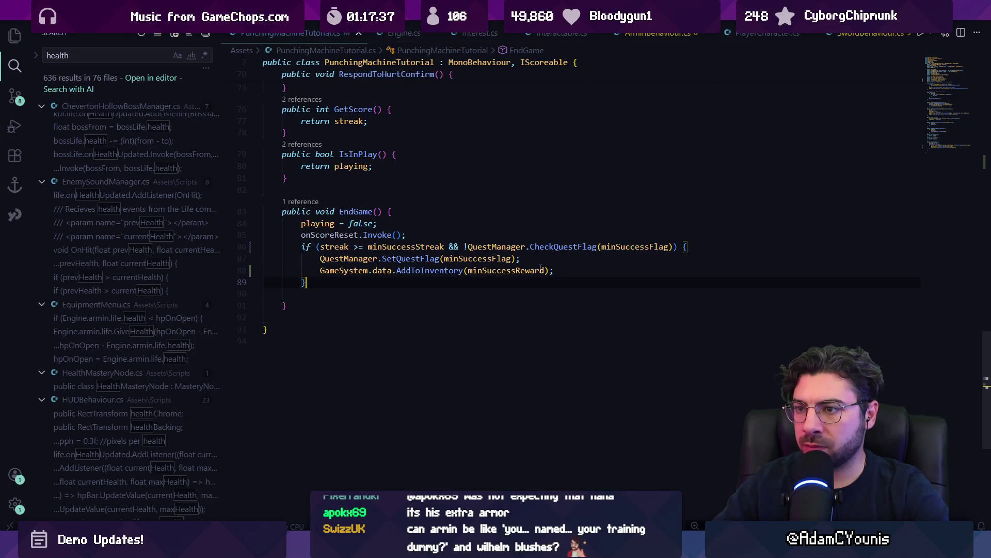
{"action": "type", "text": "else{"}
{"action": "key", "text": "Return"}
{"action": "key", "text": "Escape"}
{"action": "key", "text": "Tab"}
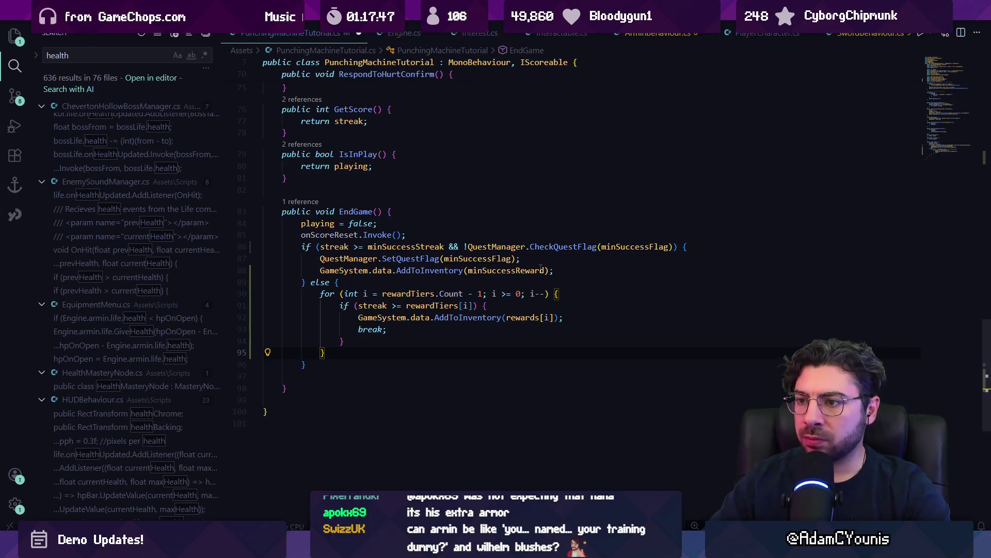
{"action": "key", "text": "shift+Up"}
{"action": "key", "text": "shift+Up"}
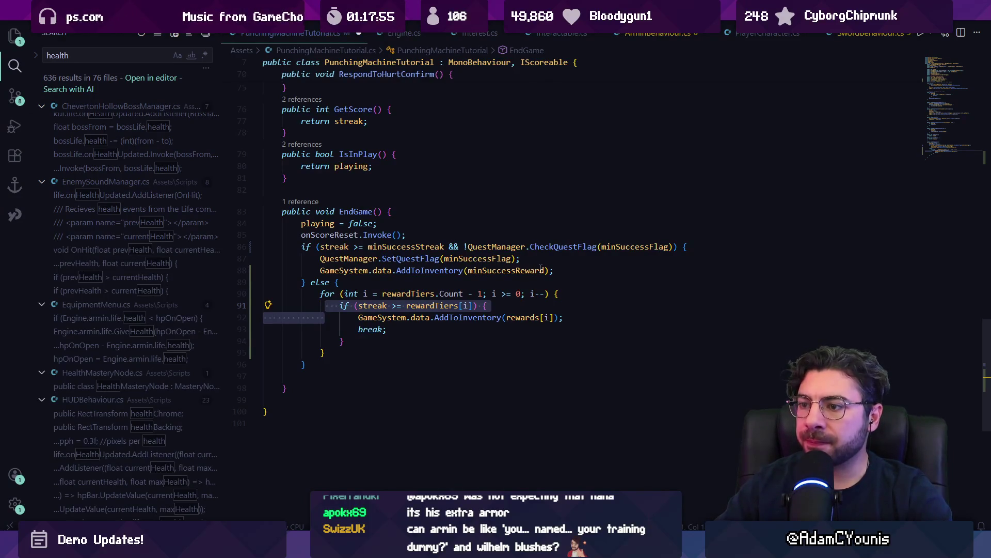
{"action": "key", "text": "Down"}
{"action": "key", "text": "Down"}
Pass true as the second AddToInventory argument, then return to Unity
{"action": "key", "text": "Up"}
{"action": "key", "text": "End"}
{"action": "key", "text": "Left"}
{"action": "type", "text": ", "}
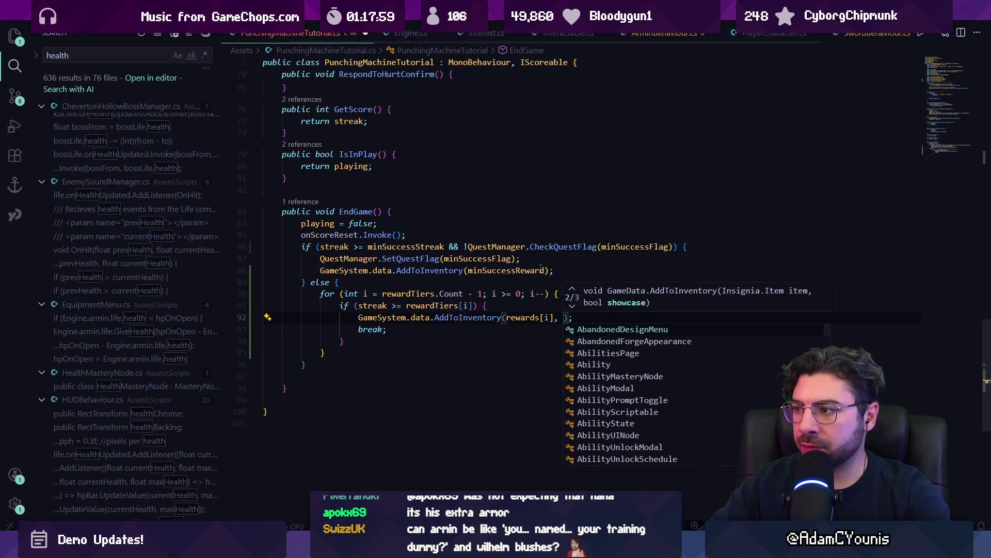
{"action": "type", "text": "true"}
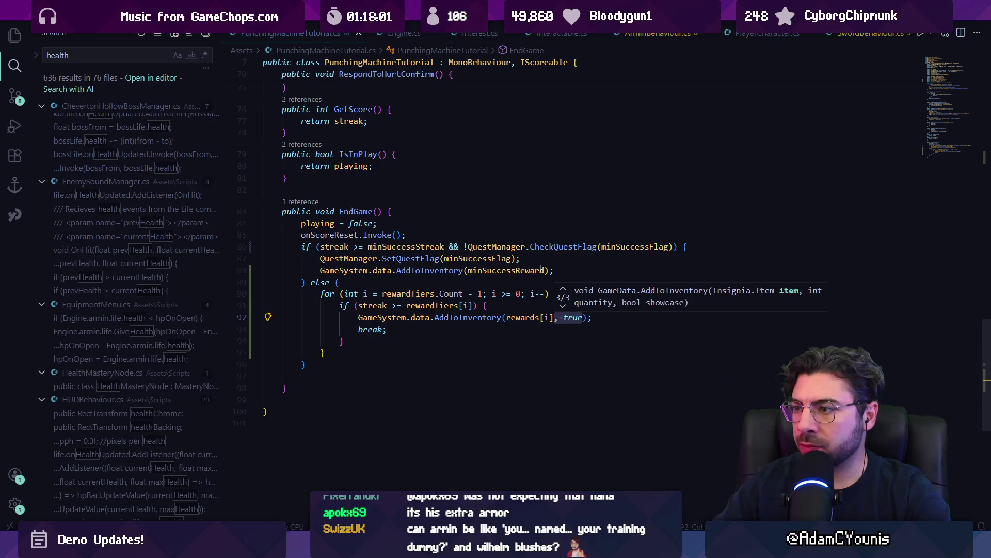
{"action": "key", "text": "Up"}
{"action": "key", "text": "Up"}
{"action": "type", "text": ", true"}
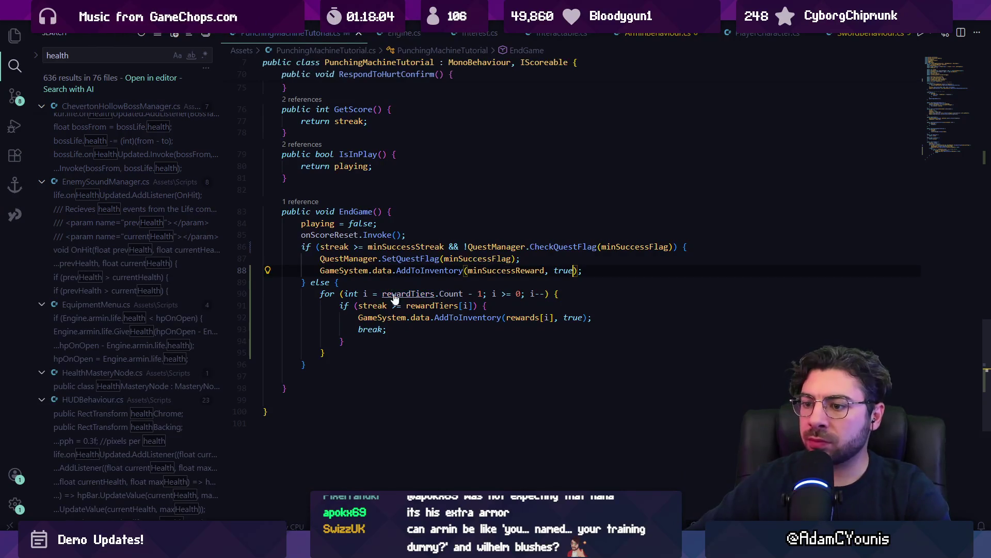
{"action": "key", "text": "alt+Tab"}
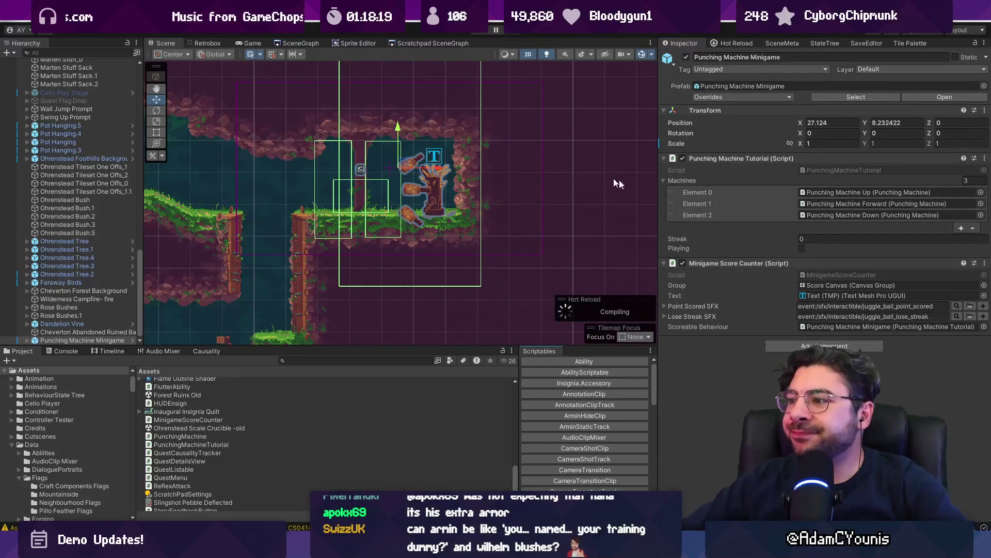
Wait for Hot Reload, toggle the Machines foldout and select another Hierarchy object
{"action": "left_click", "coordinate": [665, 181]}
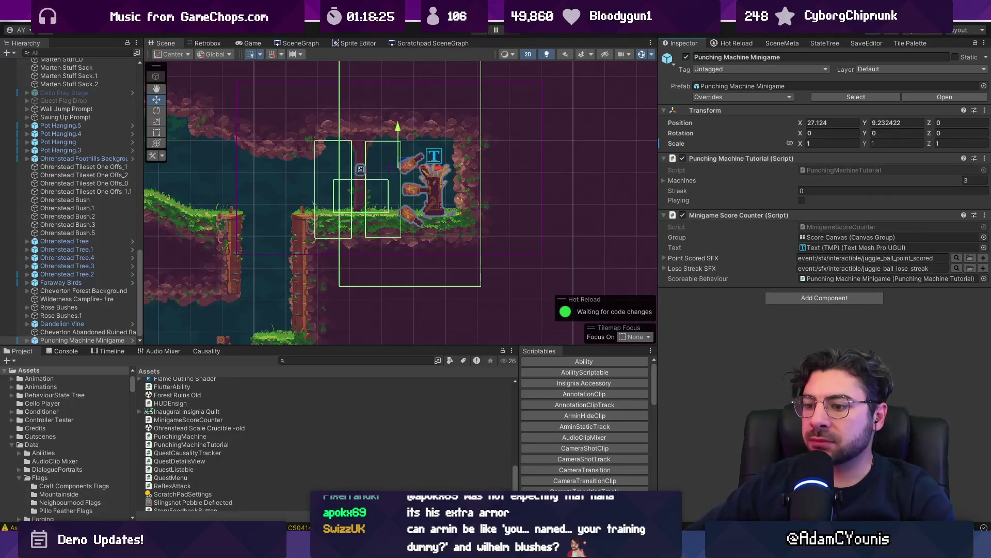
{"action": "key", "text": "alt+Tab"}
{"action": "left_click", "coordinate": [923, 59]}
{"action": "scroll", "coordinate": [436, 241], "scroll_direction": "down", "scroll_amount": 3}
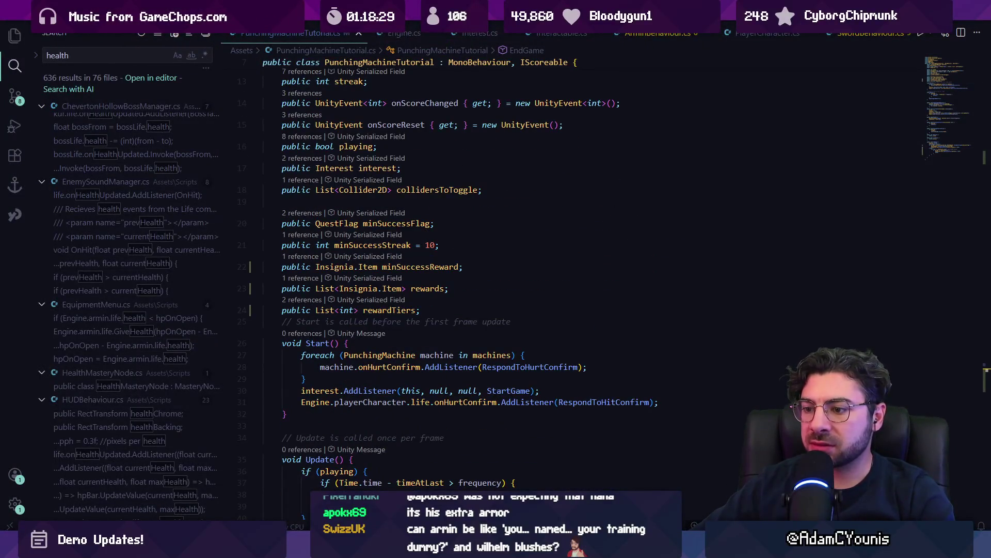
{"action": "key", "text": "alt+Tab"}
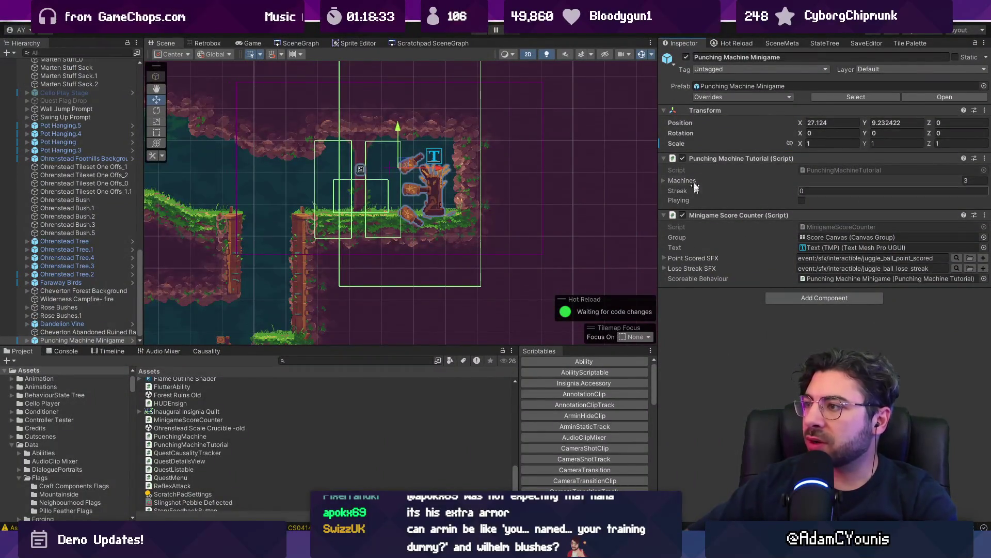
{"action": "left_click", "coordinate": [664, 181]}
{"action": "left_click", "coordinate": [664, 182]}
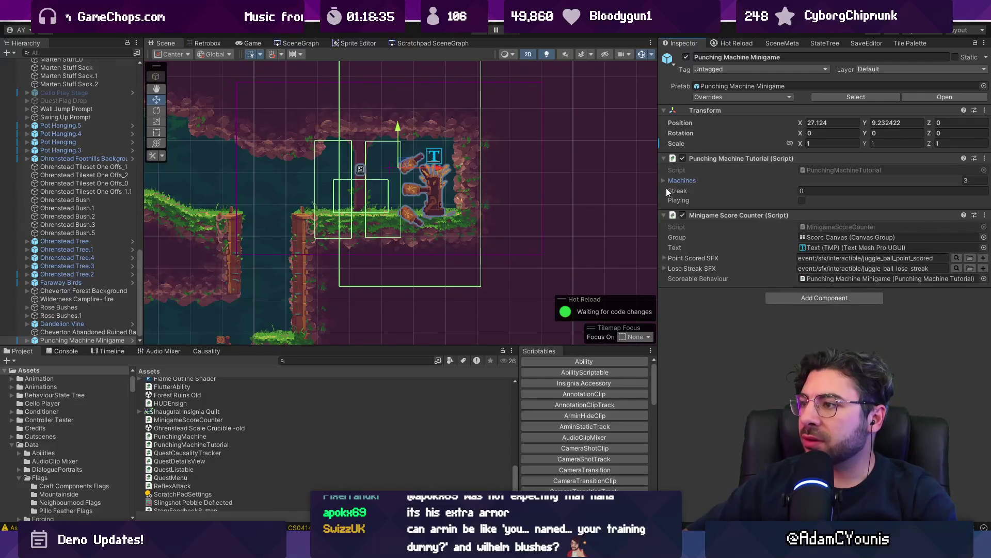
{"action": "left_click", "coordinate": [83, 332]}
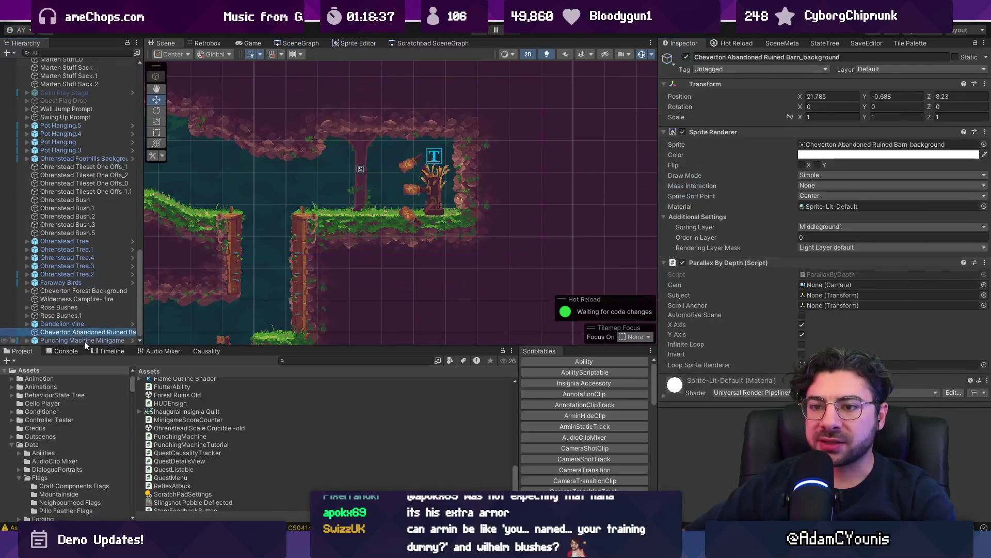
Reselect Punching Machine Minigame, expand Rewards and Reward Tiers, and set Min Success Reward to Ohren Key
{"action": "left_click", "coordinate": [85, 340]}
{"action": "left_click", "coordinate": [688, 298]}
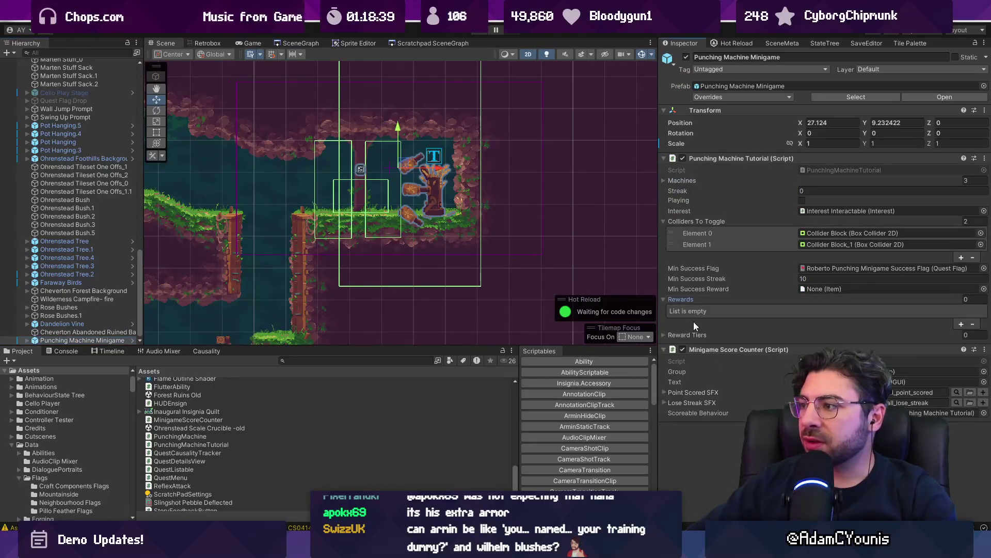
{"action": "left_click", "coordinate": [689, 335]}
{"action": "left_click", "coordinate": [980, 290]}
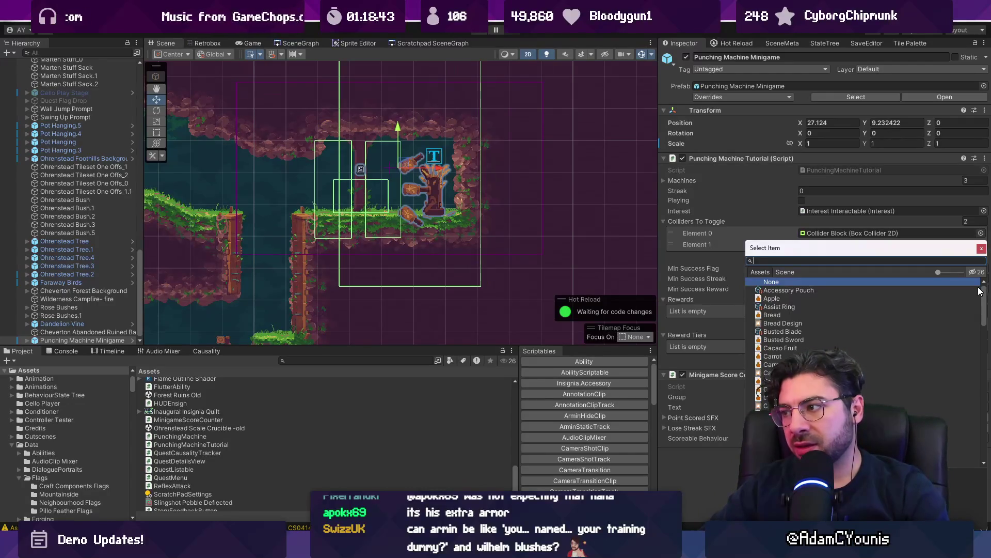
{"action": "type", "text": "ohren key"}
{"action": "double_click", "coordinate": [979, 291]}
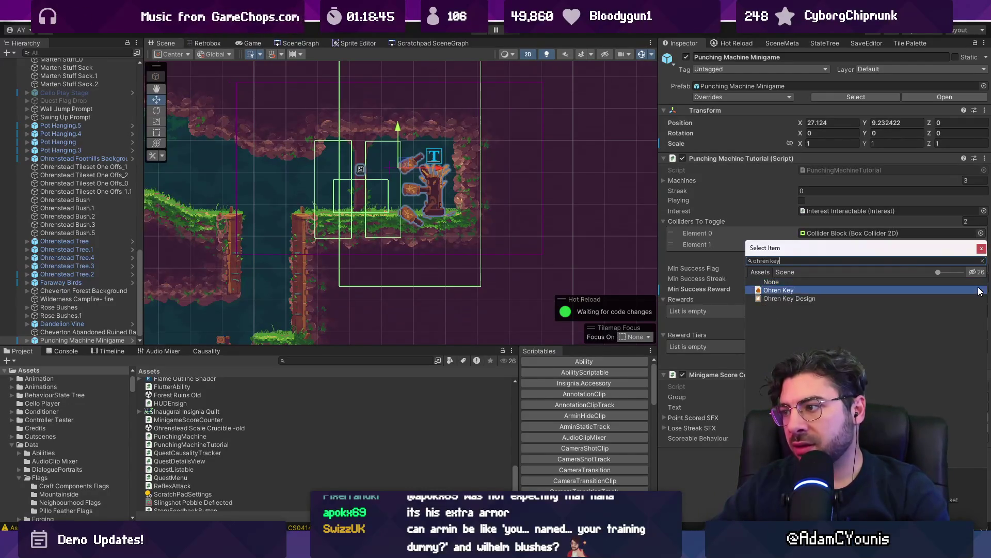
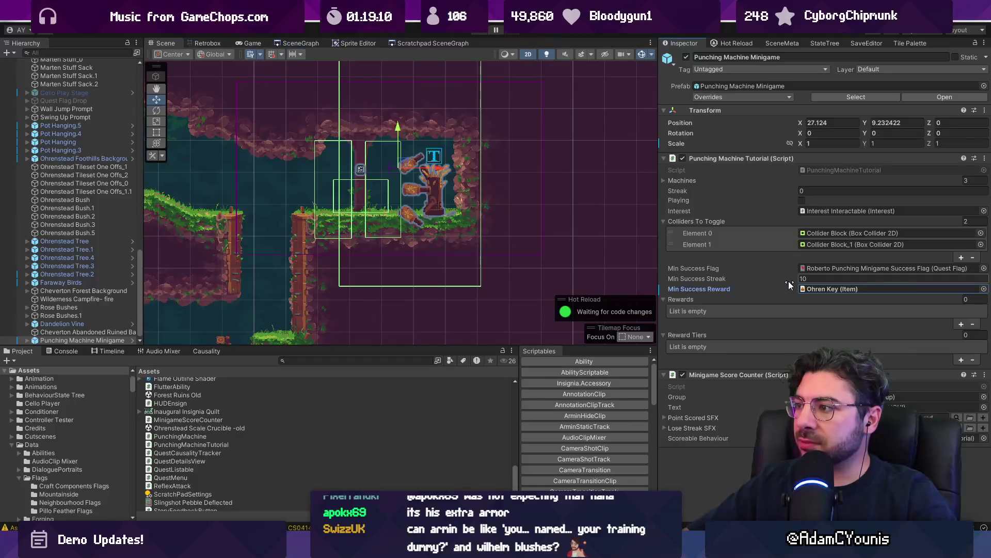
Add three empty entries each to the Rewards and Reward Tiers lists on the punching machine
{"action": "left_click", "coordinate": [961, 323]}
{"action": "left_click", "coordinate": [960, 358]}
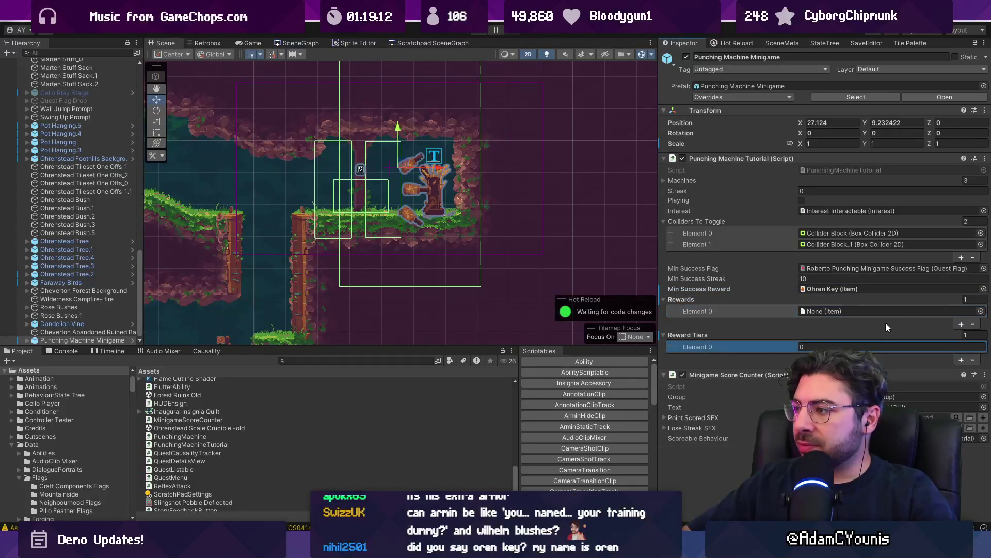
{"action": "left_click", "coordinate": [961, 359]}
{"action": "left_click", "coordinate": [961, 323]}
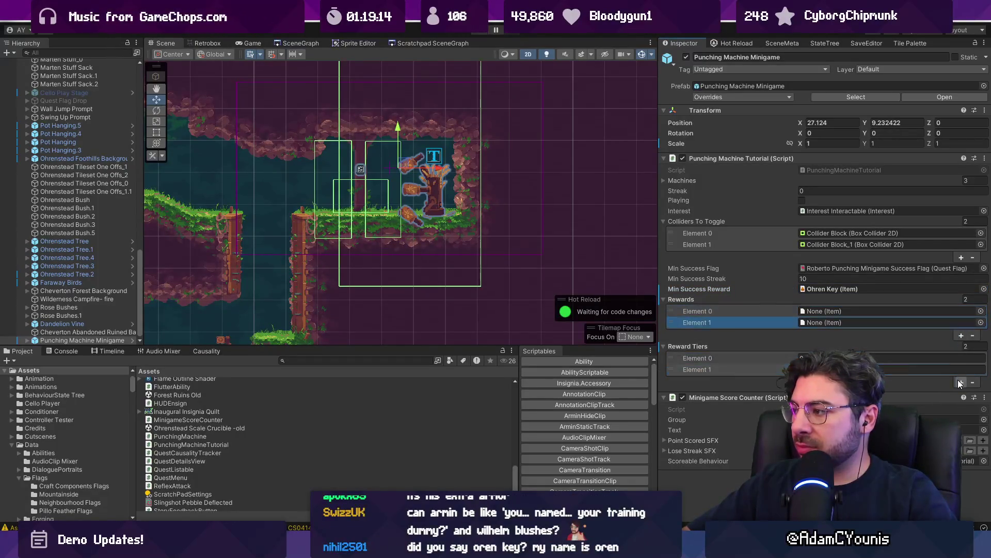
{"action": "left_click", "coordinate": [960, 383]}
{"action": "left_click", "coordinate": [961, 335]}
{"action": "left_click", "coordinate": [980, 315]}
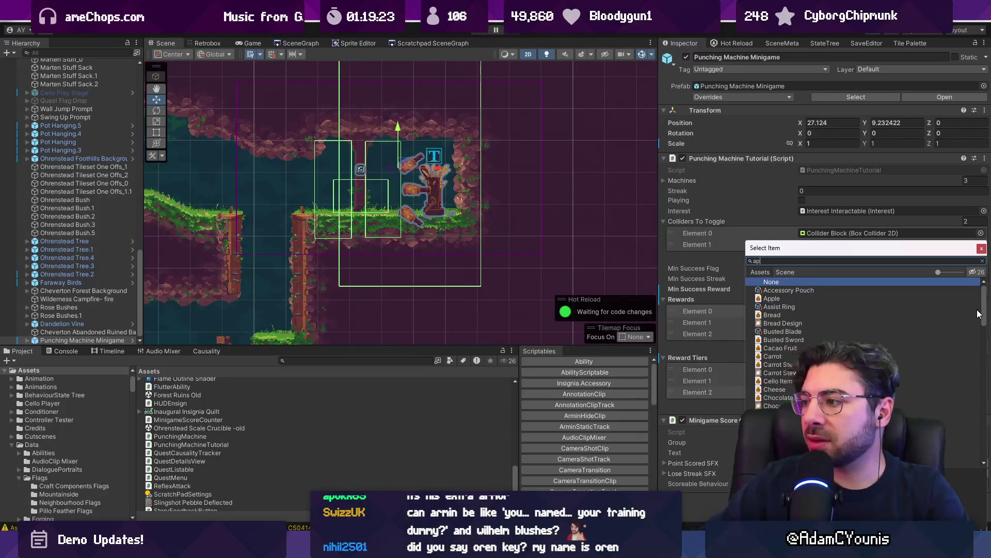
Assign Apple and Chocolate Bar as the first two rewards
{"action": "type", "text": "apple"}
{"action": "key", "text": "Down"}
{"action": "key", "text": "Return"}
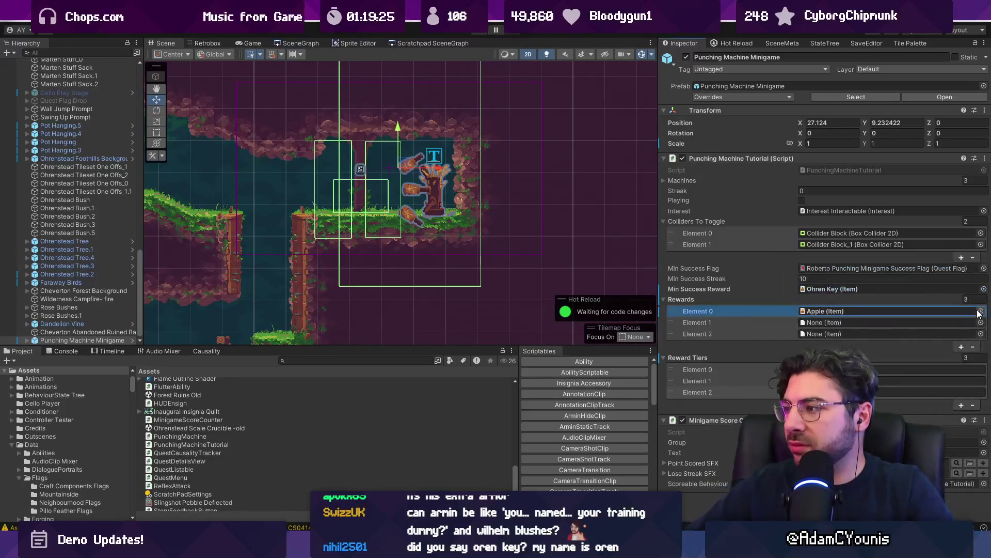
{"action": "key", "text": "Return"}
{"action": "type", "text": "ch"}
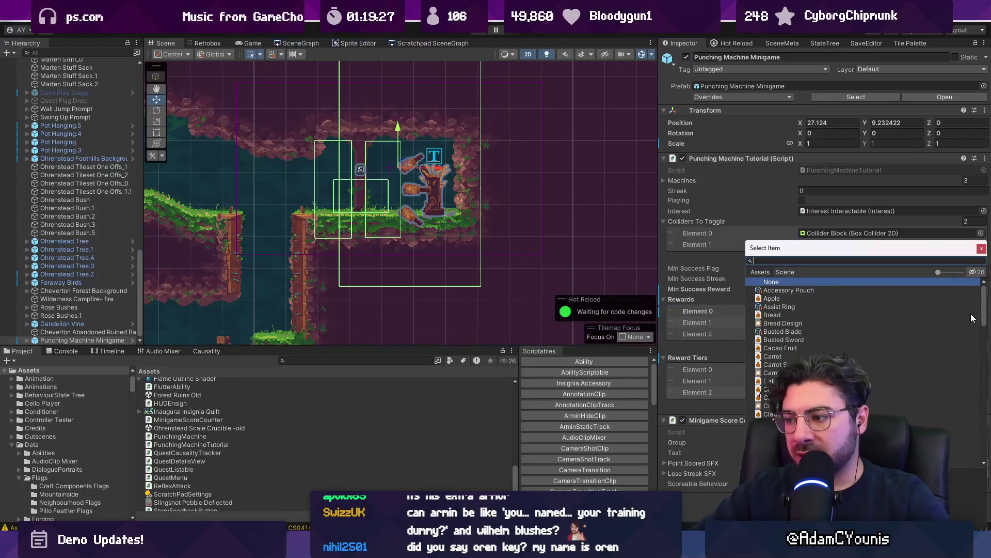
{"action": "type", "text": "ocolate"}
{"action": "key", "text": "Down"}
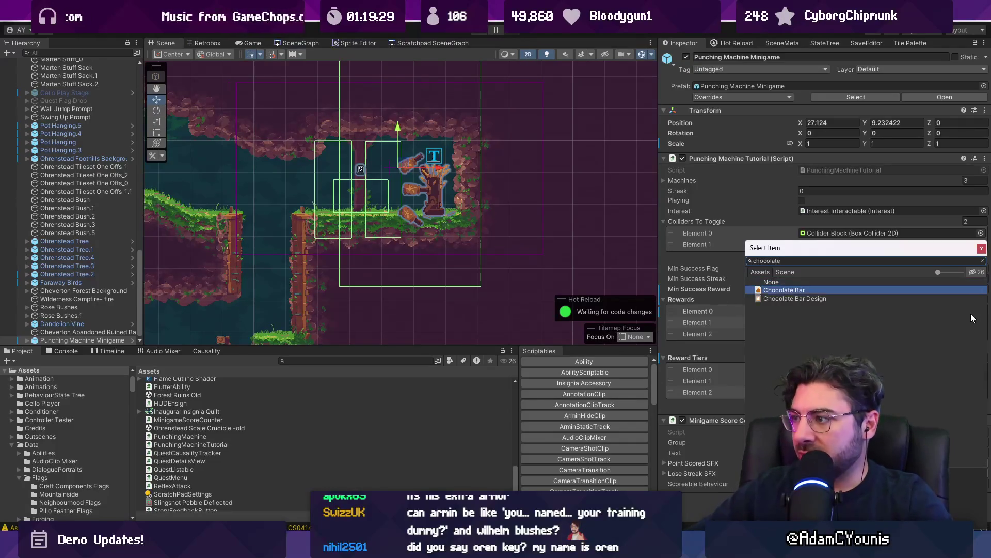
{"action": "key", "text": "Return"}
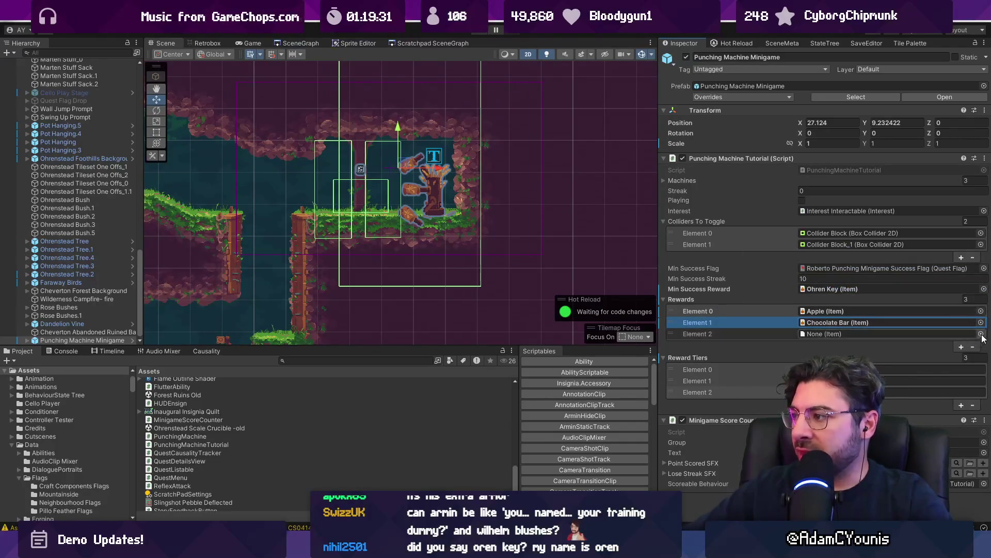
Search the Design items and pick Glazed Loaf Design as the third reward
{"action": "left_click", "coordinate": [981, 334]}
{"action": "type", "text": "dei"}
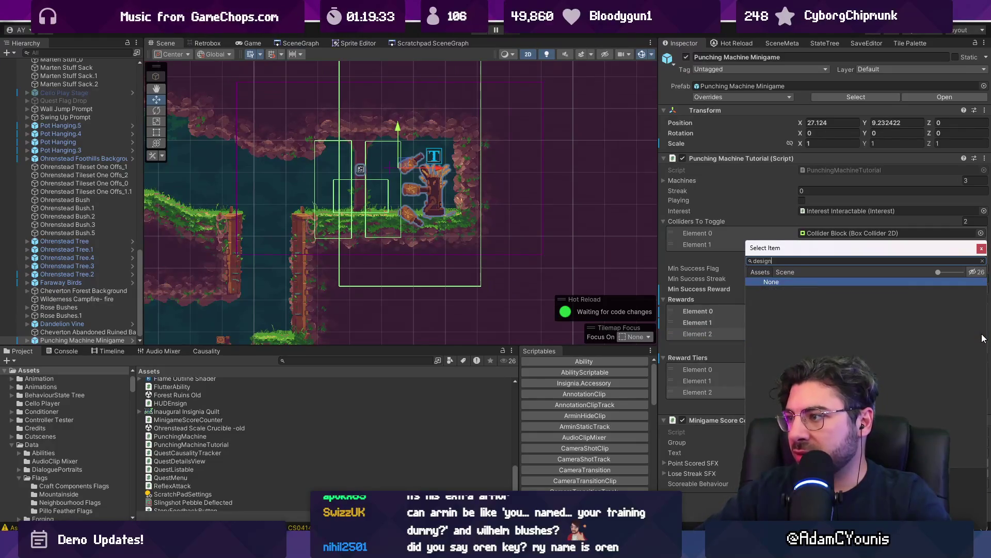
{"action": "key", "text": "Down"}
{"action": "key", "text": "Down"}
{"action": "key", "text": "Down"}
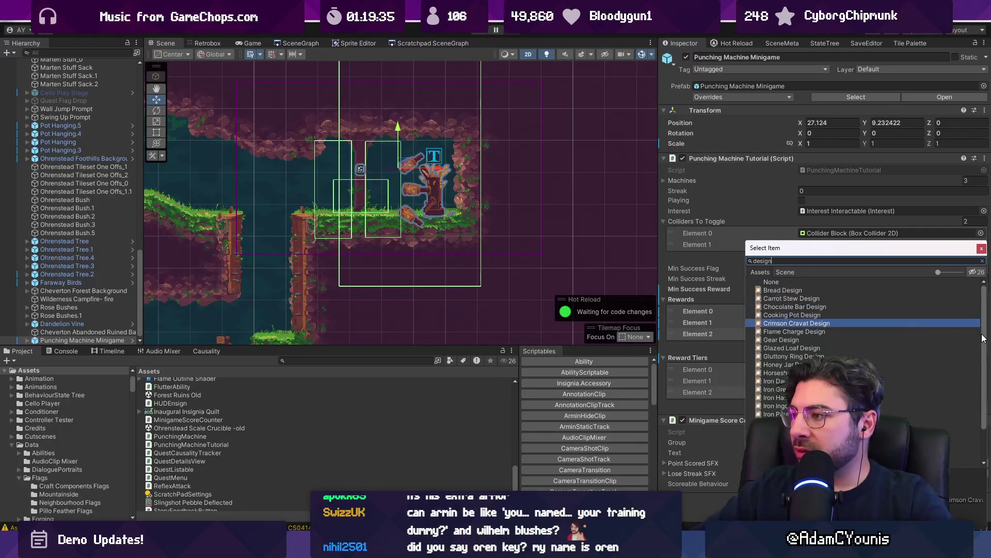
{"action": "key", "text": "Down"}
{"action": "key", "text": "Down"}
{"action": "key", "text": "Down"}
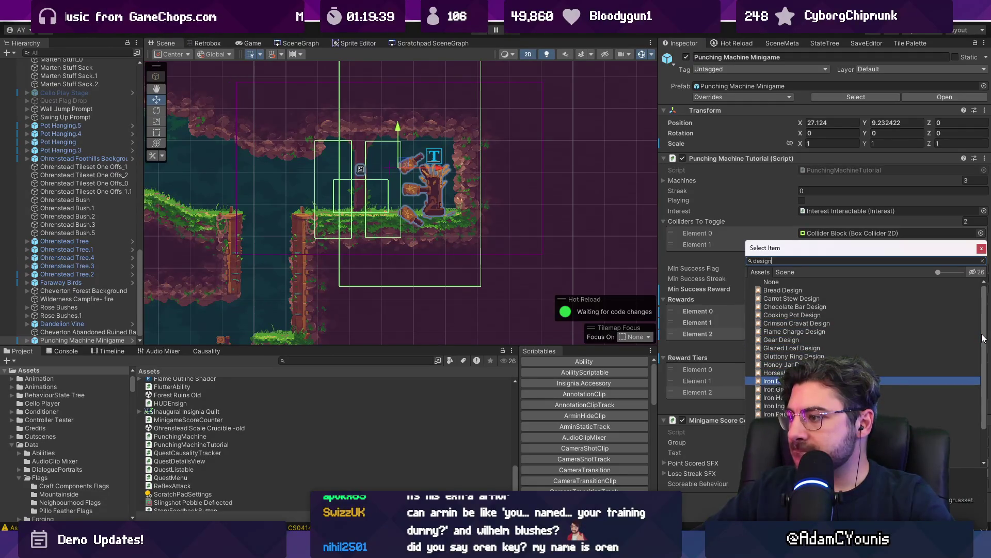
{"action": "key", "text": "Down"}
{"action": "key", "text": "Down"}
{"action": "key", "text": "Down"}
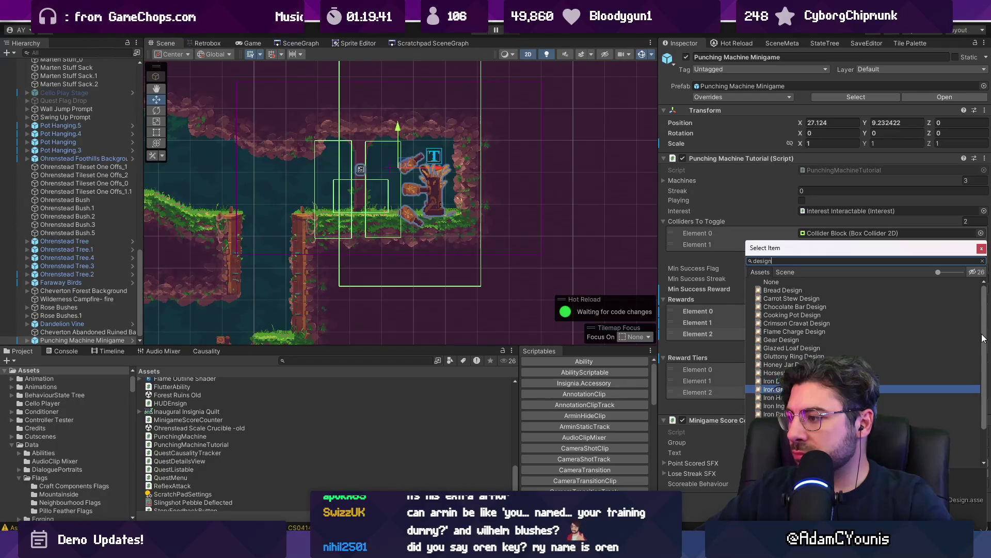
{"action": "key", "text": "Down"}
{"action": "key", "text": "Down"}
{"action": "key", "text": "Down"}
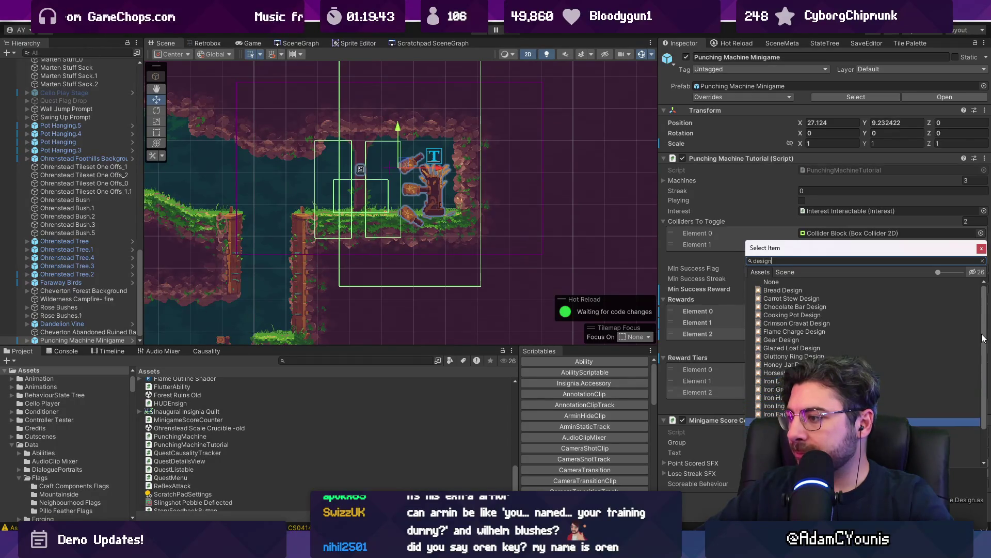
{"action": "key", "text": "Down"}
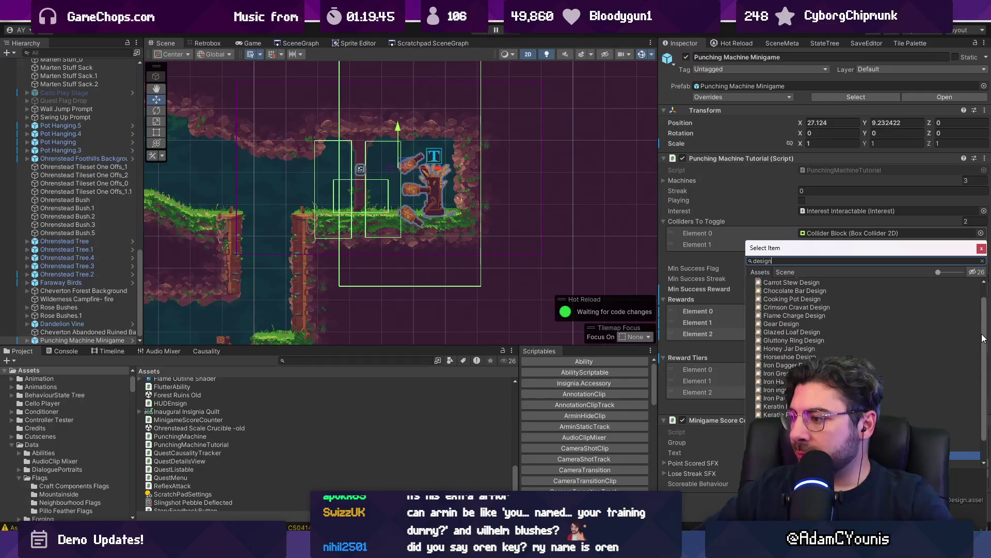
{"action": "key", "text": "Down"}
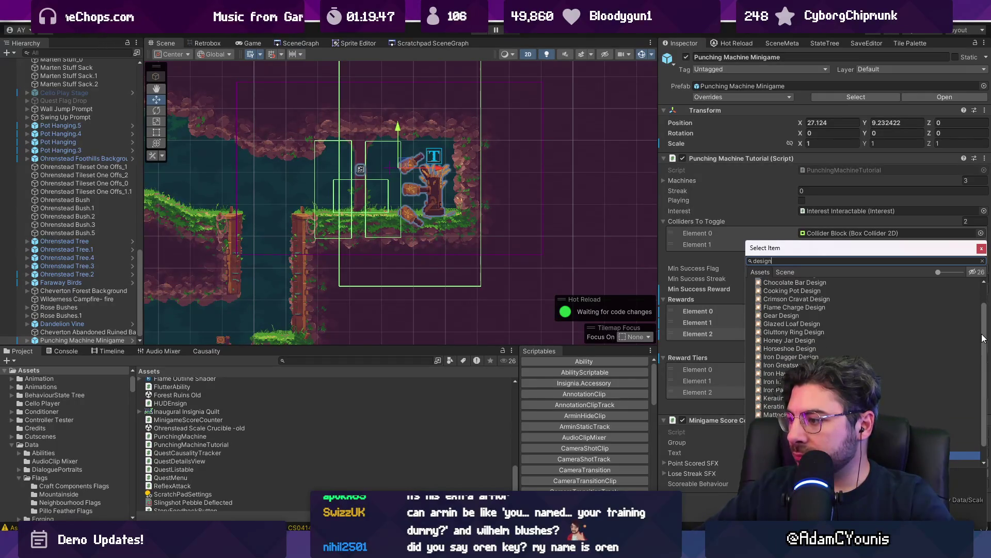
{"action": "key", "text": "Down"}
{"action": "key", "text": "Down"}
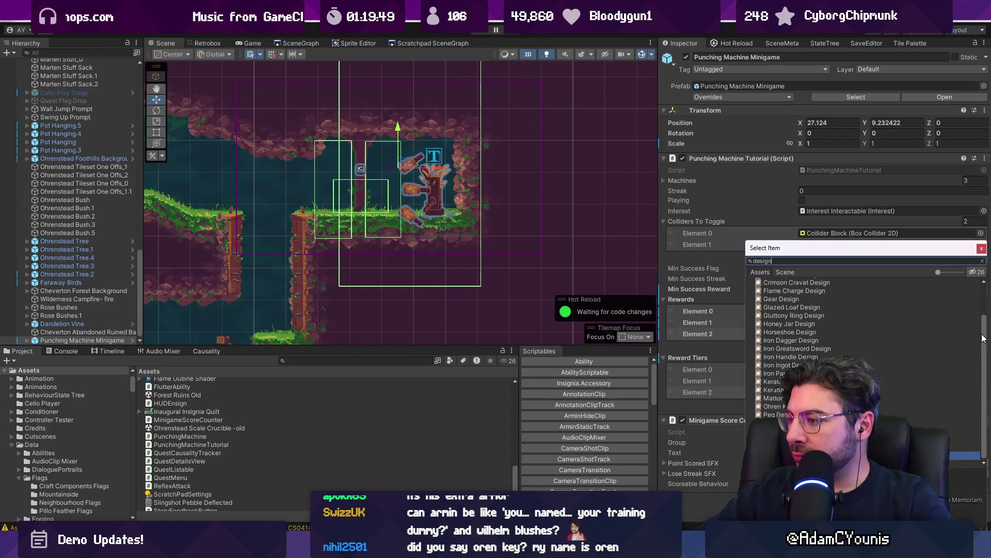
{"action": "key", "text": "Up"}
{"action": "key", "text": "Up"}
{"action": "key", "text": "Up"}
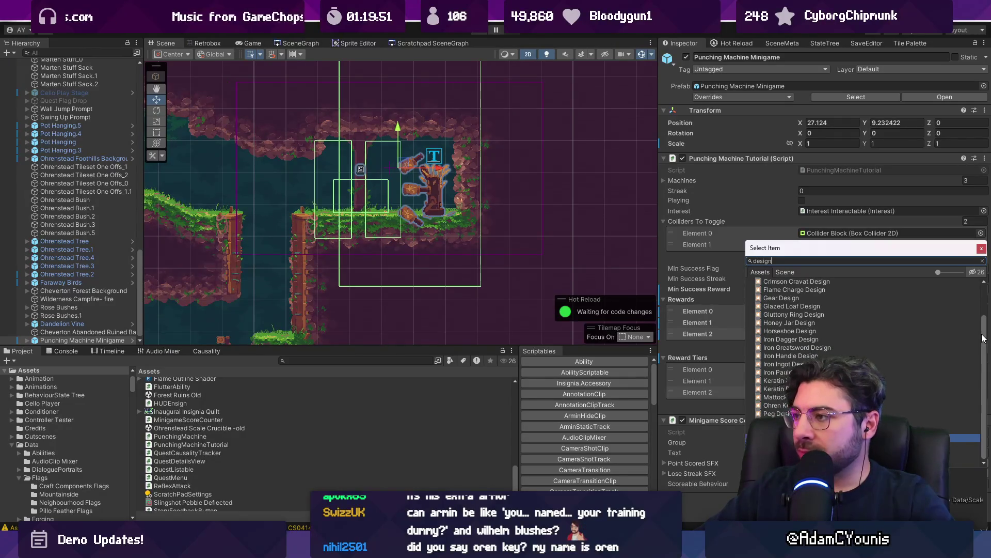
{"action": "key", "text": "Up"}
{"action": "key", "text": "Up"}
{"action": "key", "text": "Up"}
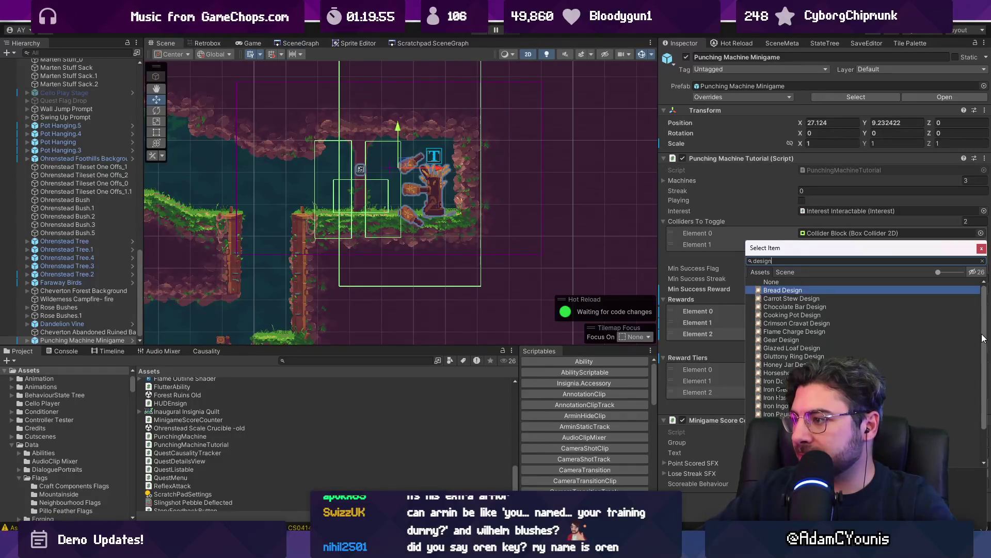
{"action": "key", "text": "Down"}
{"action": "key", "text": "Down"}
{"action": "key", "text": "Down"}
{"action": "key", "text": "Return"}
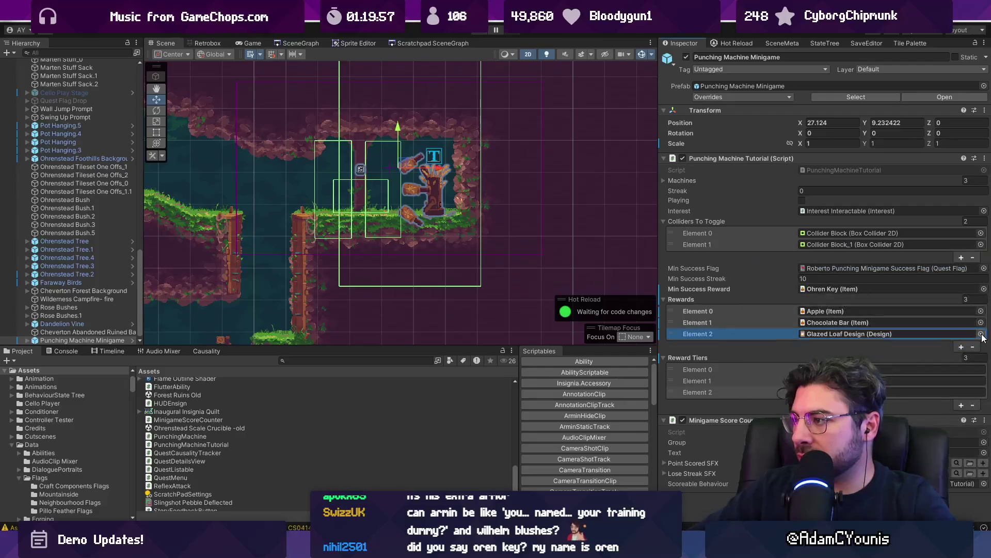
{"action": "left_click", "coordinate": [870, 369]}
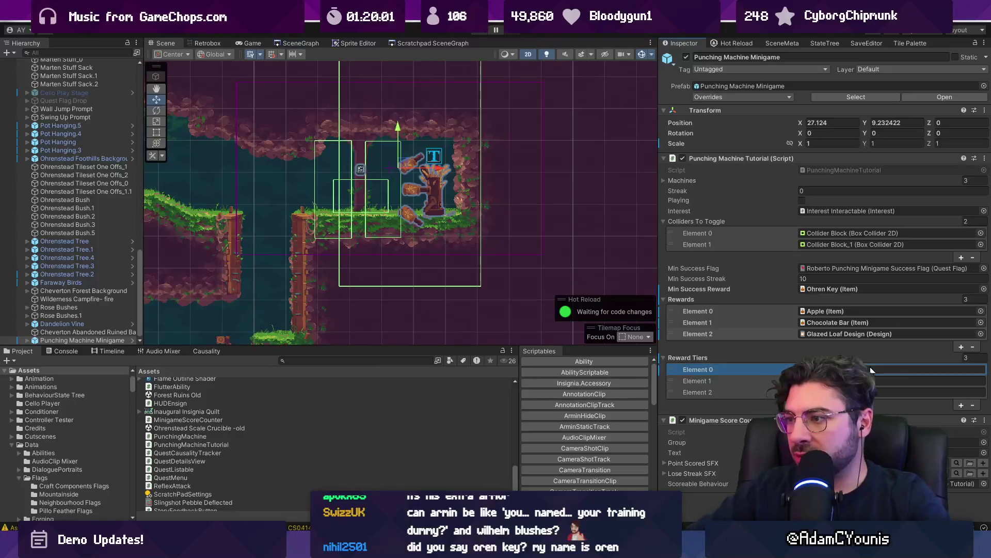
Check the three Reward Tiers fields and apply all overrides to the Punching Machine Minigame prefab
{"action": "left_click", "coordinate": [870, 380]}
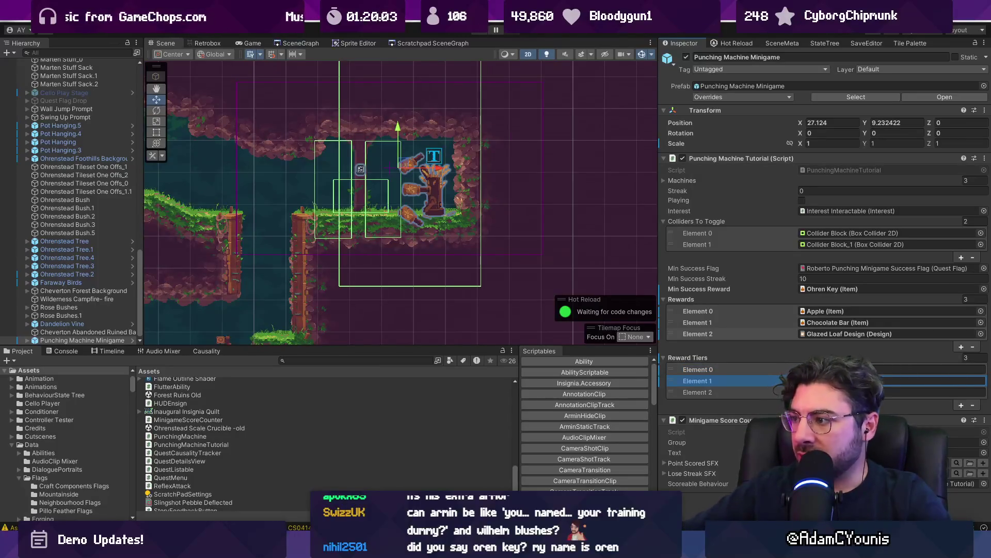
{"action": "left_click", "coordinate": [870, 392]}
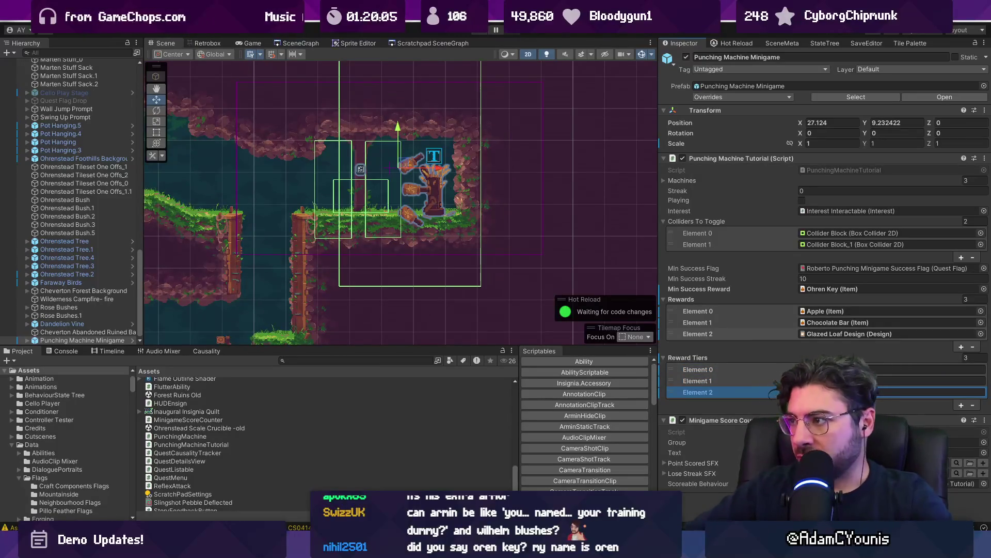
{"action": "left_click", "coordinate": [747, 97]}
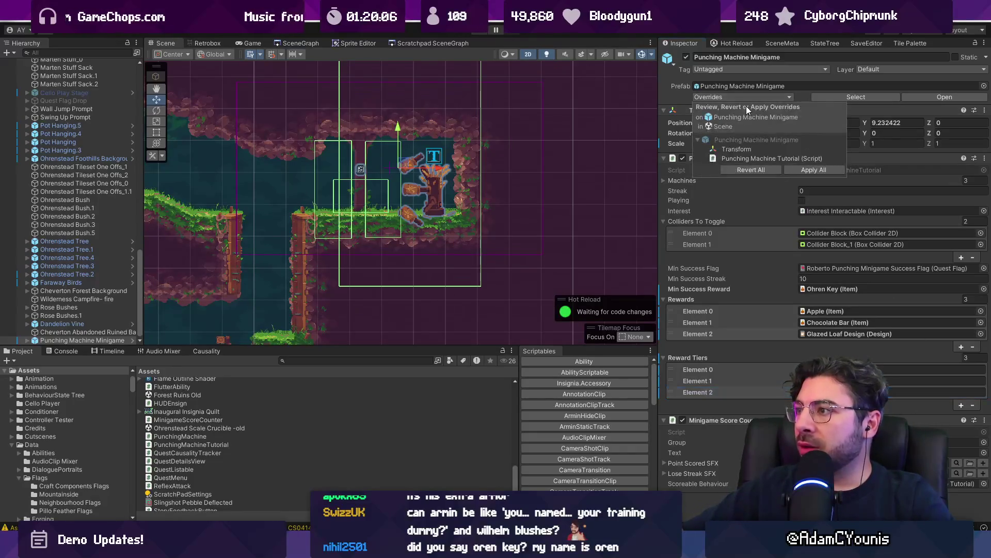
{"action": "left_click", "coordinate": [792, 170]}
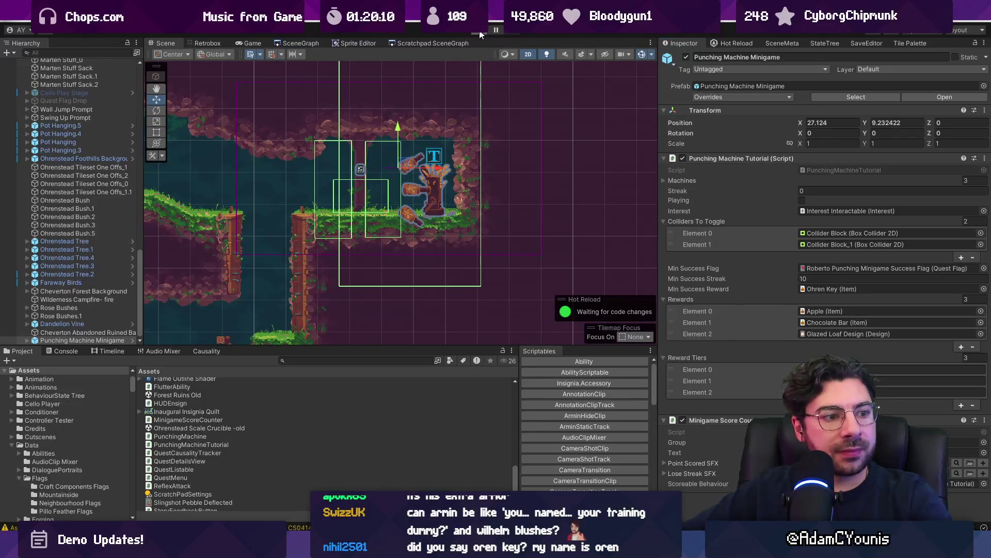
{"action": "key", "text": "shift+space"}
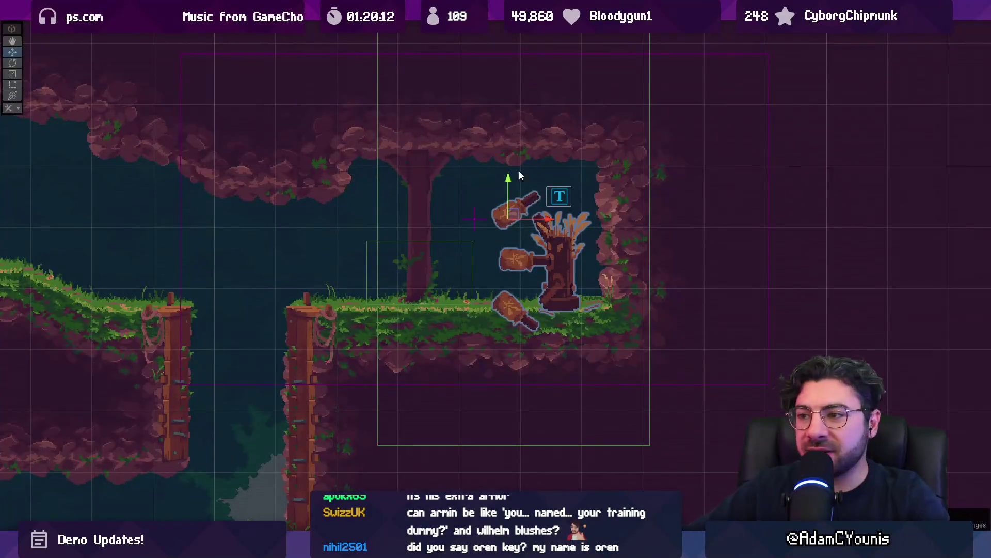
{"action": "key", "text": "ctrl+p"}
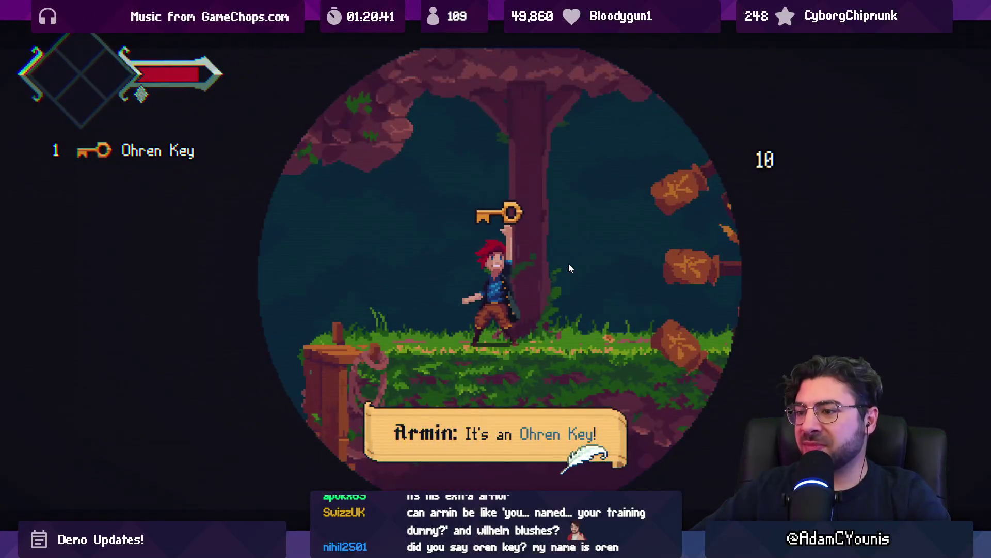
{"action": "key", "text": "s"}
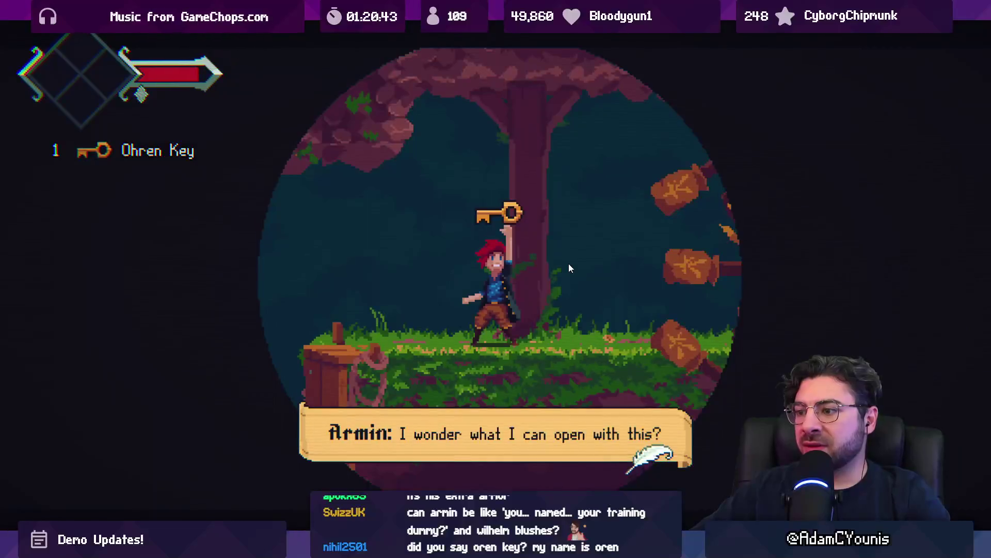
{"action": "key", "text": "s"}
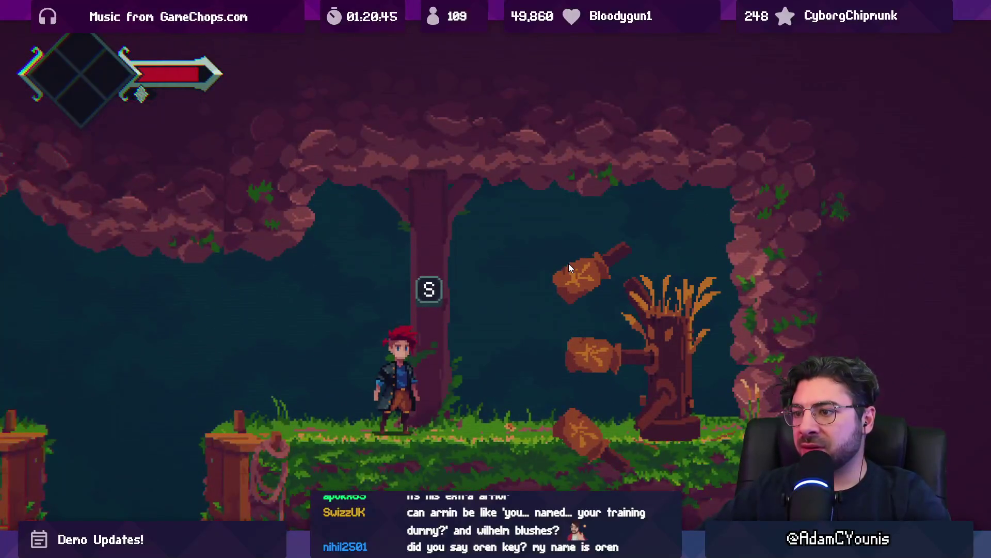
{"action": "key", "text": "space"}
{"action": "key", "text": "Right"}
{"action": "key", "text": "Left"}
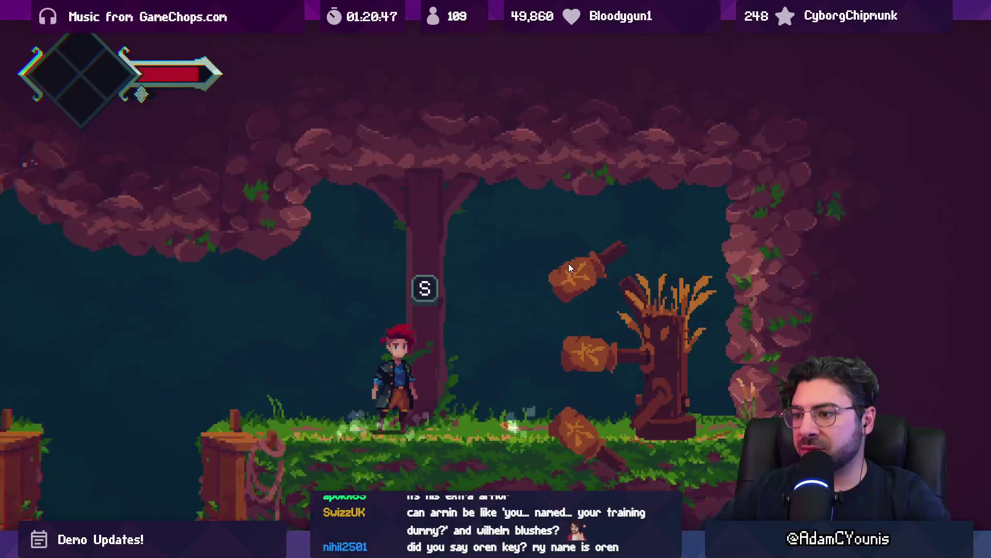
{"action": "key", "text": "shift+space"}
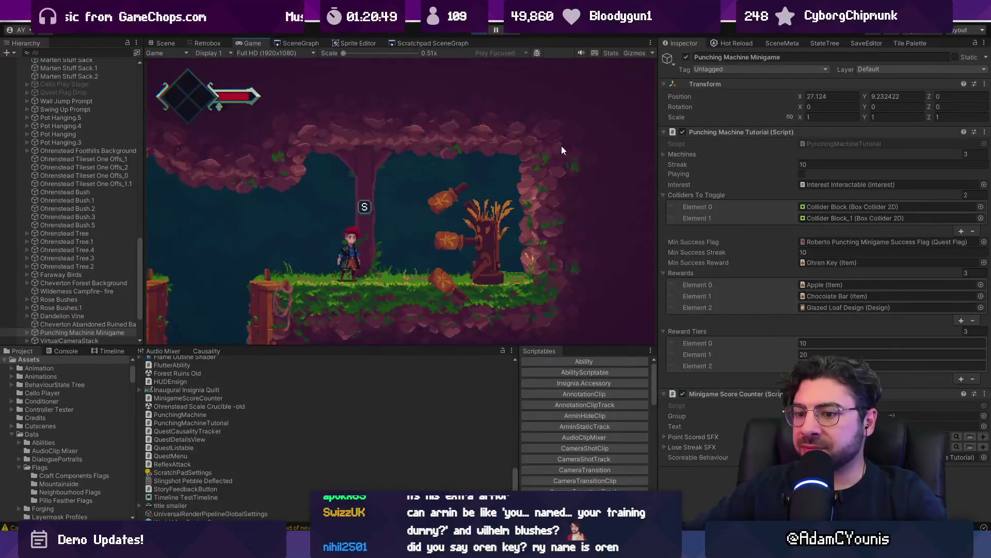
{"action": "left_click", "coordinate": [481, 31]}
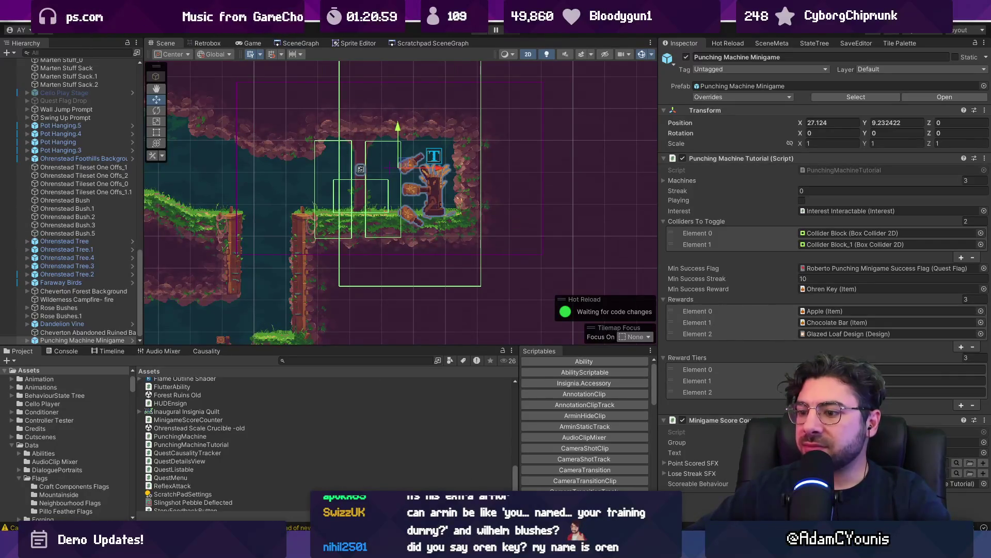
Review the EndGame reward loop in PunchingMachineTutorial.cs, then return to the Unity Editor
{"action": "key", "text": "alt+Tab"}
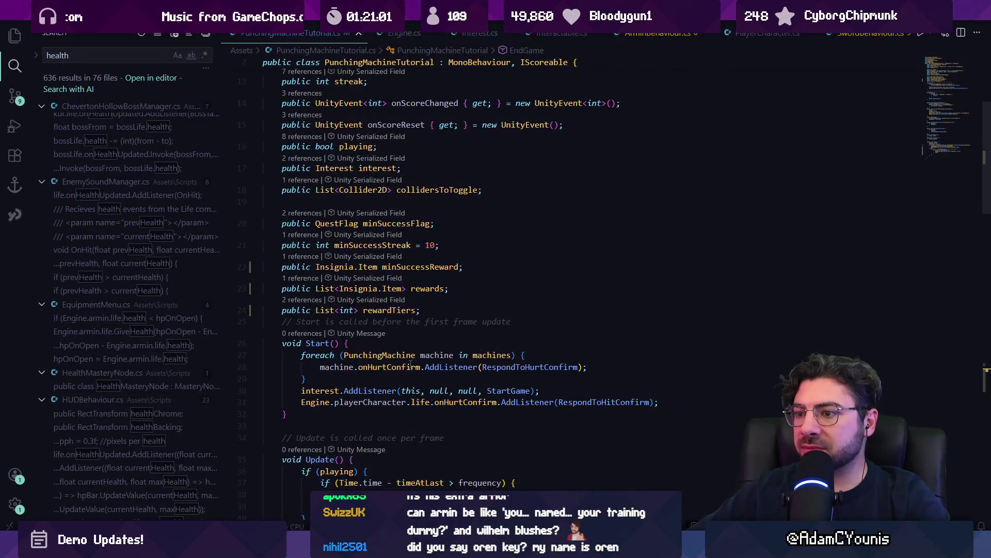
{"action": "scroll", "coordinate": [411, 365], "scroll_direction": "down", "scroll_amount": 15}
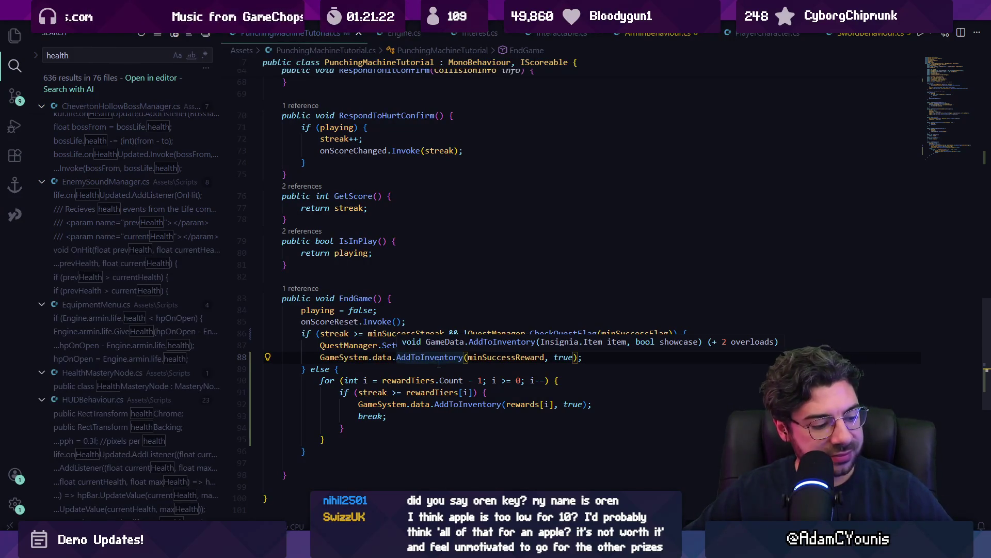
{"action": "key", "text": "Escape"}
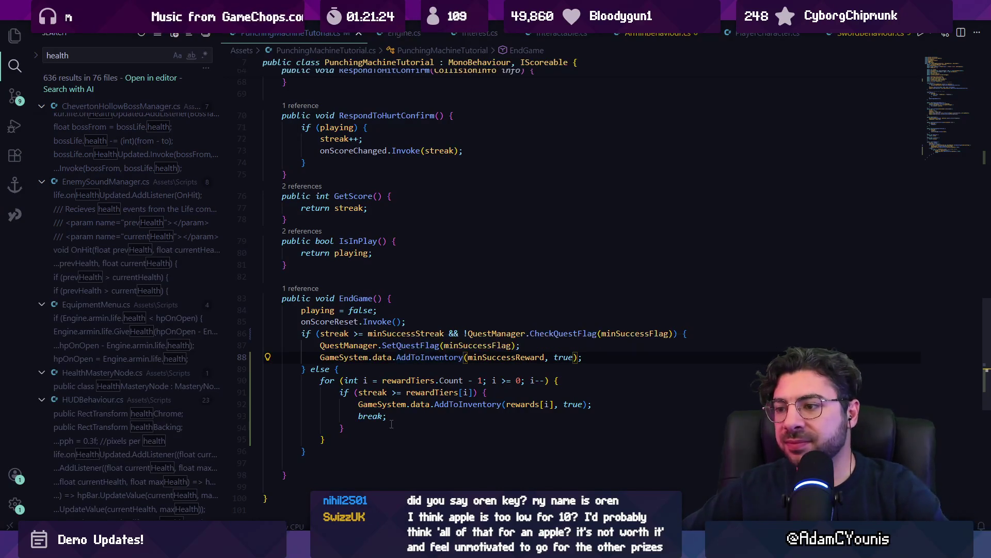
{"action": "key", "text": "Down"}
{"action": "key", "text": "Down"}
{"action": "key", "text": "Down"}
{"action": "key", "text": "alt+Tab"}
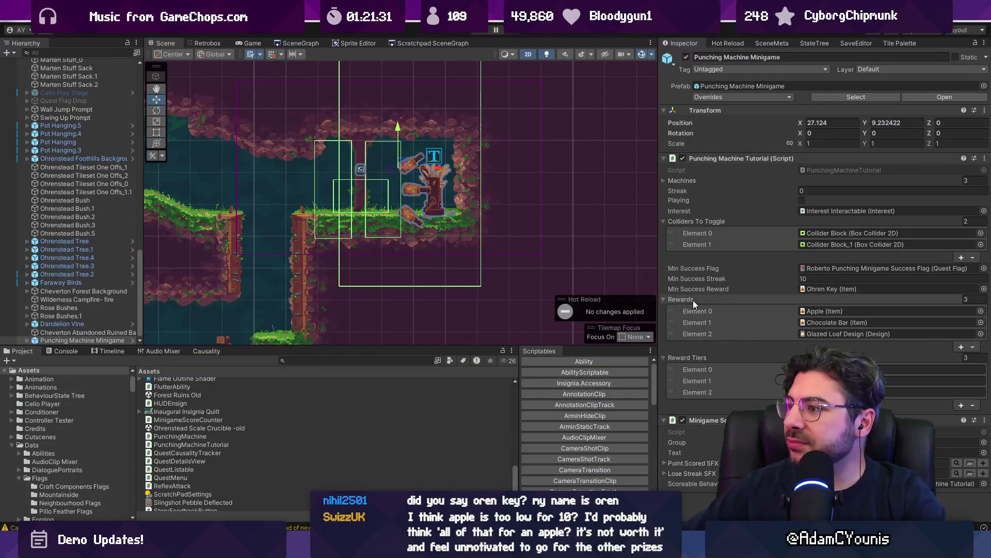
Frame the punching machine and collapse the Colliders To Toggle, Rewards and Reward Tiers lists
{"action": "scroll", "coordinate": [490, 146], "scroll_direction": "down", "scroll_amount": 2}
{"action": "left_click_drag", "start_coordinate": [404, 157], "coordinate": [524, 140]}
{"action": "scroll", "coordinate": [524, 140], "scroll_direction": "down", "scroll_amount": 3}
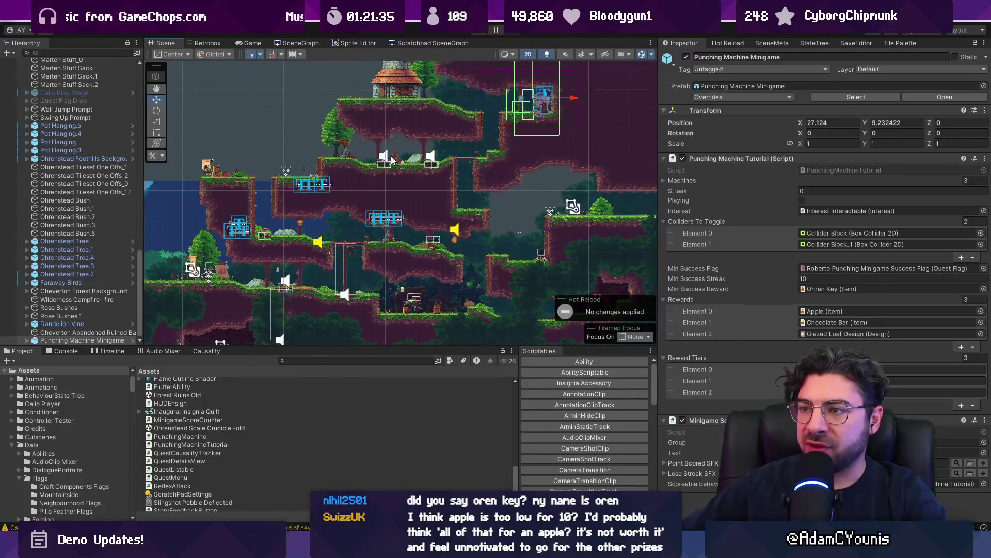
{"action": "scroll", "coordinate": [511, 103], "scroll_direction": "up", "scroll_amount": 3}
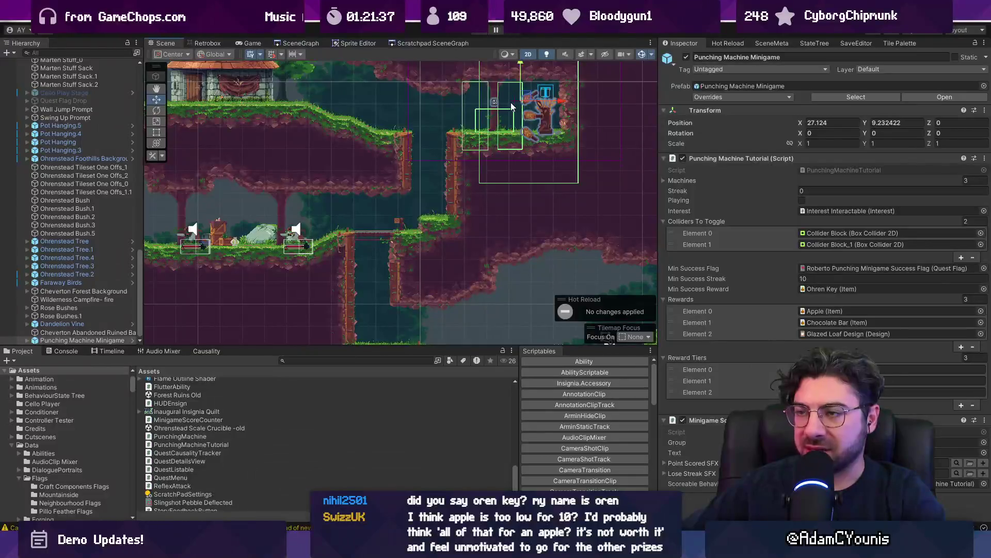
{"action": "scroll", "coordinate": [522, 101], "scroll_direction": "up", "scroll_amount": 2}
{"action": "left_click_drag", "start_coordinate": [521, 101], "coordinate": [459, 150]}
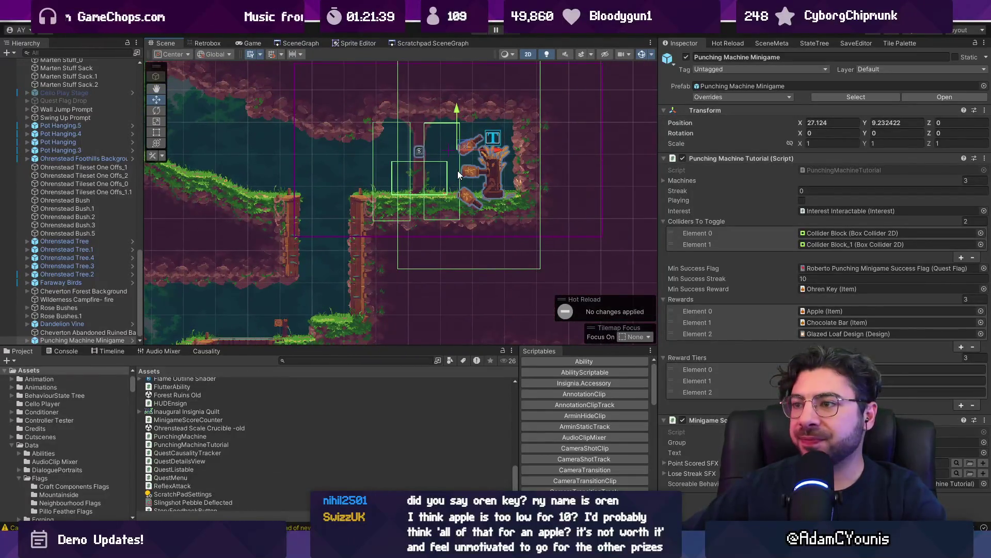
{"action": "left_click", "coordinate": [679, 221]}
{"action": "left_click", "coordinate": [677, 262]}
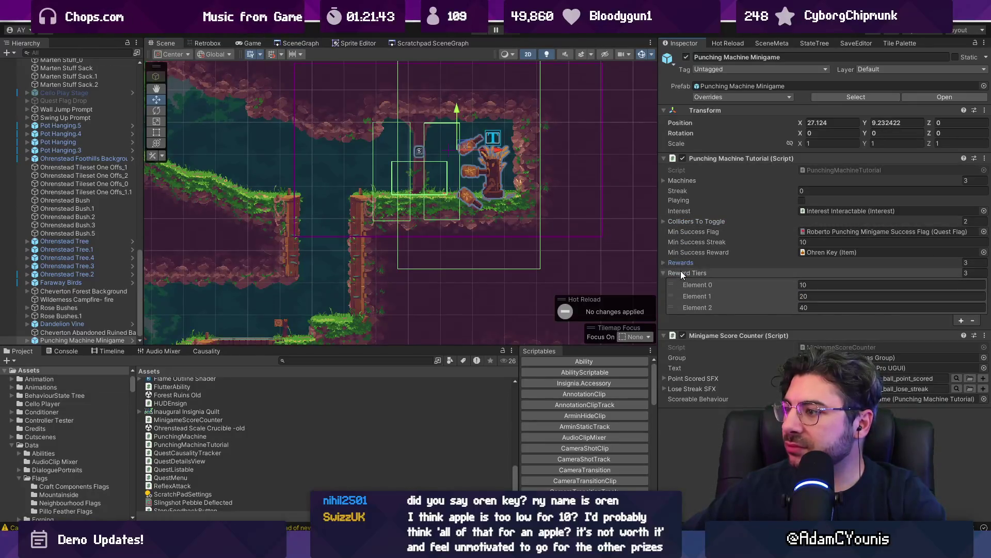
{"action": "left_click", "coordinate": [681, 272]}
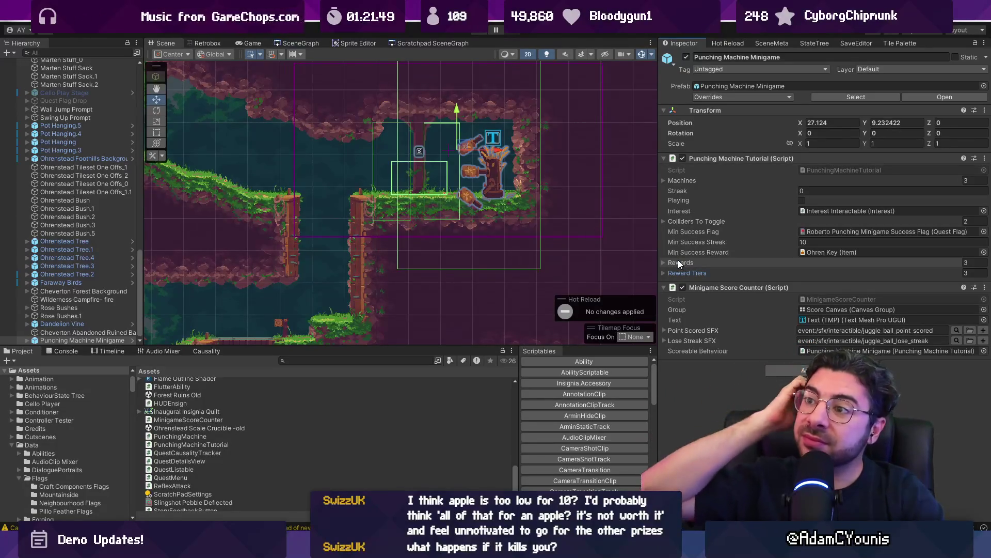
Recentre the Scene view on the machine and bring Visual Studio Code back
{"action": "scroll", "coordinate": [471, 150], "scroll_direction": "up", "scroll_amount": 5}
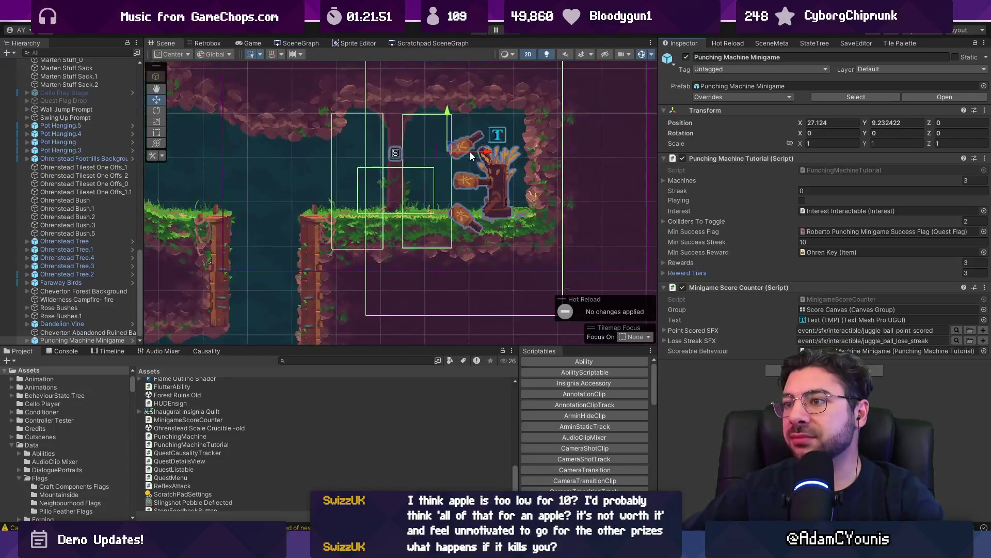
{"action": "left_click_drag", "start_coordinate": [468, 139], "coordinate": [452, 175]}
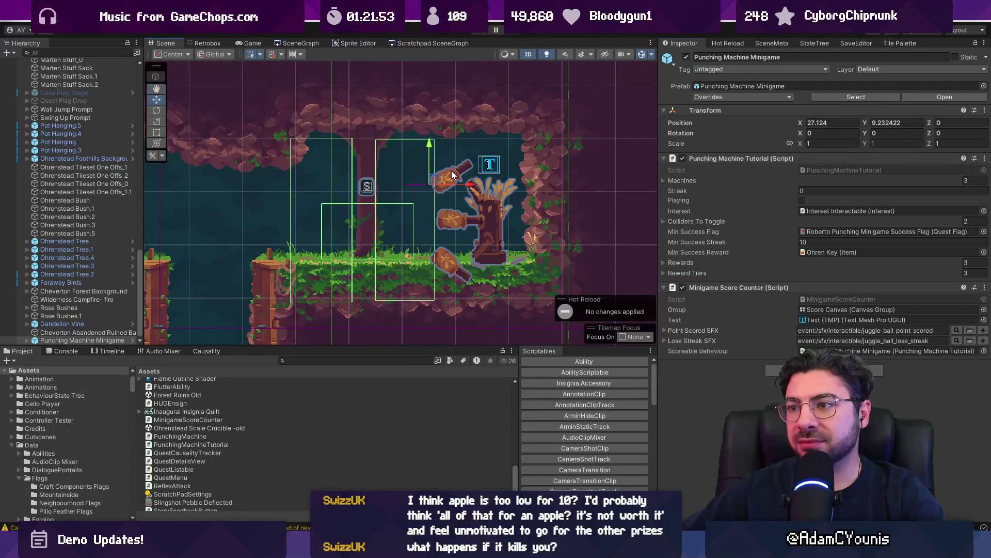
{"action": "scroll", "coordinate": [453, 176], "scroll_direction": "down", "scroll_amount": 1}
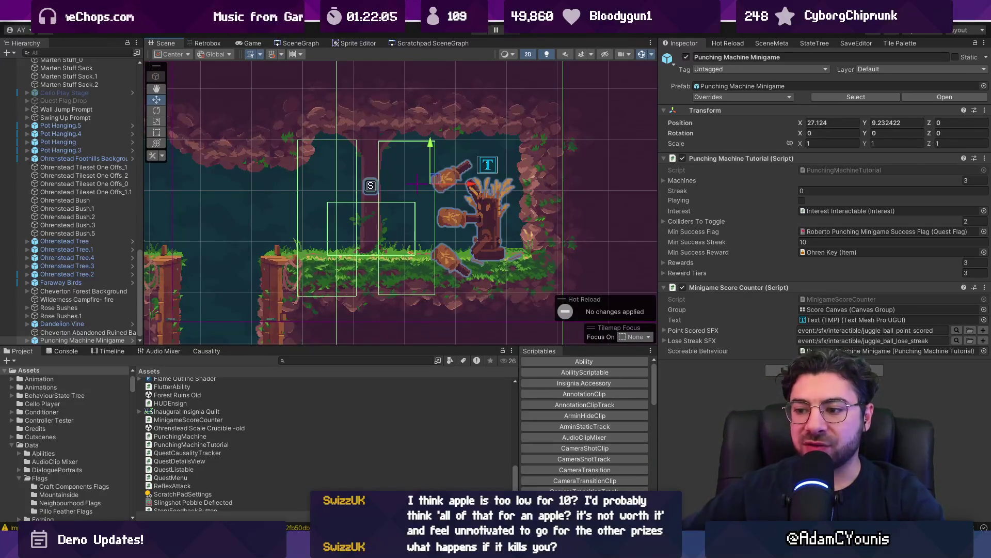
{"action": "mouse_move", "coordinate": [360, 549]}
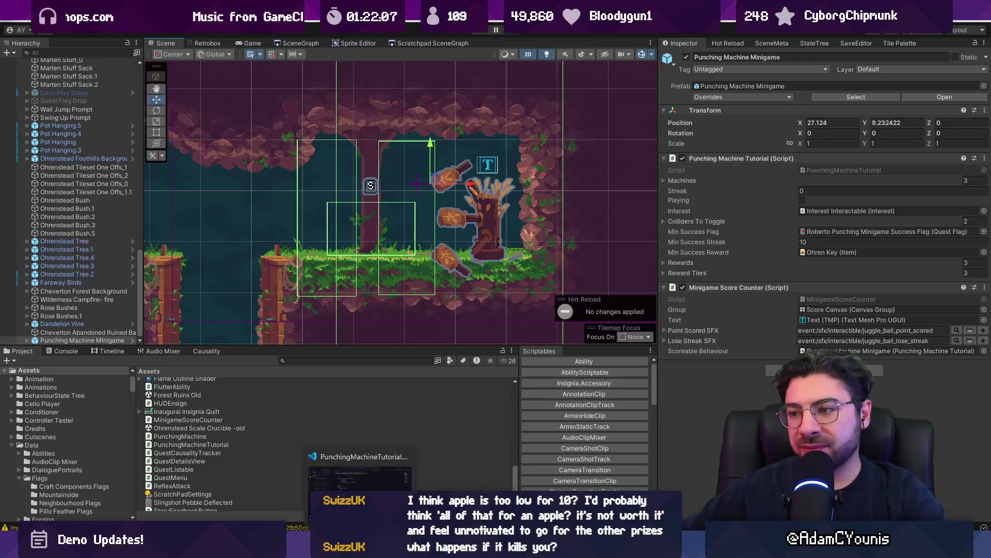
{"action": "left_click", "coordinate": [360, 478]}
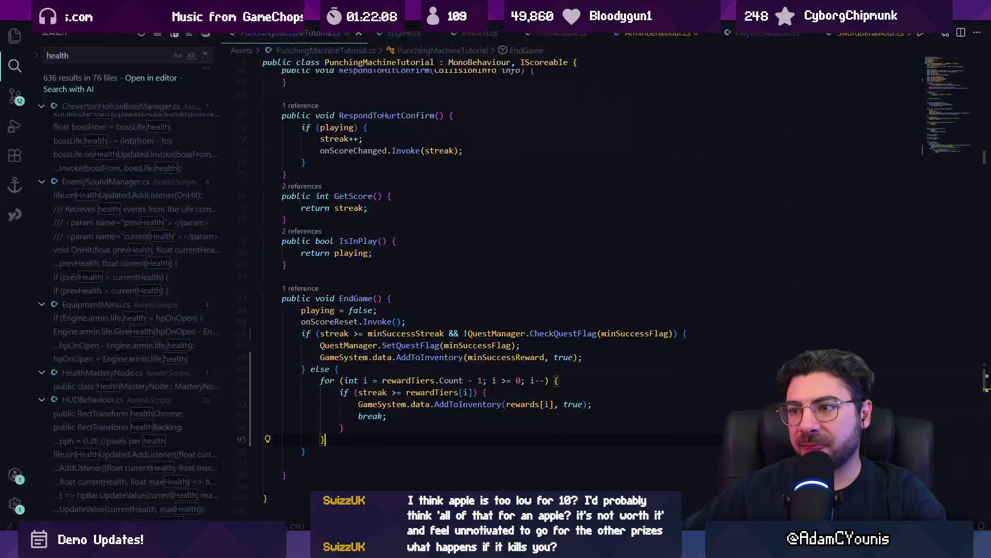
Search 'heal' to locate the GiveHealth call in StartGame, comparing it against Unity
{"action": "key", "text": "ctrl+f"}
{"action": "type", "text": "heal"}
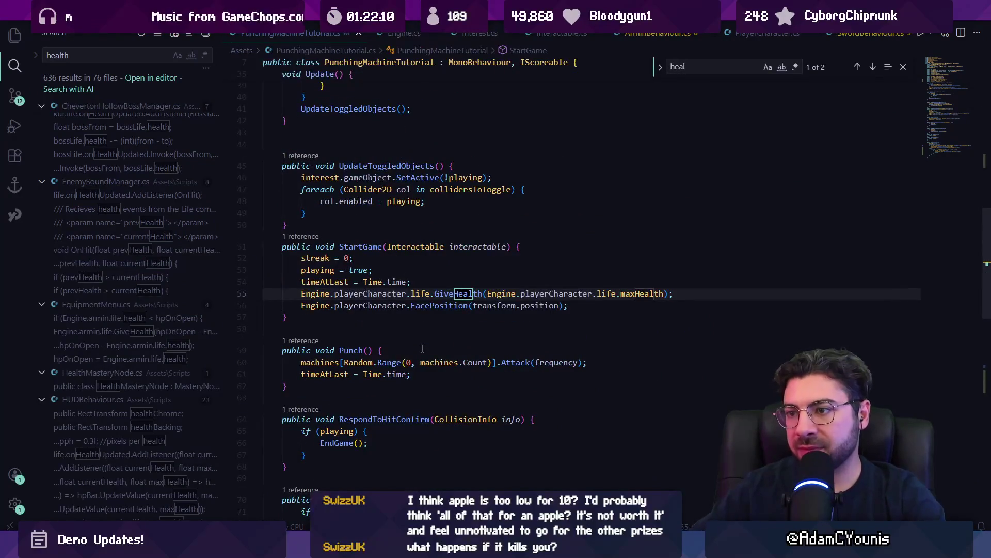
{"action": "key", "text": "Escape"}
{"action": "key", "text": "alt+Tab"}
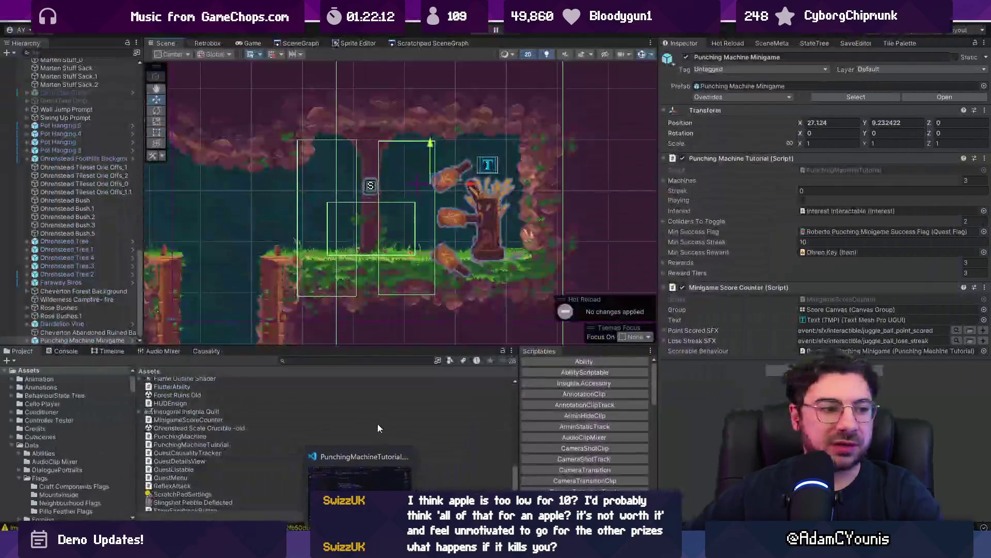
{"action": "scroll", "coordinate": [364, 241], "scroll_direction": "down", "scroll_amount": 2}
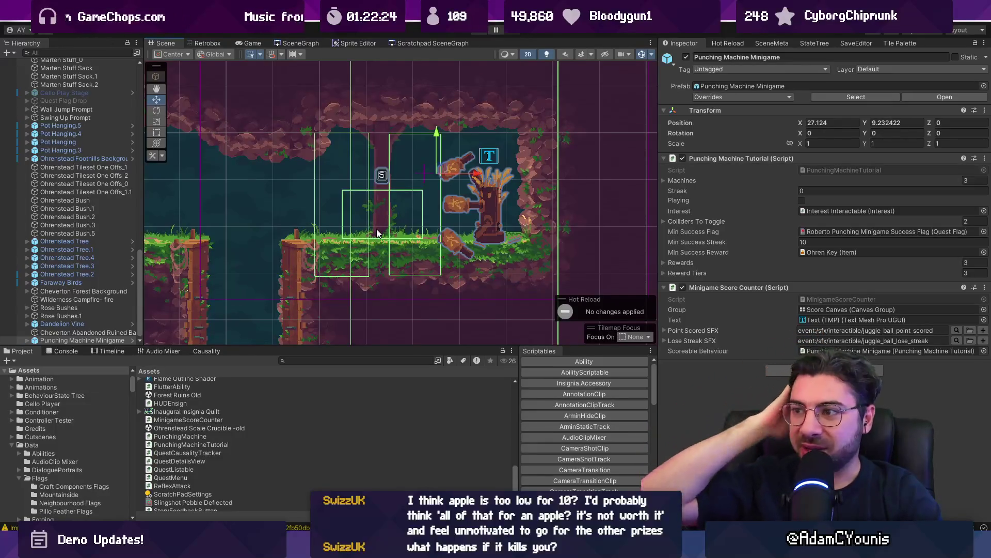
{"action": "key", "text": "alt+Tab"}
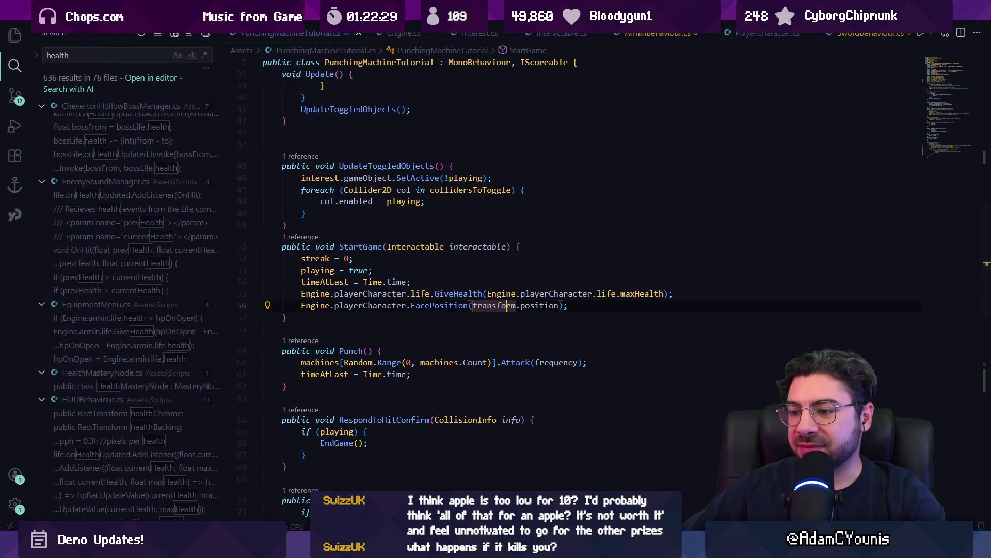
{"action": "key", "text": "alt+Tab"}
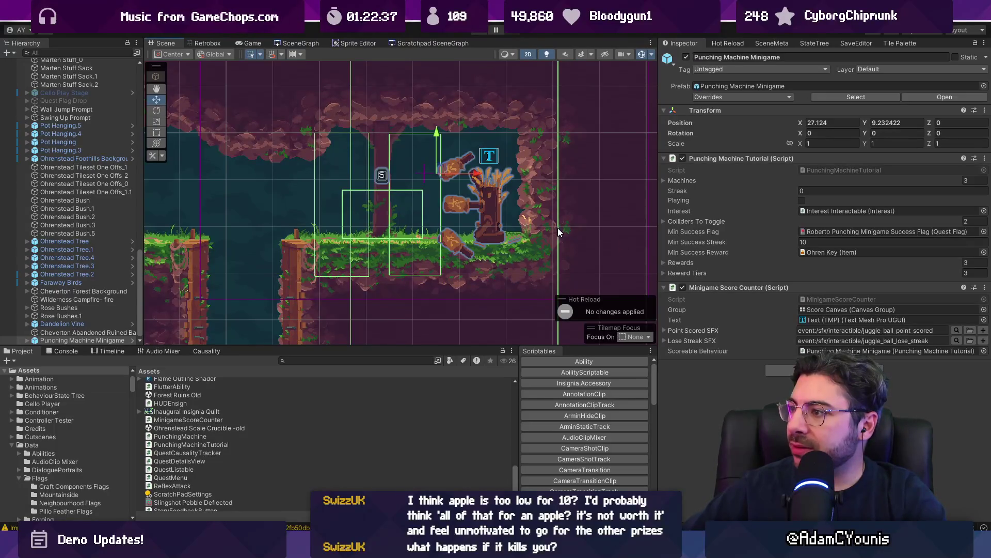
Zoom and pan around the punching machine in the Scene view, glancing at the code
{"action": "scroll", "coordinate": [552, 228], "scroll_direction": "down", "scroll_amount": 2}
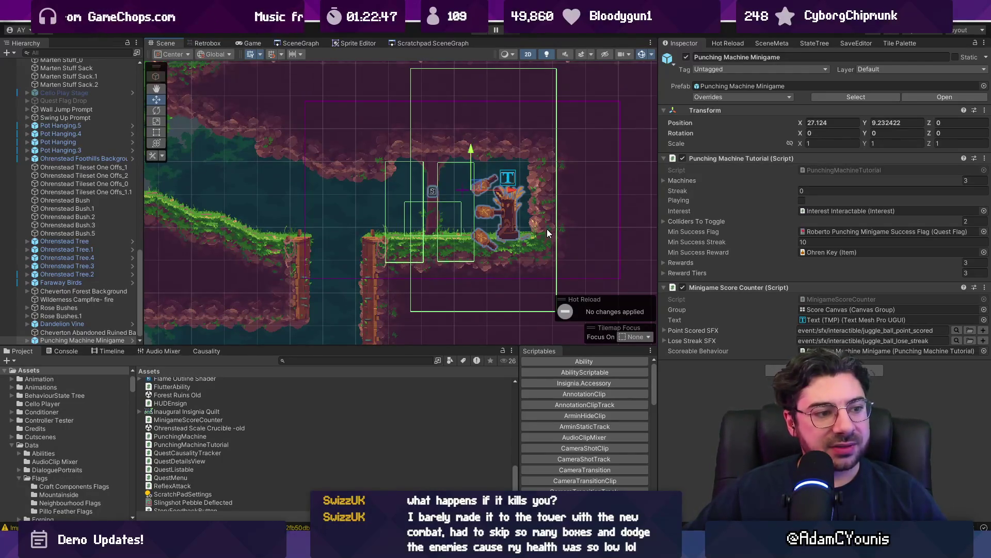
{"action": "scroll", "coordinate": [496, 247], "scroll_direction": "up", "scroll_amount": 3}
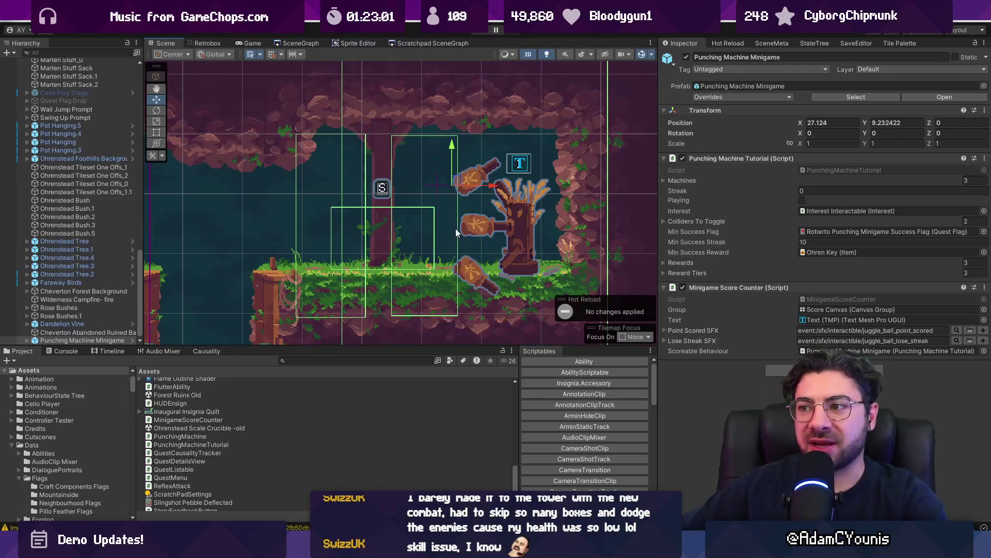
{"action": "scroll", "coordinate": [421, 221], "scroll_direction": "down", "scroll_amount": 1}
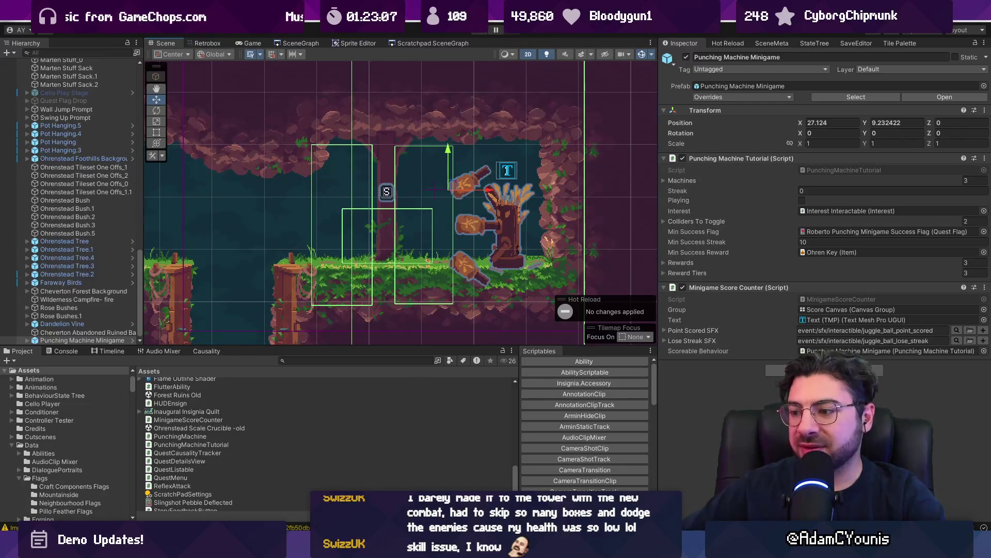
{"action": "key", "text": "alt+Tab"}
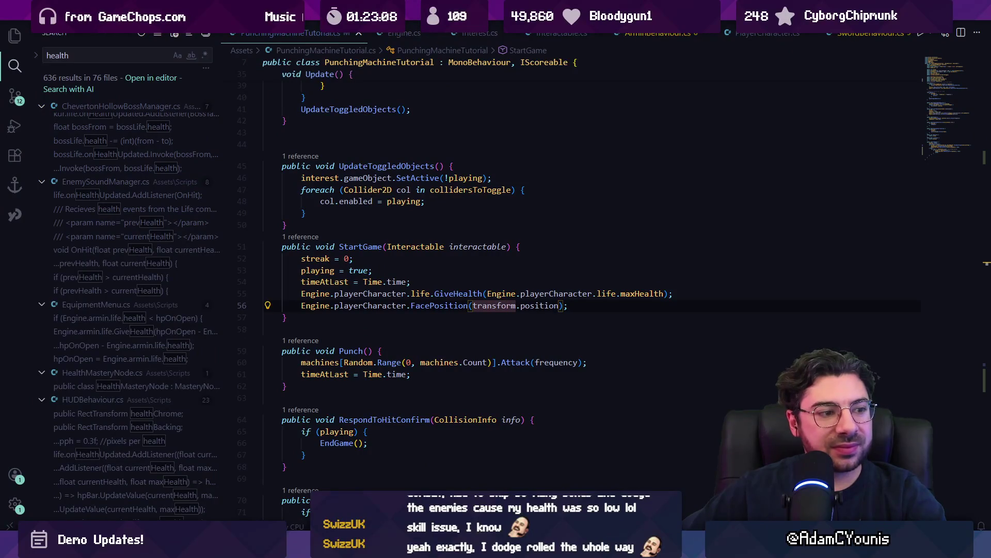
{"action": "key", "text": "alt+Tab"}
{"action": "scroll", "coordinate": [535, 128], "scroll_direction": "down", "scroll_amount": 5}
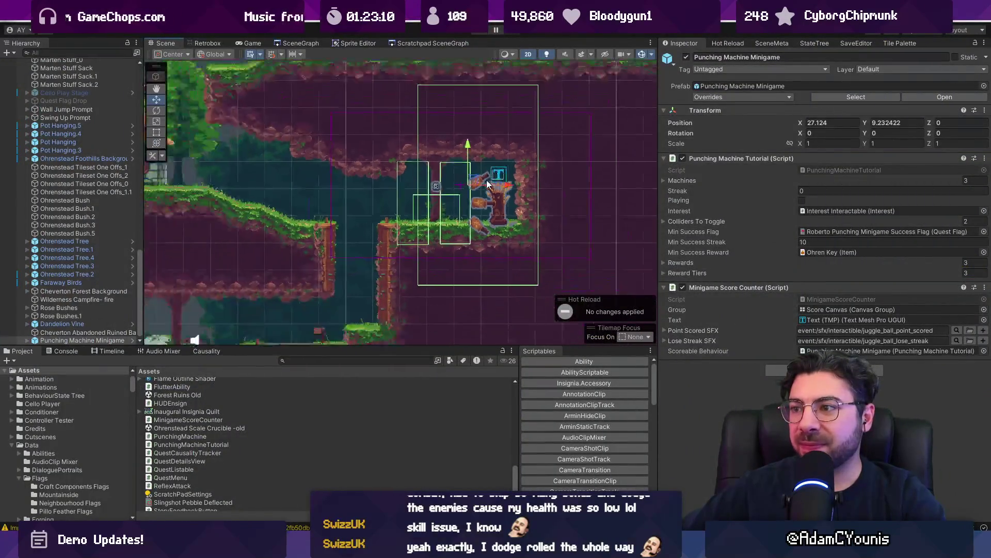
{"action": "scroll", "coordinate": [535, 127], "scroll_direction": "down", "scroll_amount": 3}
{"action": "left_click_drag", "start_coordinate": [491, 143], "coordinate": [457, 129]}
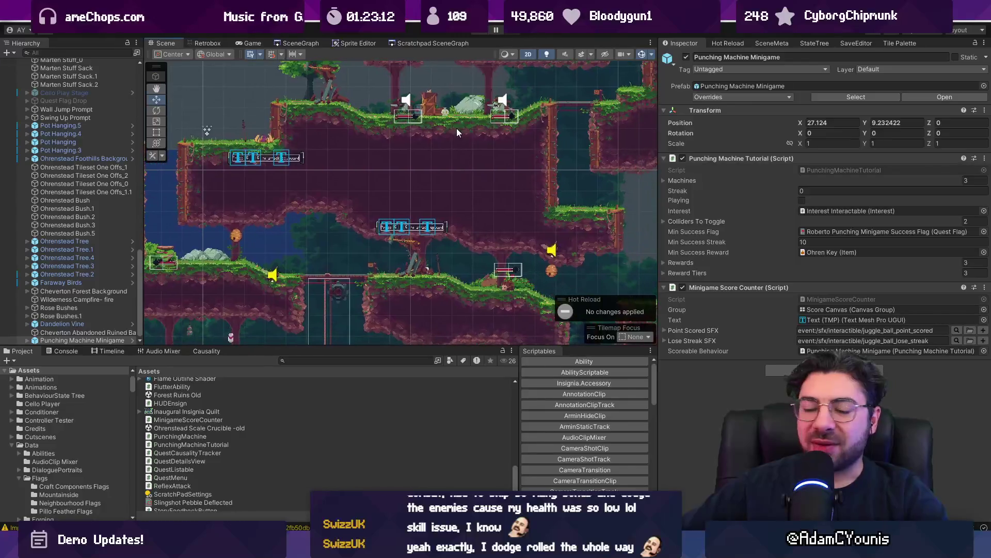
{"action": "scroll", "coordinate": [456, 132], "scroll_direction": "down", "scroll_amount": 5}
{"action": "scroll", "coordinate": [490, 197], "scroll_direction": "up", "scroll_amount": 8}
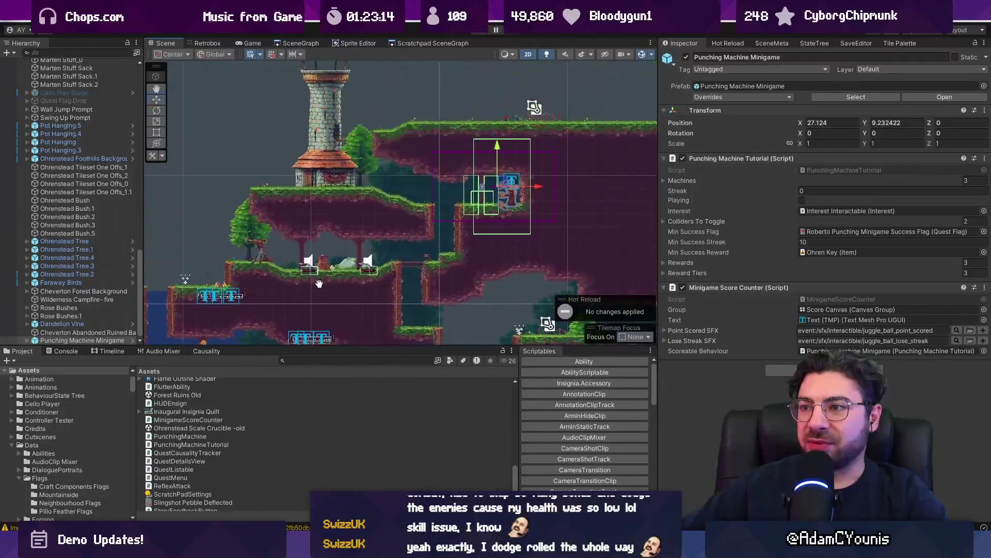
{"action": "scroll", "coordinate": [555, 181], "scroll_direction": "up", "scroll_amount": 5}
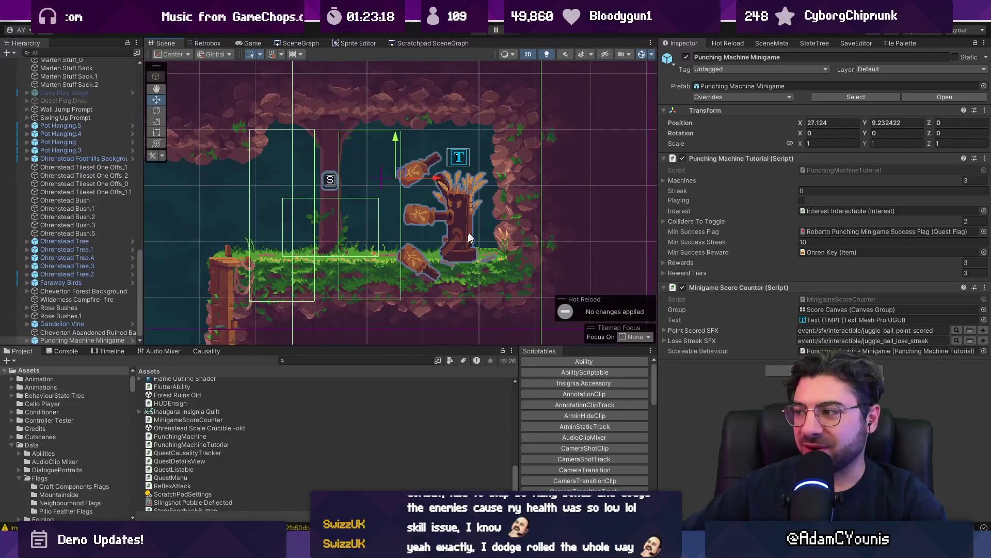
Peek into Colliders To Toggle, Rewards and Reward Tiers, then scroll VS Code to EndGame
{"action": "left_click", "coordinate": [698, 221]}
{"action": "left_click", "coordinate": [698, 221]}
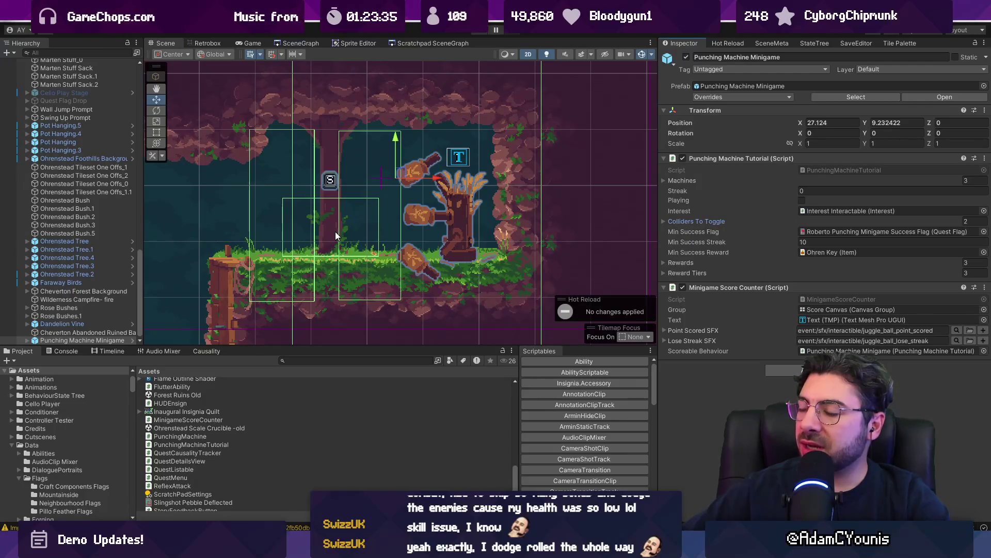
{"action": "left_click", "coordinate": [687, 262]}
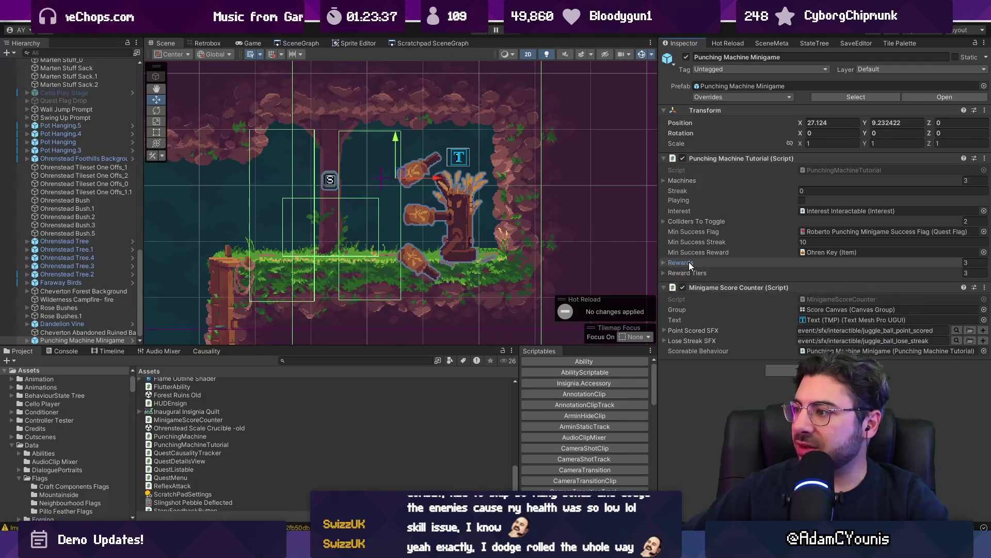
{"action": "left_click", "coordinate": [684, 271]}
{"action": "left_click", "coordinate": [684, 272]}
{"action": "left_click", "coordinate": [683, 270]}
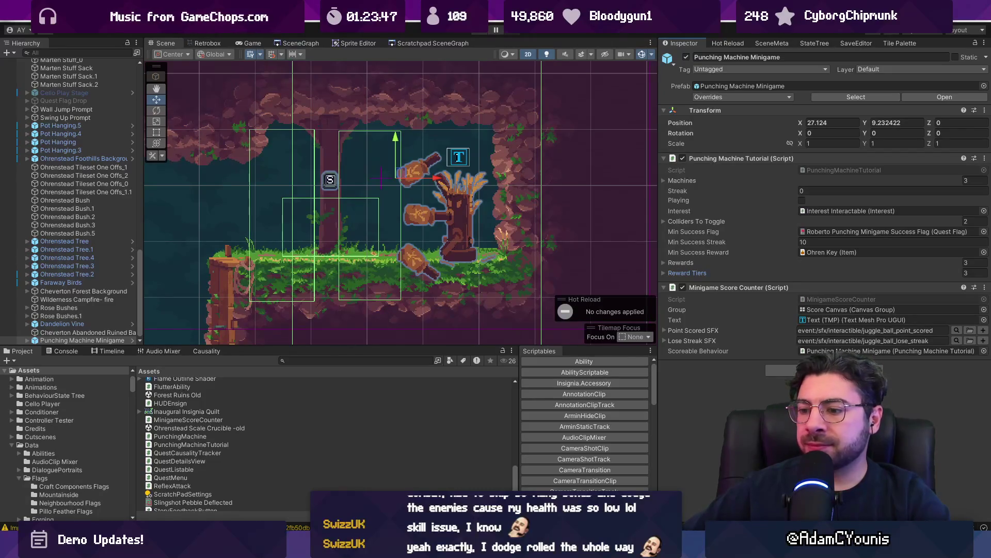
{"action": "key", "text": "alt+Tab"}
{"action": "key", "text": "alt+Tab"}
{"action": "key", "text": "alt+Tab"}
{"action": "scroll", "coordinate": [379, 311], "scroll_direction": "down", "scroll_amount": 15}
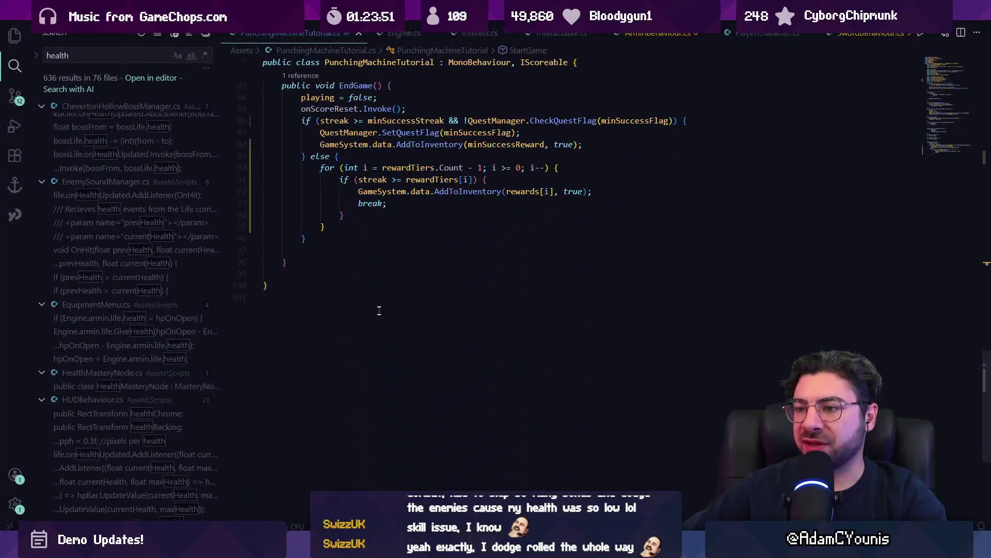
Remove the empty line after EndGame's else block, undoing a stray blank line
{"action": "scroll", "coordinate": [379, 310], "scroll_direction": "up", "scroll_amount": 2}
{"action": "left_click", "coordinate": [307, 331]}
{"action": "key", "text": "BackSpace"}
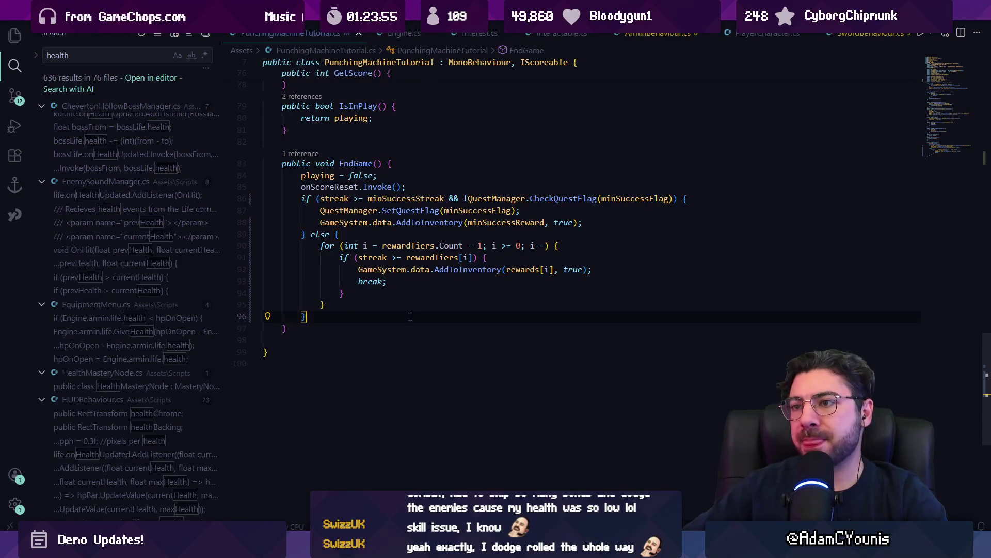
{"action": "key", "text": "Up"}
{"action": "key", "text": "Up"}
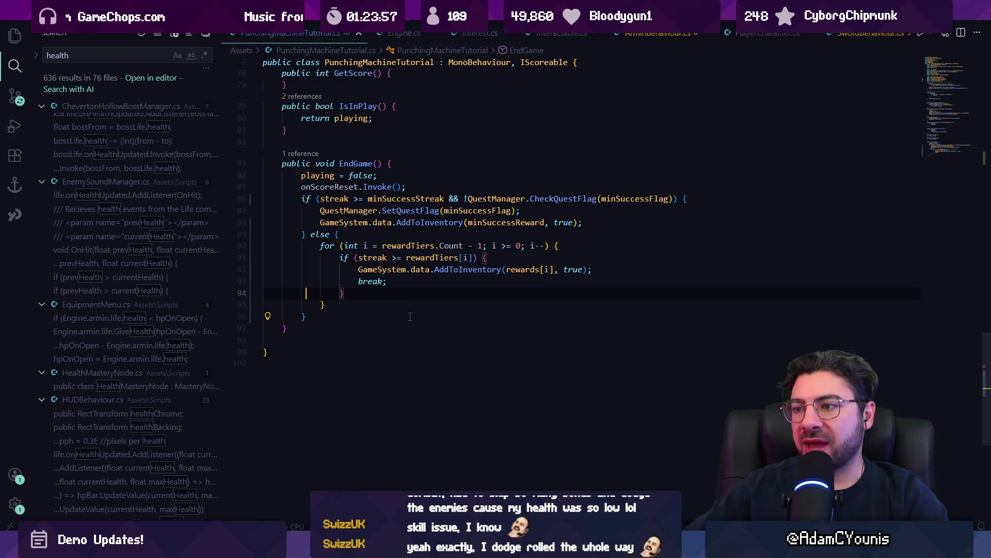
{"action": "key", "text": "Up"}
{"action": "key", "text": "Down"}
{"action": "key", "text": "Return"}
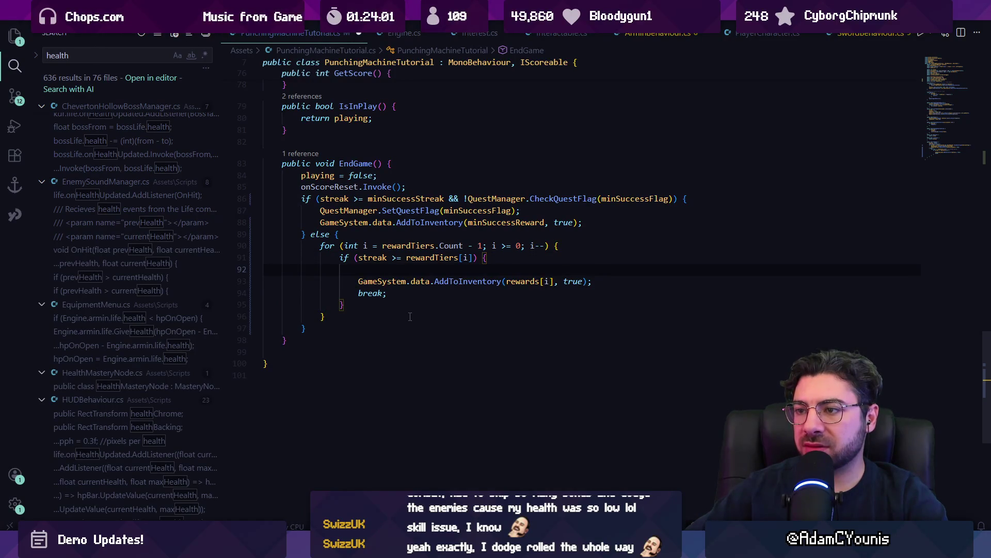
{"action": "key", "text": "ctrl+z"}
Declare 'public class GameEndState: ScheduleState' below the EndGame method
{"action": "left_click", "coordinate": [369, 335]}
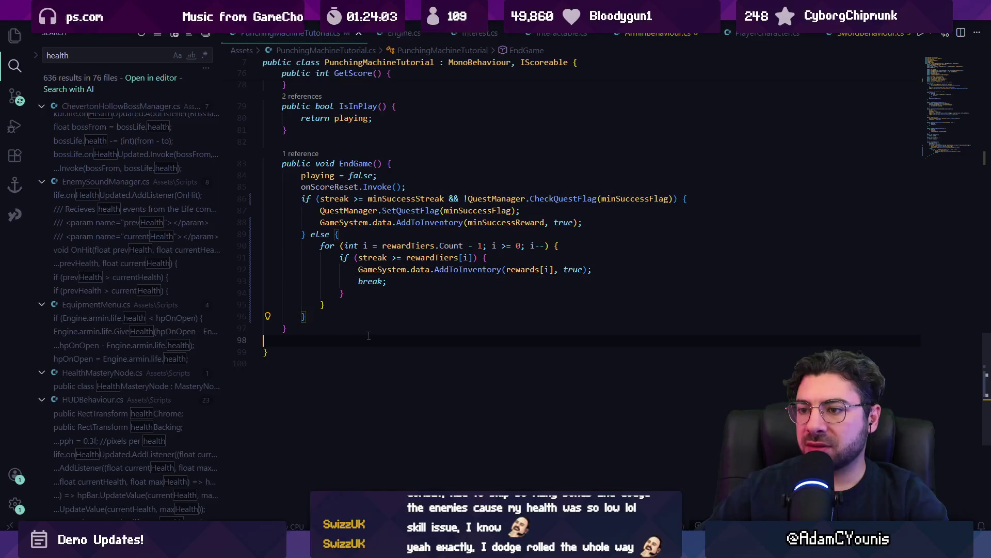
{"action": "key", "text": "Return"}
{"action": "key", "text": "Tab"}
{"action": "type", "text": "public class "}
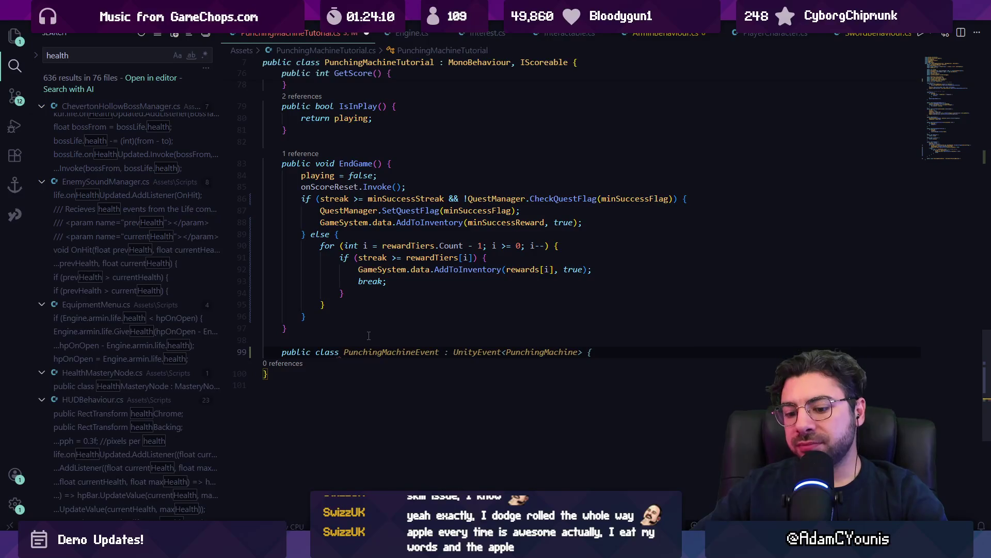
{"action": "type", "text": "GameEnd"}
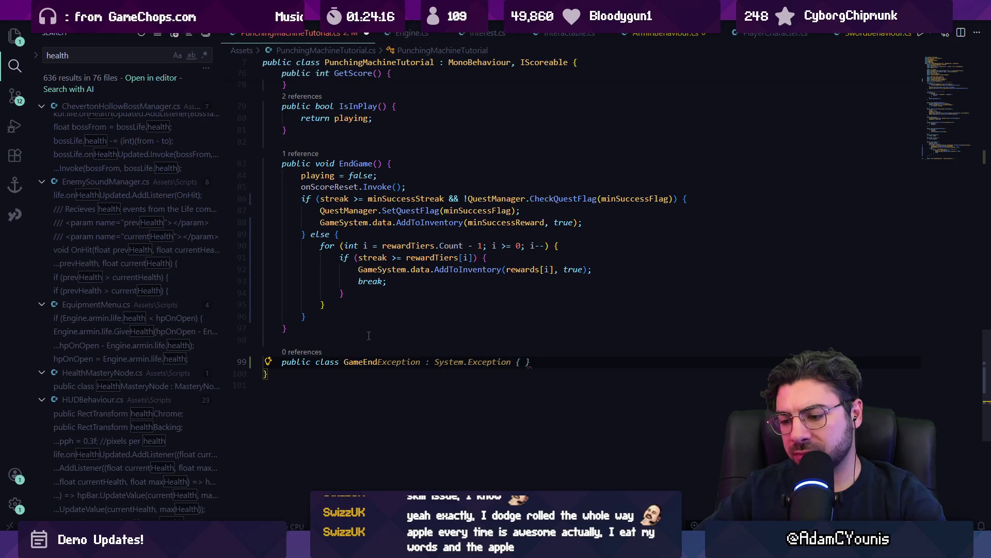
{"action": "type", "text": "State"}
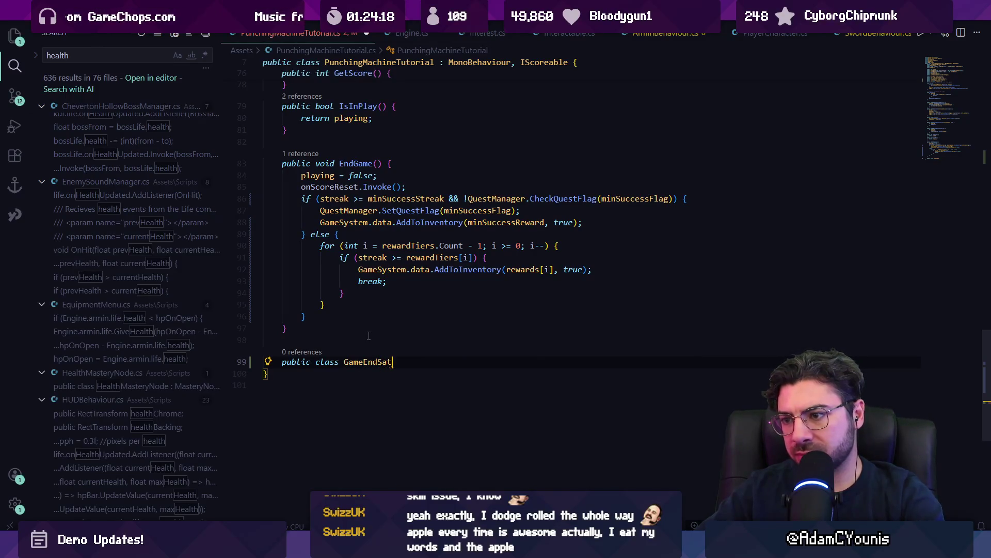
{"action": "type", "text": ": State"}
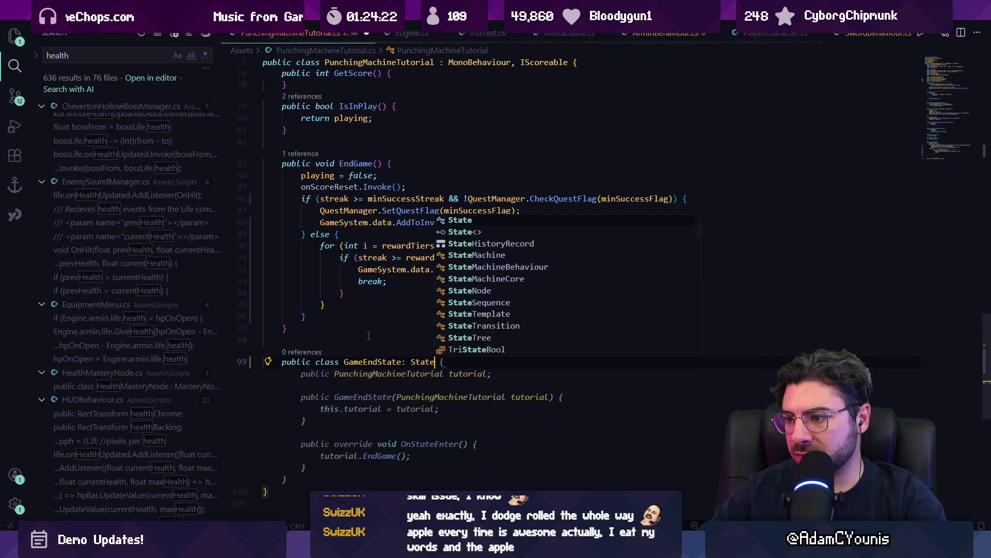
{"action": "key", "text": "ctrl+shift+Left"}
{"action": "type", "text": "Glo"}
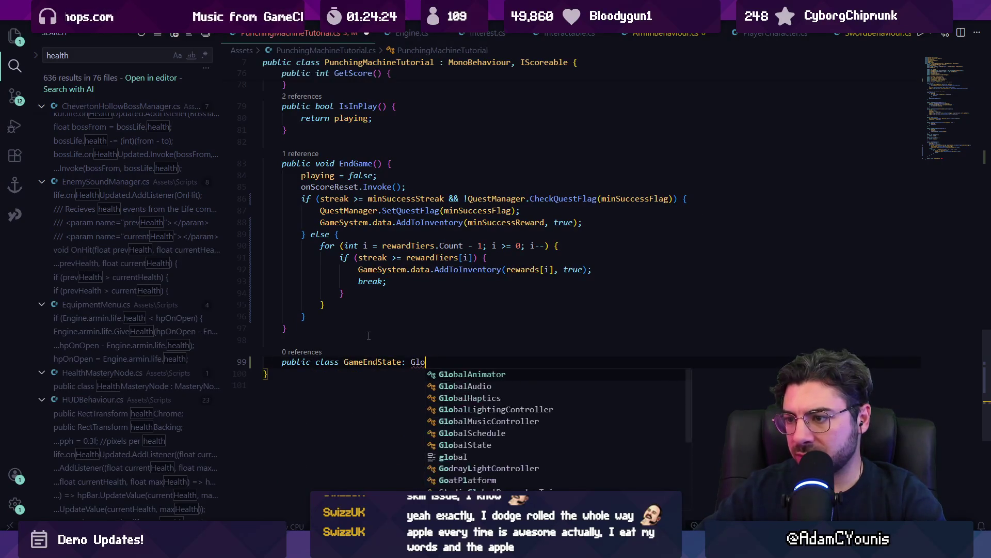
{"action": "type", "text": "balSche"}
{"action": "key", "text": "Tab"}
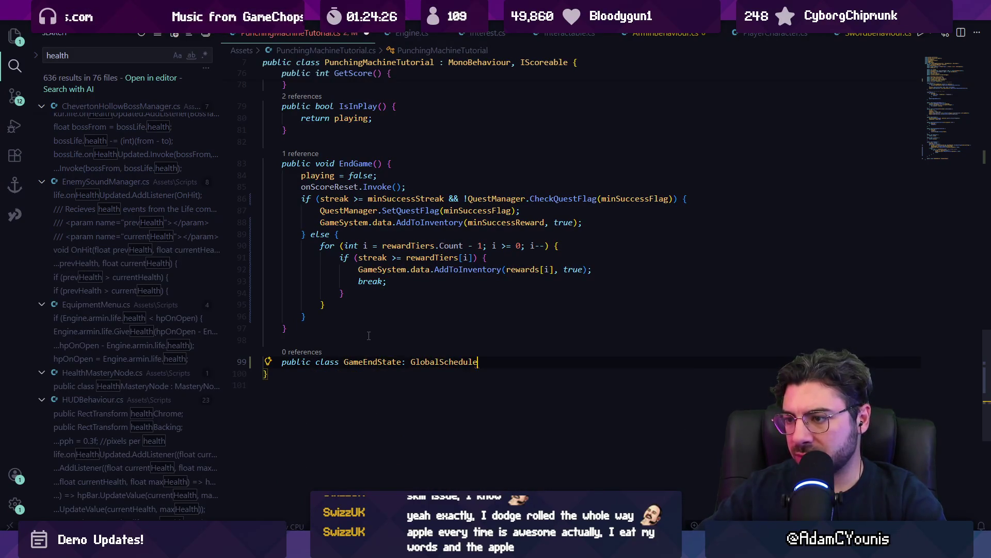
{"action": "key", "text": "ctrl+shift+Left"}
{"action": "key", "text": "ctrl+shift+Left"}
{"action": "type", "text": "ScheduleState"}
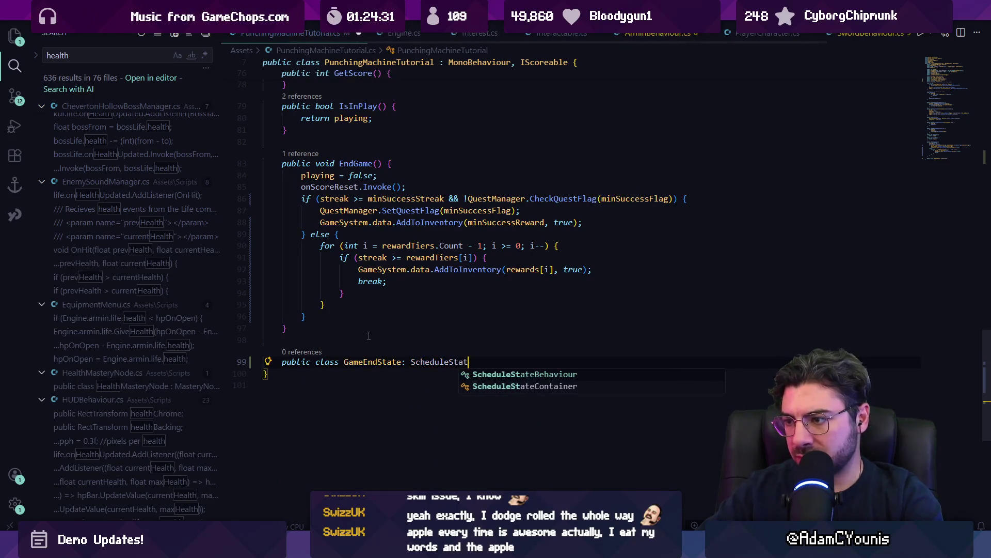
Look up SequencePlayer and MinigameState, then open AbilityUnlockSchedule.cs's MiniState usage via 'minista' search
{"action": "key", "text": "Escape"}
{"action": "key", "text": "ctrl+p"}
{"action": "type", "text": "Sequence"}
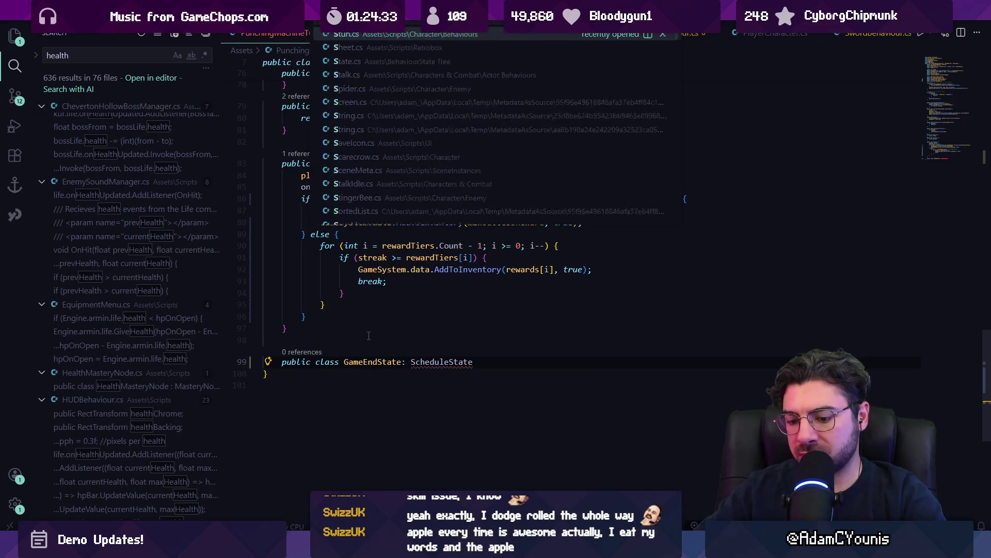
{"action": "type", "text": "Player"}
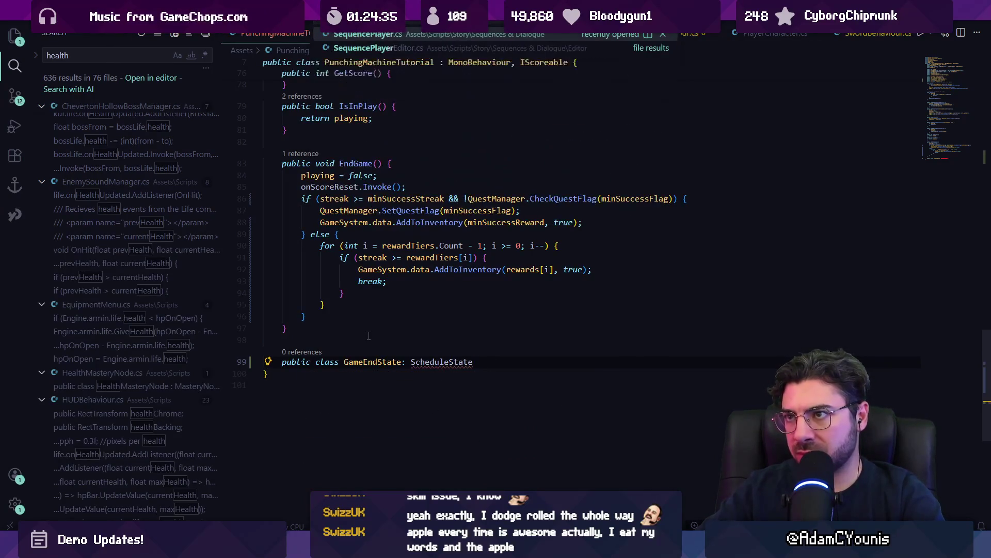
{"action": "key", "text": "ctrl+a"}
{"action": "type", "text": "MinigameState"}
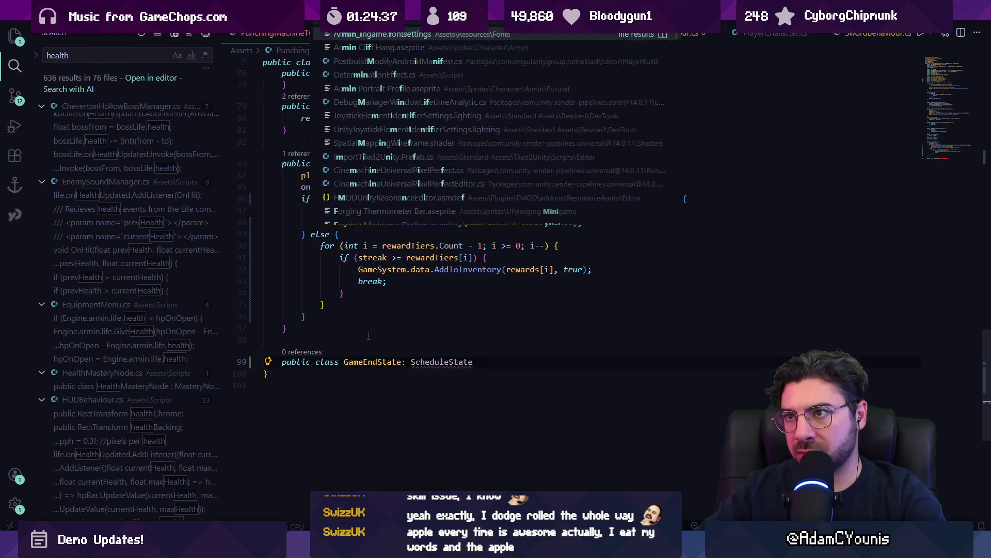
{"action": "key", "text": "ctrl+shift+f"}
{"action": "type", "text": "mini"}
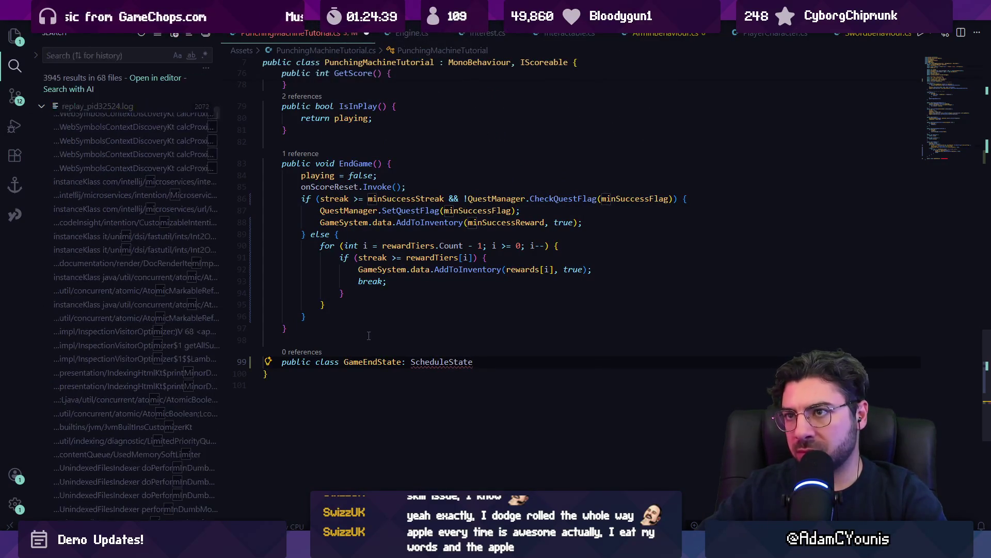
{"action": "type", "text": "state"}
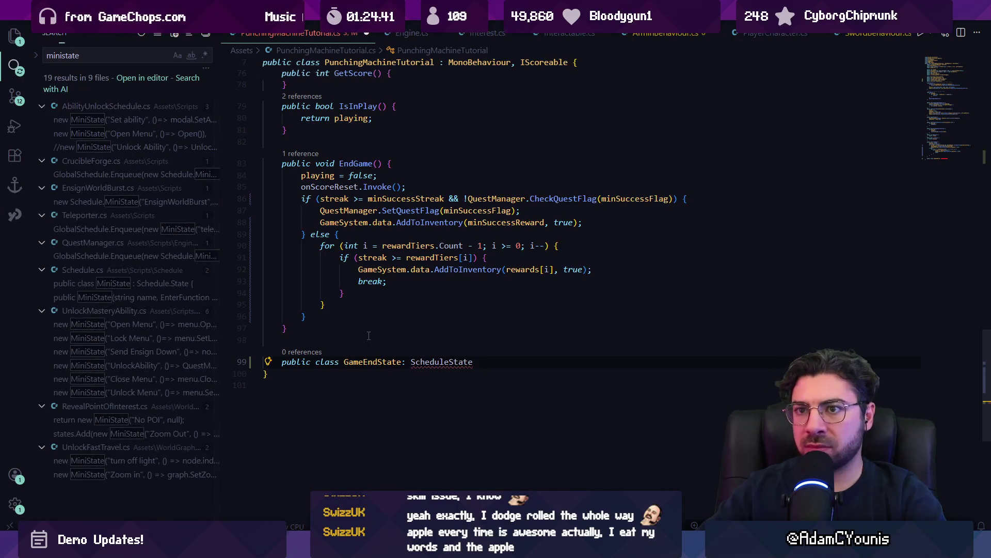
{"action": "left_click", "coordinate": [123, 120]}
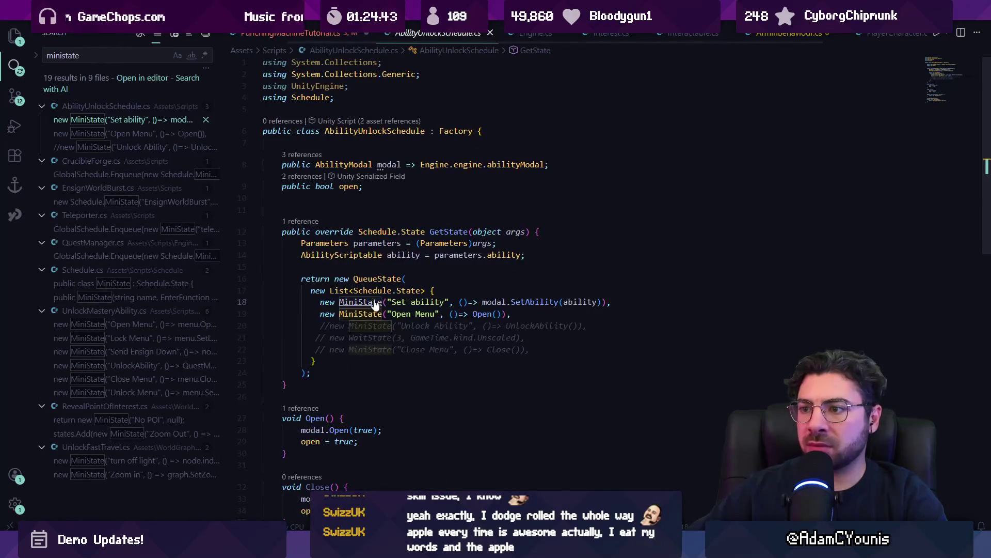
Check MiniState's definition, then change GameEndState's base type to Schedule.State and open its body
{"action": "left_click", "coordinate": [360, 302], "text": "ctrl"}
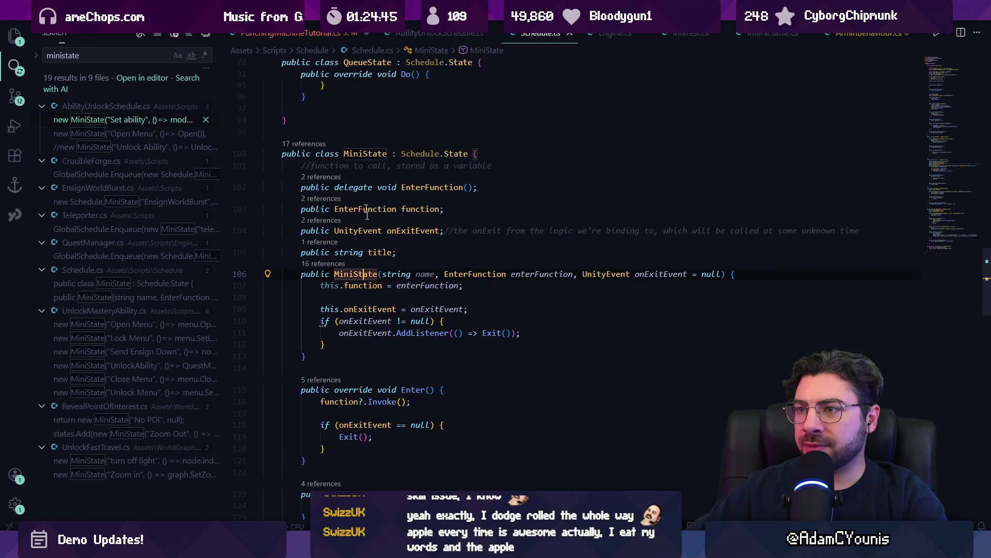
{"action": "key", "text": "alt+Left"}
{"action": "key", "text": "alt+Left"}
{"action": "scroll", "coordinate": [472, 163], "scroll_direction": "up", "scroll_amount": 15}
{"action": "scroll", "coordinate": [472, 162], "scroll_direction": "down", "scroll_amount": 15}
{"action": "key", "text": "ctrl+Left"}
{"action": "key", "text": "Right"}
{"action": "type", "text": "."}
{"action": "key", "text": "End"}
{"action": "type", "text": "{"}
{"action": "key", "text": "Return"}
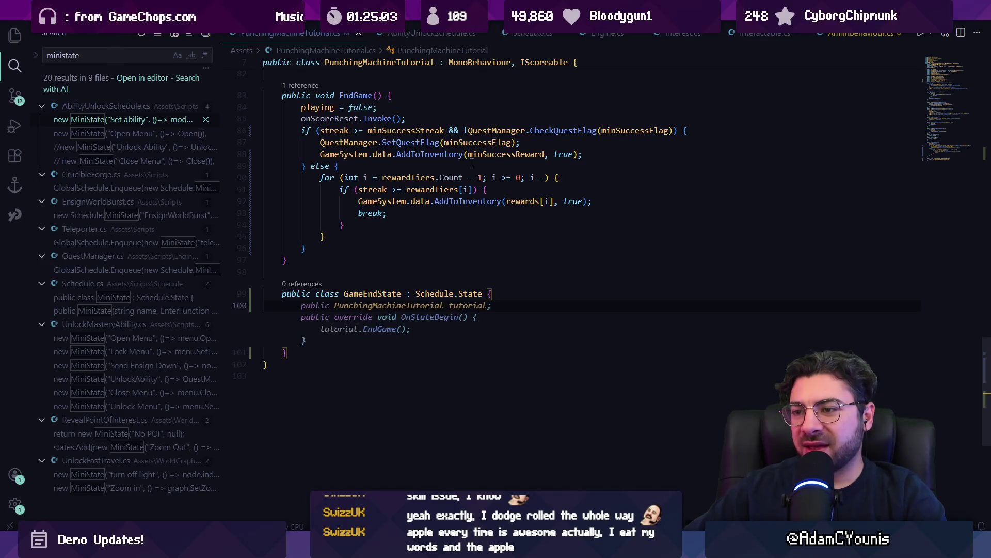
Keep GameEndState's body empty and jump to the abstract State class in Schedule.cs
{"action": "key", "text": "Escape"}
{"action": "key", "text": "Up"}
{"action": "key", "text": "End"}
{"action": "key", "text": "ctrl+Left"}
{"action": "key", "text": "ctrl+Left"}
{"action": "key", "text": "ctrl+Left"}
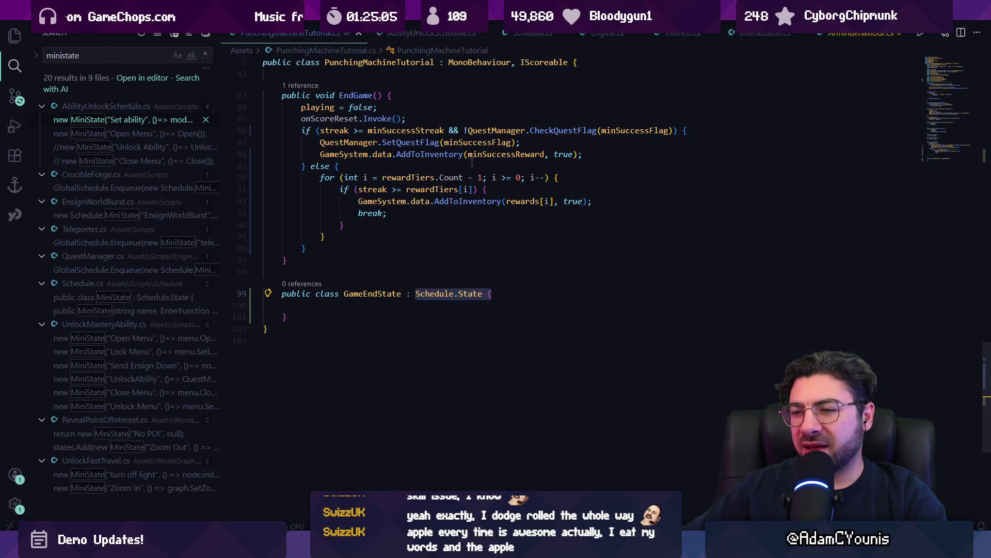
{"action": "key", "text": "Down"}
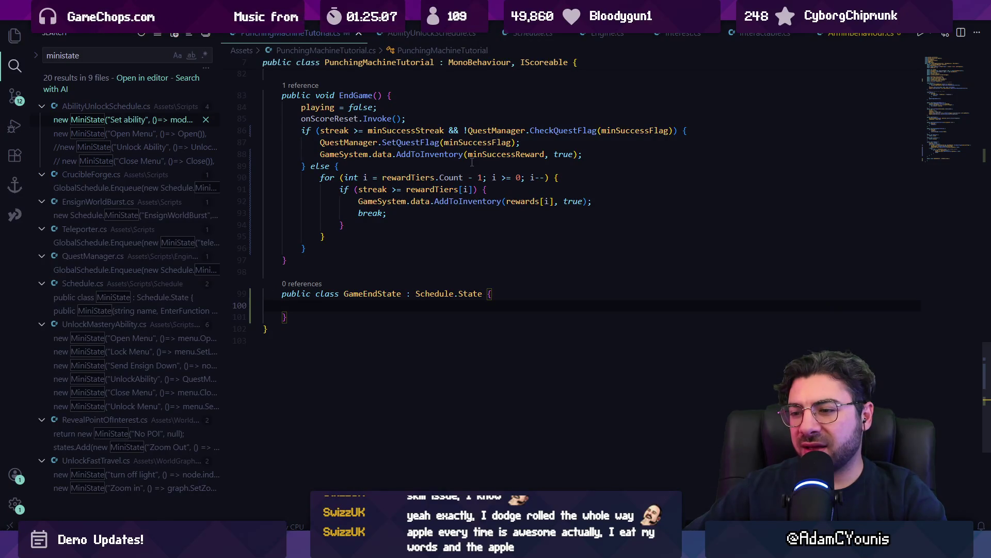
{"action": "left_click", "coordinate": [344, 294]}
{"action": "left_click", "coordinate": [470, 294], "text": "ctrl"}
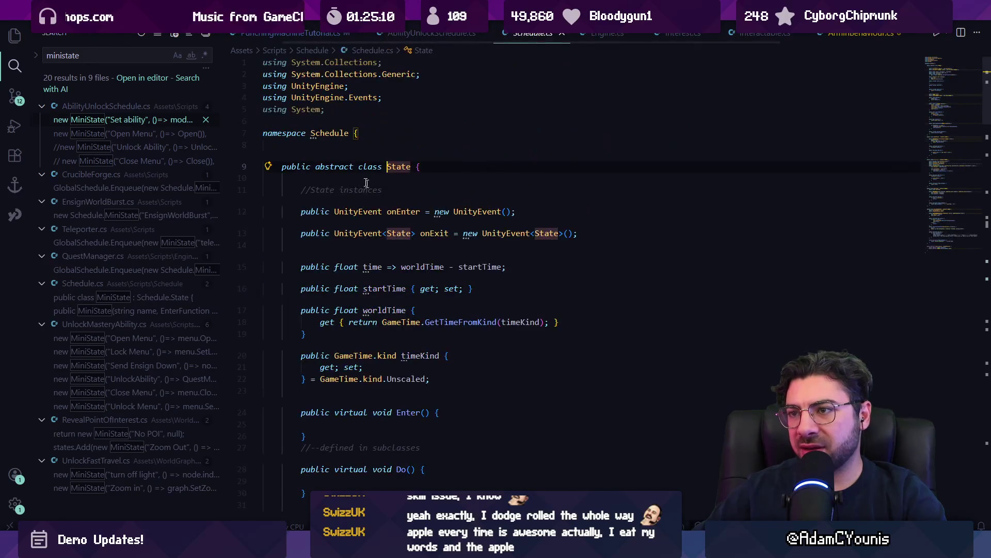
Peek State's 81 references, then return to PunchingMachineTutorial.cs and select the GameEndState class
{"action": "left_click", "coordinate": [401, 166], "text": "ctrl"}
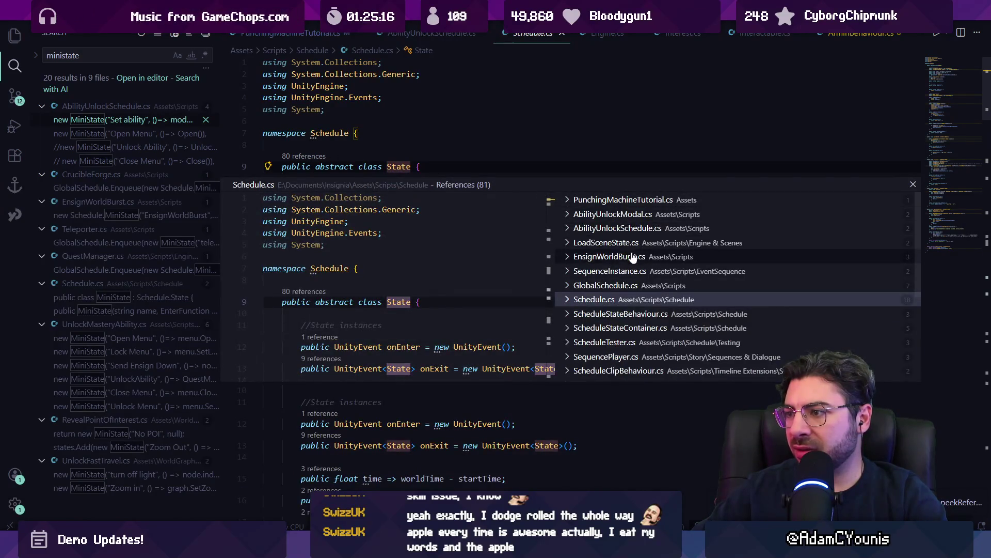
{"action": "scroll", "coordinate": [640, 263], "scroll_direction": "down", "scroll_amount": 2}
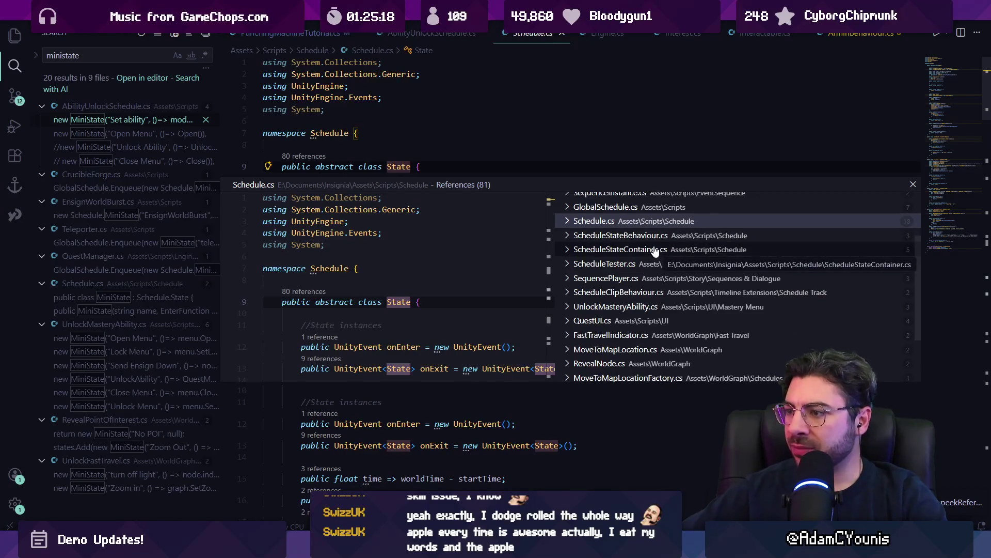
{"action": "scroll", "coordinate": [658, 259], "scroll_direction": "down", "scroll_amount": 3}
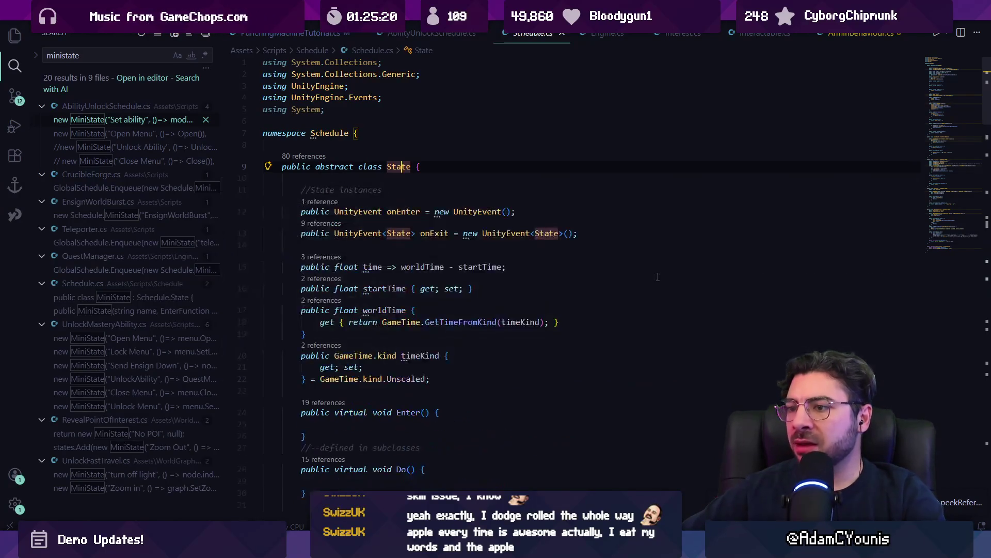
{"action": "key", "text": "Escape"}
{"action": "key", "text": "alt+Left"}
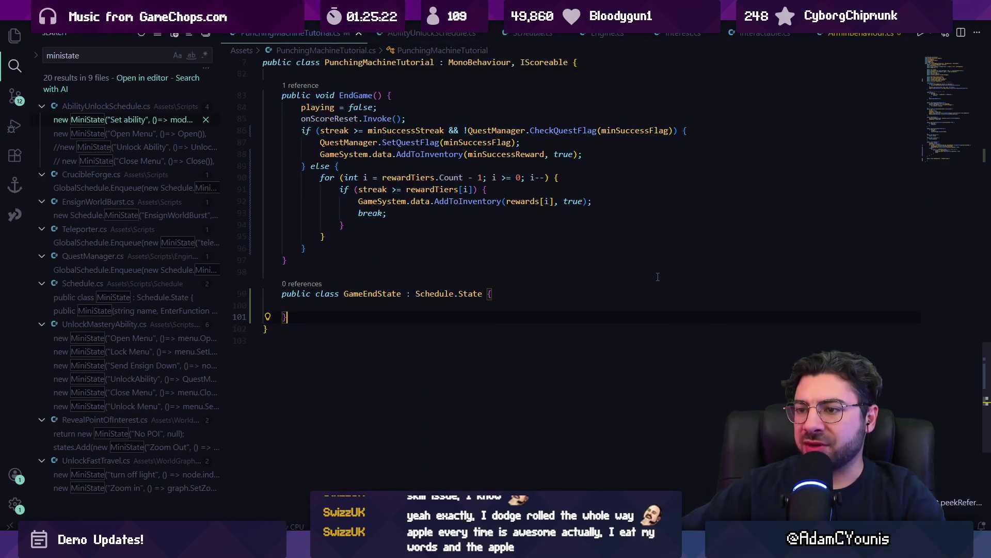
{"action": "key", "text": "shift+alt+Right"}
{"action": "key", "text": "shift+alt+Right"}
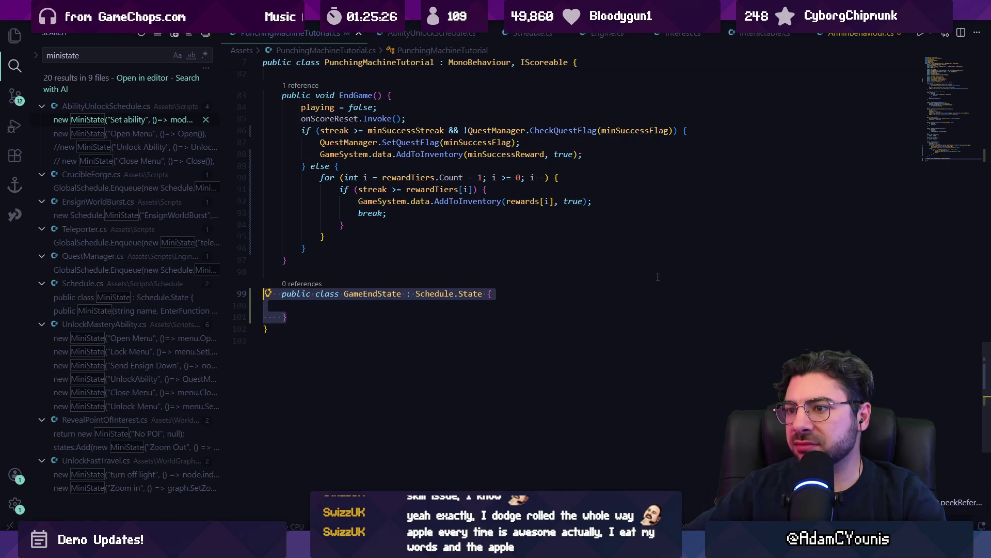
Delete the GameEndState class and open blank lines in EndGame's reward loop
{"action": "key", "text": "Delete"}
{"action": "key", "text": "Up"}
{"action": "key", "text": "Up"}
{"action": "key", "text": "Up"}
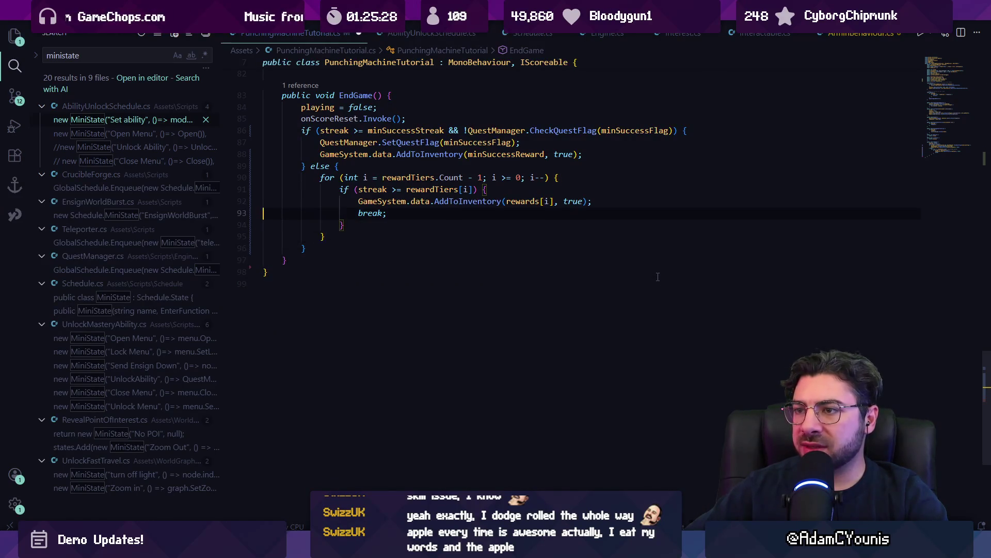
{"action": "key", "text": "Up"}
{"action": "key", "text": "Up"}
{"action": "key", "text": "Return"}
{"action": "key", "text": "Return"}
{"action": "key", "text": "Return"}
{"action": "key", "text": "Up"}
{"action": "key", "text": "Up"}
{"action": "key", "text": "Tab"}
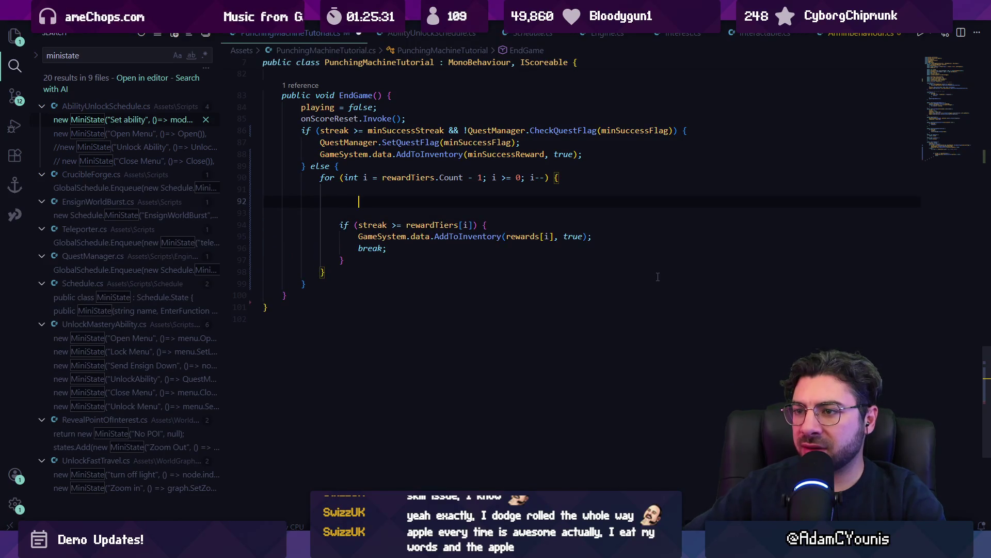
Draft a MiniState line in the reward loop, then clear it to leave line 92 empty
{"action": "type", "text": "public "}
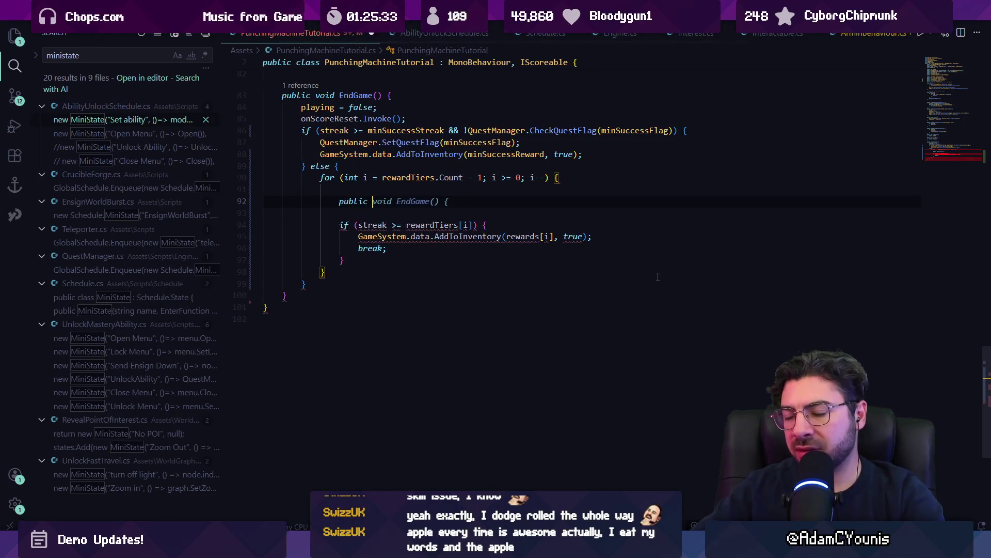
{"action": "type", "text": "List"}
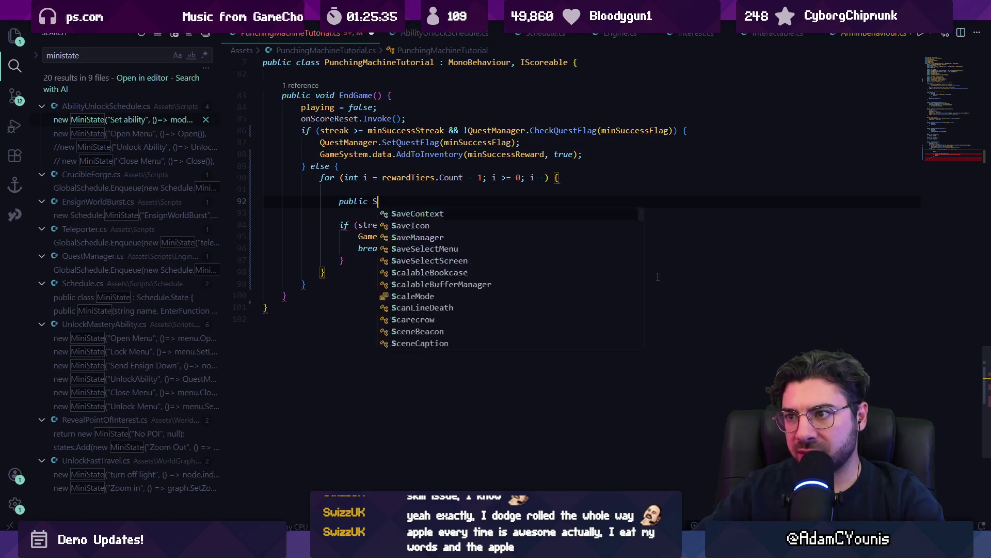
{"action": "key", "text": "BackSpace"}
{"action": "key", "text": "BackSpace"}
{"action": "key", "text": "BackSpace"}
{"action": "type", "text": "Stat"}
{"action": "key", "text": "BackSpace"}
{"action": "key", "text": "BackSpace"}
{"action": "key", "text": "BackSpace"}
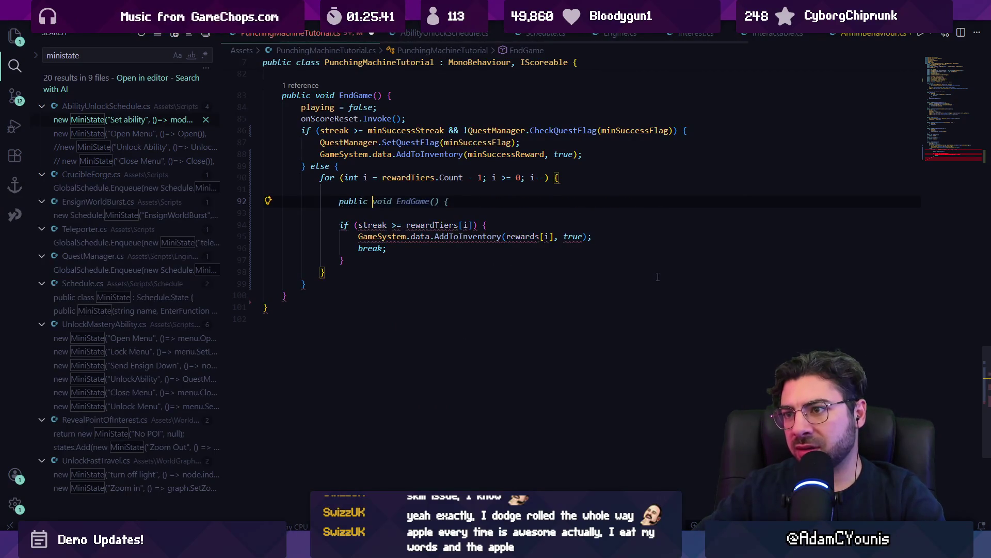
{"action": "type", "text": "new Mini"}
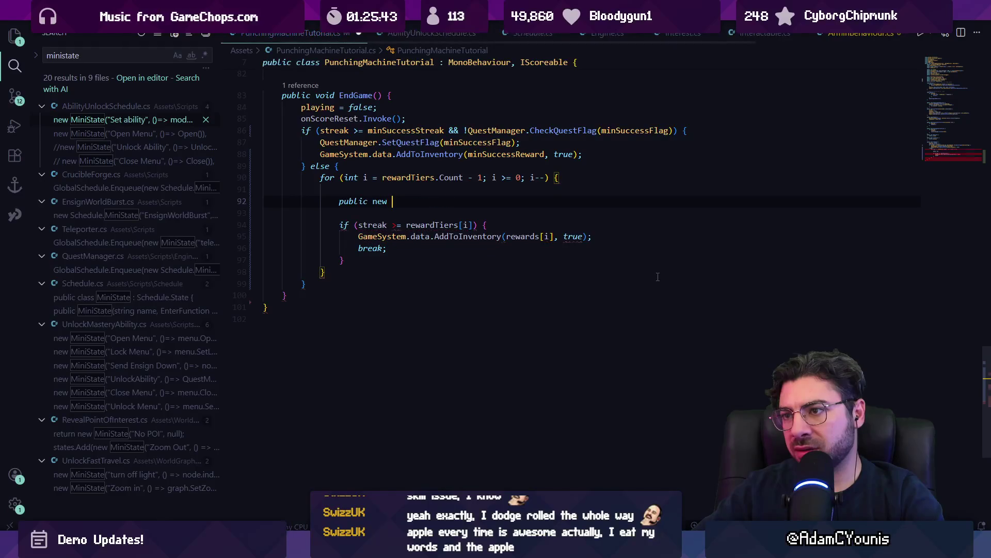
{"action": "key", "text": "ctrl+Left"}
{"action": "key", "text": "ctrl+Left"}
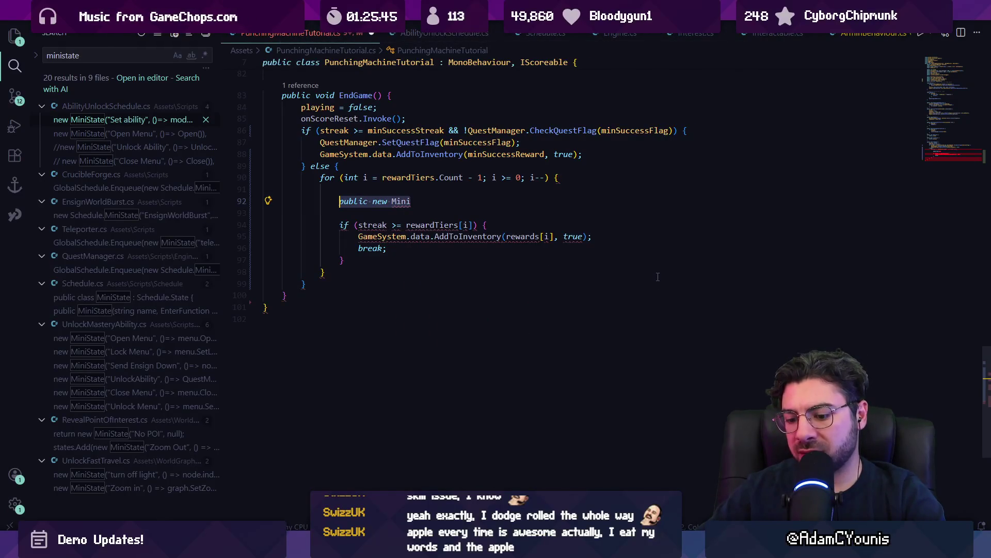
{"action": "type", "text": "Ministate"}
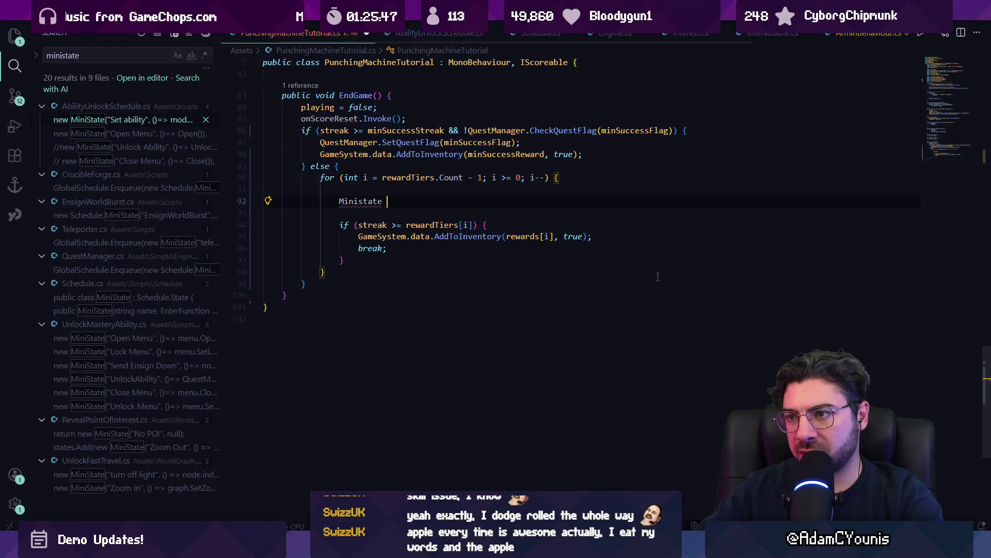
{"action": "type", "text": "State"}
{"action": "key", "text": "shift+Home"}
{"action": "key", "text": "shift+Home"}
{"action": "key", "text": "BackSpace"}
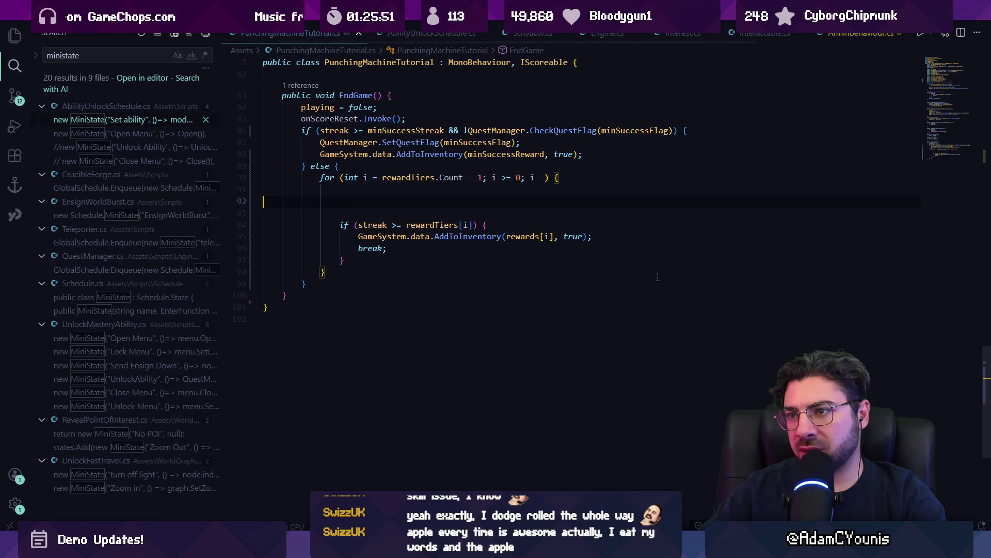
Add 'using Schedule;' below the FMOD.Studio import, save, and return to EndGame
{"action": "left_click", "coordinate": [933, 61]}
{"action": "left_click", "coordinate": [481, 116]}
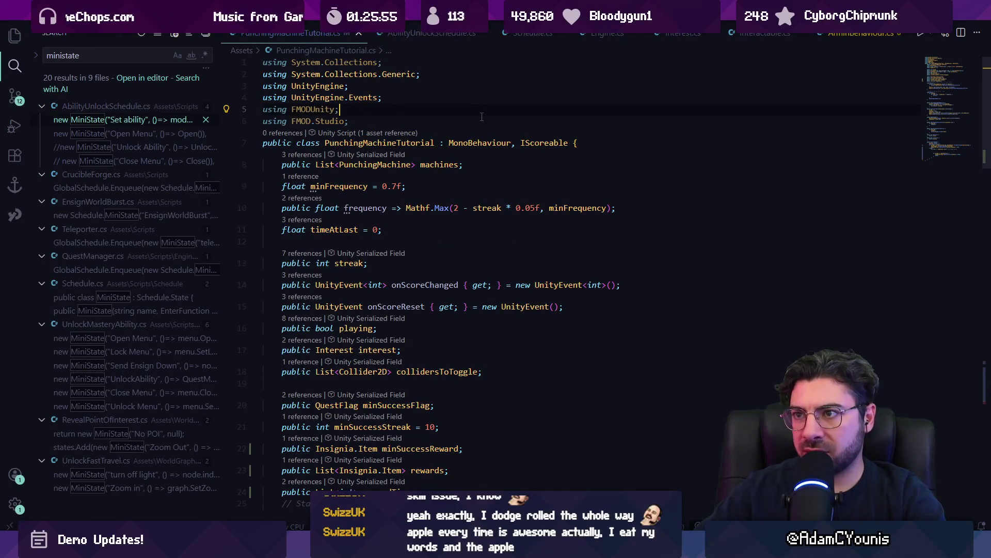
{"action": "key", "text": "Down"}
{"action": "key", "text": "End"}
{"action": "key", "text": "Return"}
{"action": "type", "text": "using Schedu"}
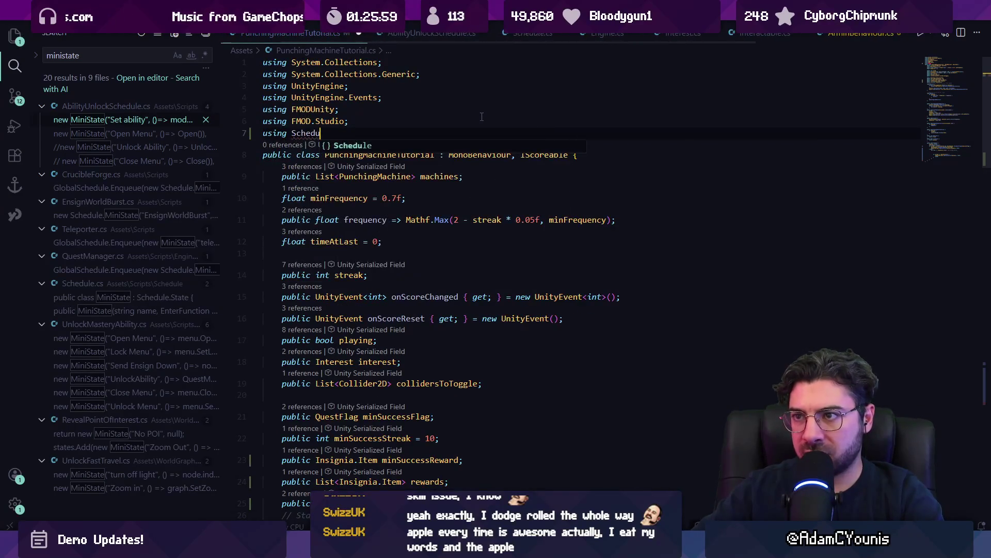
{"action": "key", "text": "Tab"}
{"action": "type", "text": ";"}
{"action": "key", "text": "ctrl+s"}
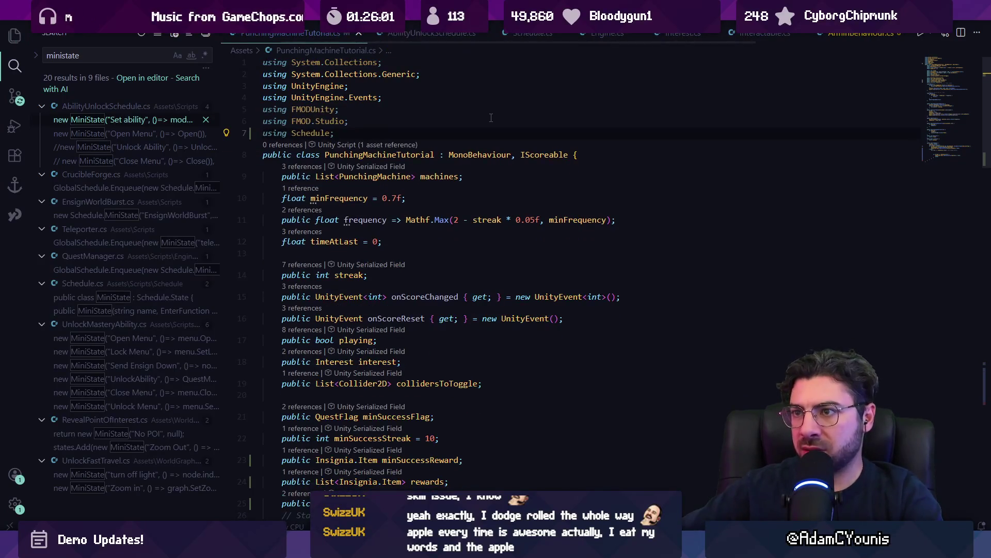
{"action": "key", "text": "alt+Left"}
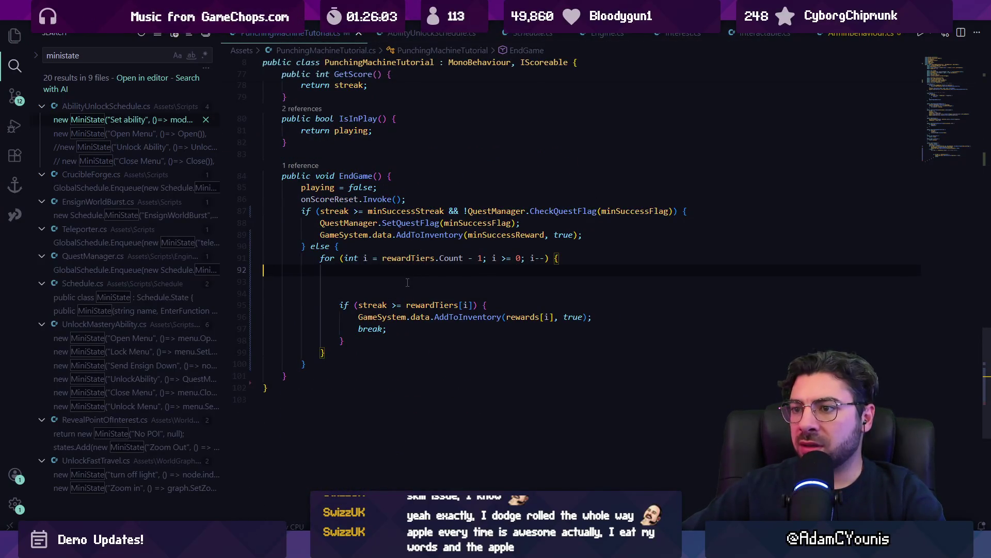
{"action": "key", "text": "ctrl+p"}
{"action": "type", "text": "teleporter"}
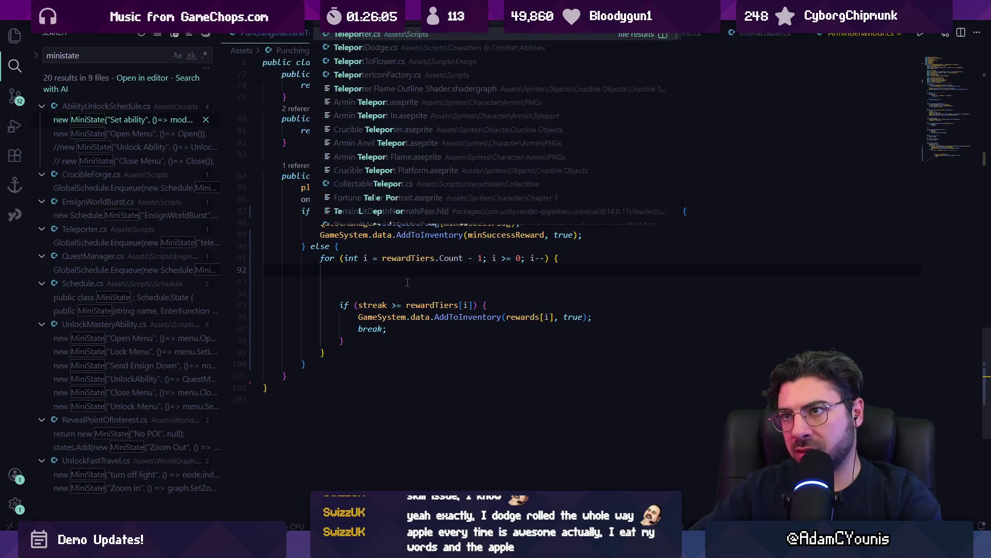
{"action": "key", "text": "Return"}
{"action": "key", "text": "ctrl+f"}
{"action": "type", "text": "unlcoke"}
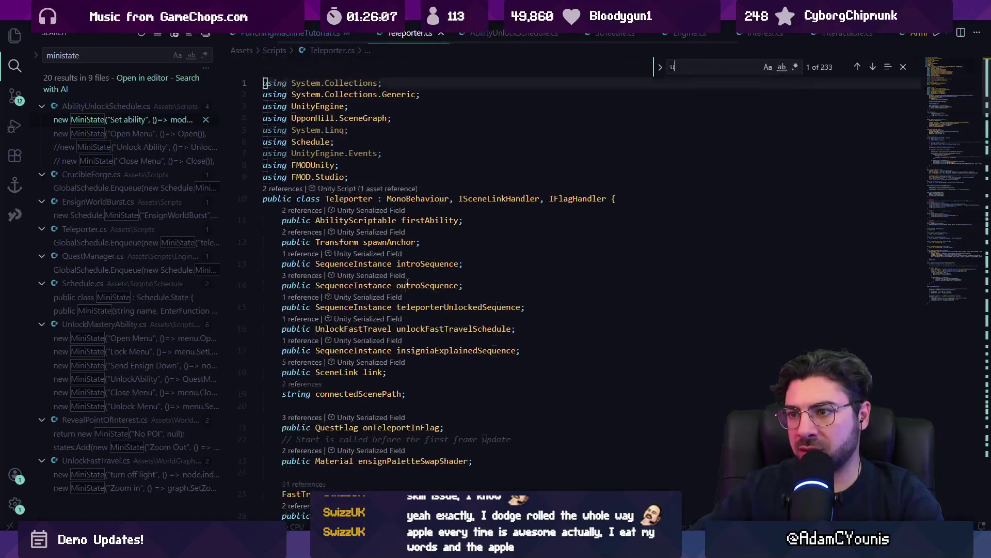
{"action": "key", "text": "Escape"}
{"action": "left_click", "coordinate": [372, 310], "text": "ctrl"}
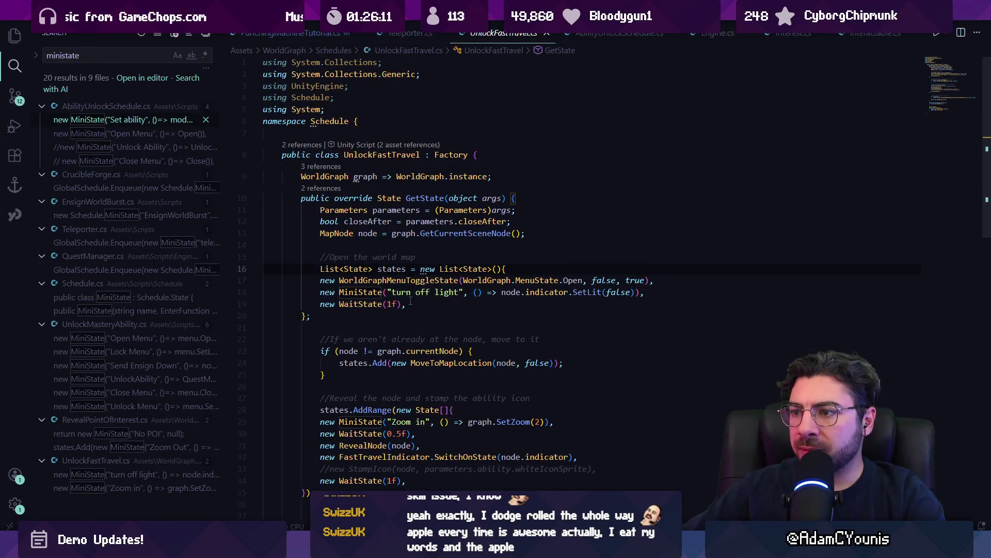
{"action": "scroll", "coordinate": [410, 304], "scroll_direction": "down", "scroll_amount": 3}
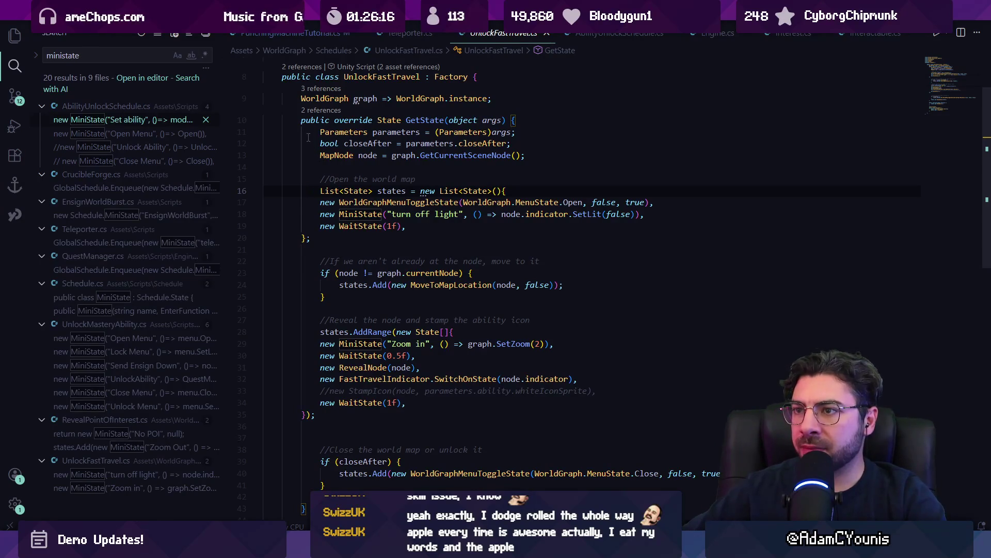
{"action": "scroll", "coordinate": [393, 290], "scroll_direction": "down", "scroll_amount": 3}
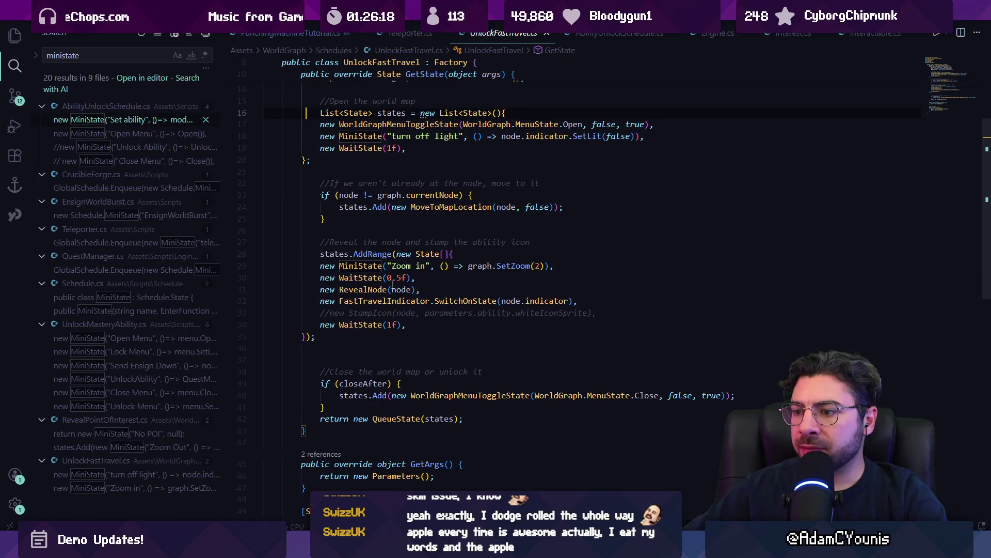
{"action": "left_click", "coordinate": [360, 322]}
{"action": "left_click", "coordinate": [349, 267]}
{"action": "left_click", "coordinate": [357, 289]}
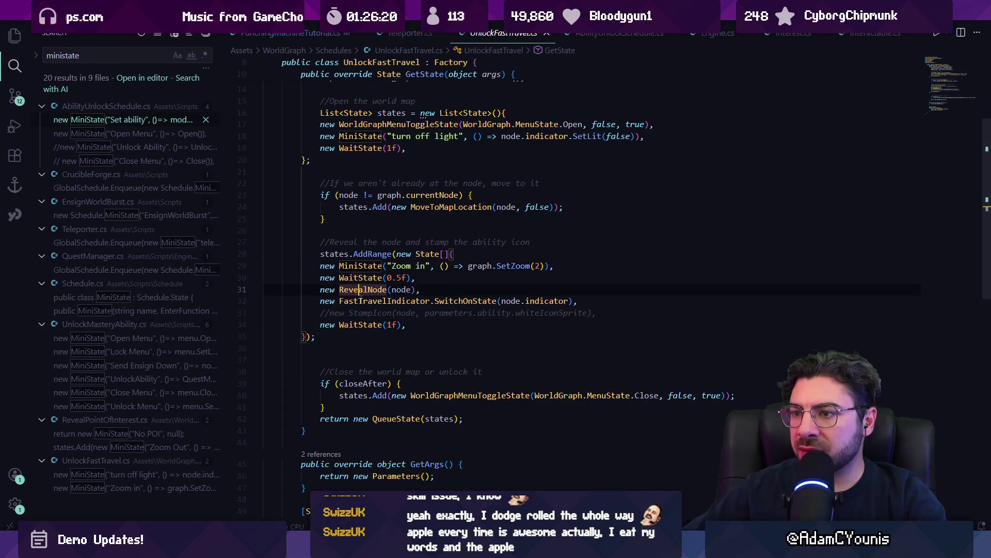
{"action": "left_click", "coordinate": [347, 254]}
{"action": "scroll", "coordinate": [379, 291], "scroll_direction": "up", "scroll_amount": 5}
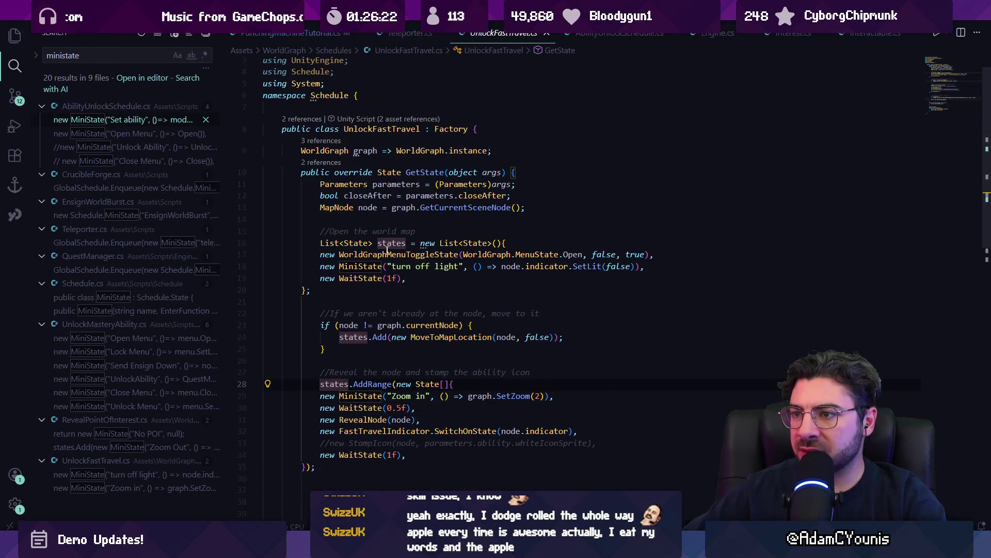
{"action": "mouse_move", "coordinate": [386, 241]}
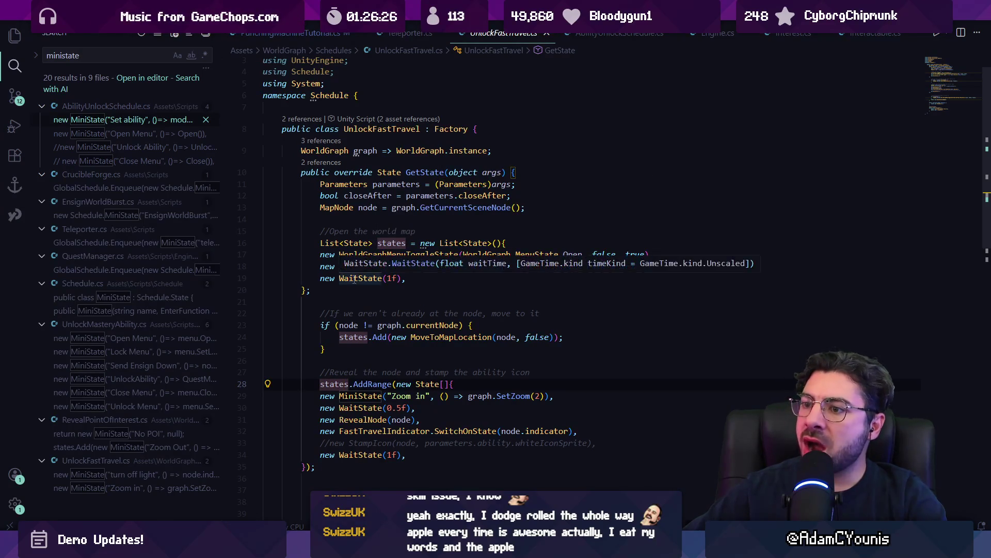
{"action": "scroll", "coordinate": [355, 279], "scroll_direction": "down", "scroll_amount": 2}
{"action": "scroll", "coordinate": [376, 309], "scroll_direction": "down", "scroll_amount": 2}
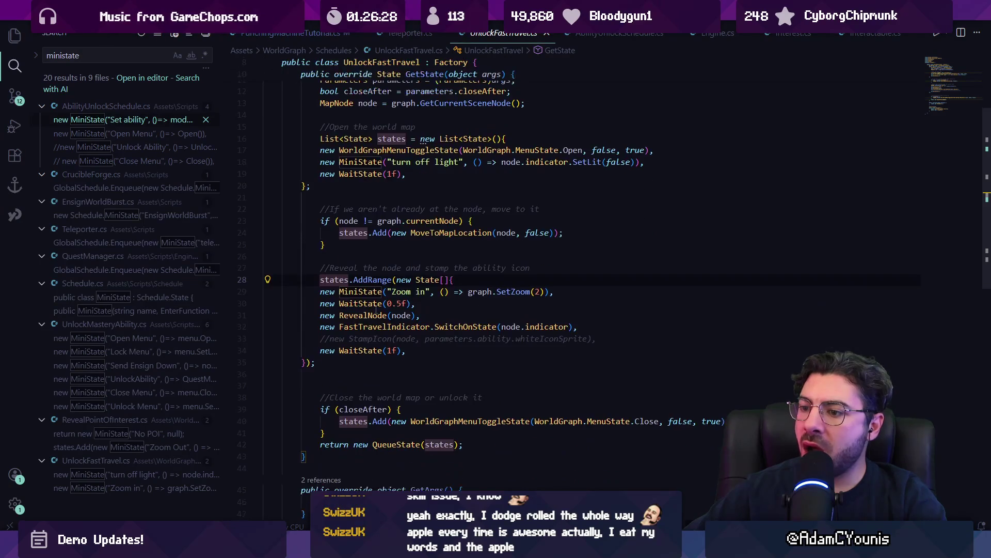
{"action": "double_click", "coordinate": [401, 444]}
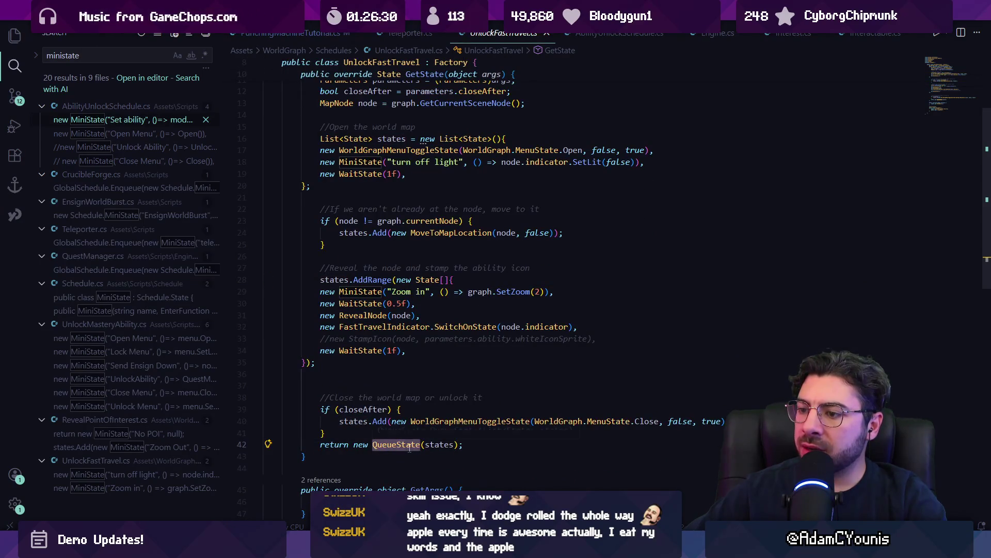
{"action": "key", "text": "alt+Left"}
{"action": "key", "text": "alt+Right"}
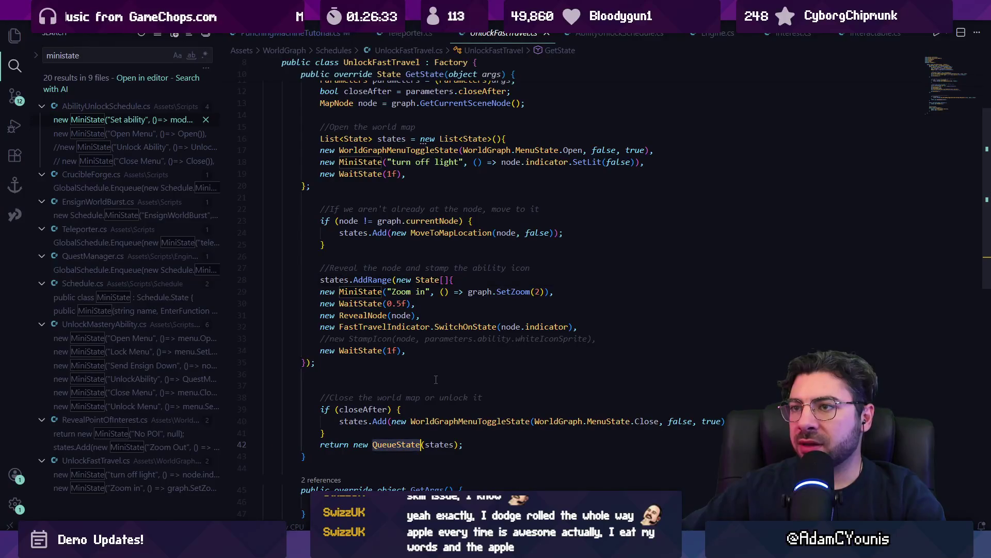
{"action": "left_click", "coordinate": [317, 41]}
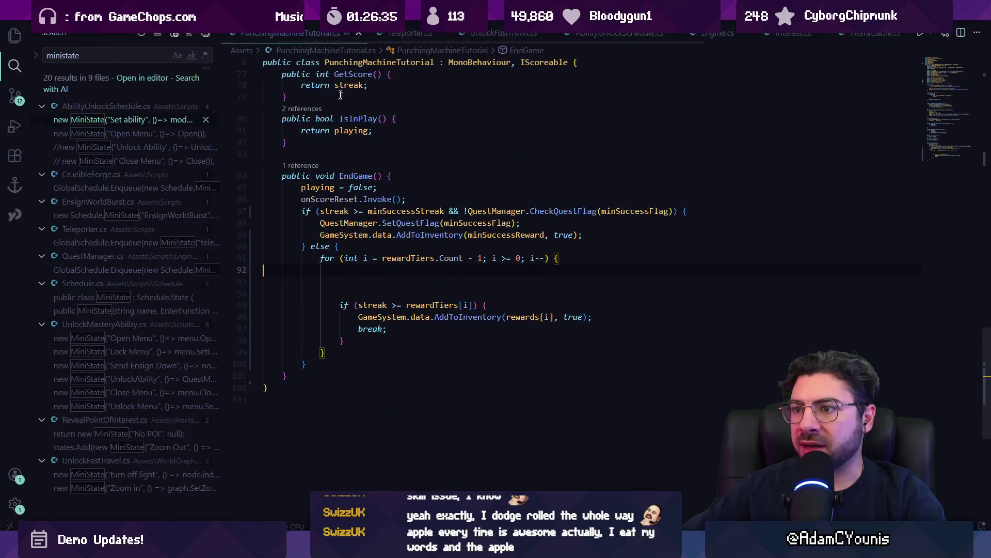
Start a new 'public State GetGameEndState()' method after EndGame
{"action": "left_click", "coordinate": [380, 356]}
{"action": "key", "text": "Down"}
{"action": "key", "text": "End"}
{"action": "key", "text": "Return"}
{"action": "key", "text": "Return"}
{"action": "type", "text": "public"}
{"action": "key", "text": "Tab"}
{"action": "type", "text": "S"}
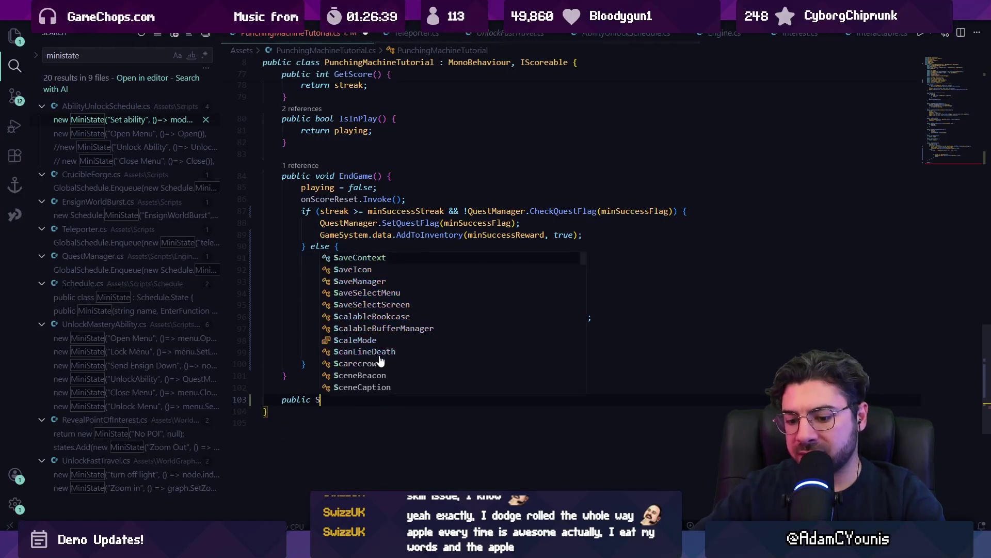
{"action": "type", "text": "tate Get"}
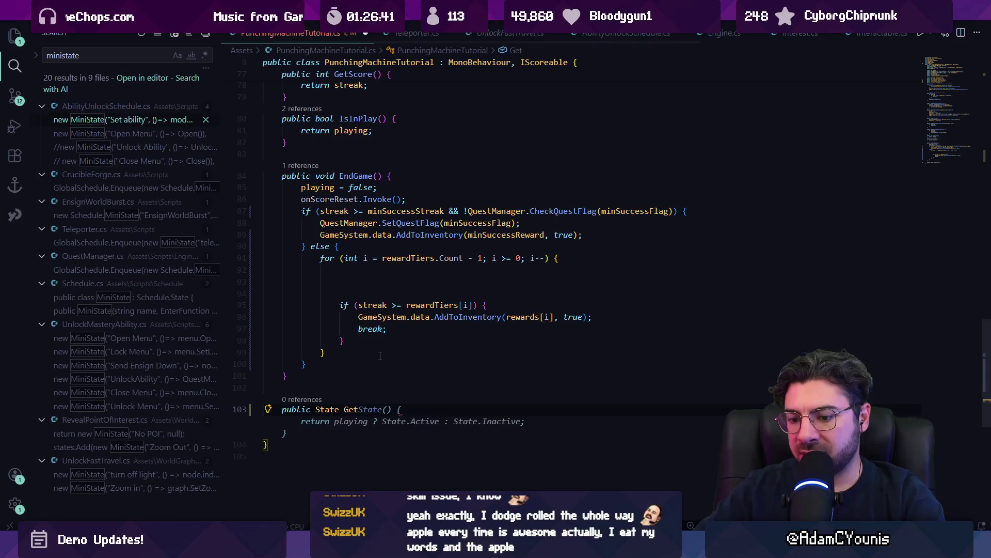
{"action": "type", "text": "GameEndState() {"}
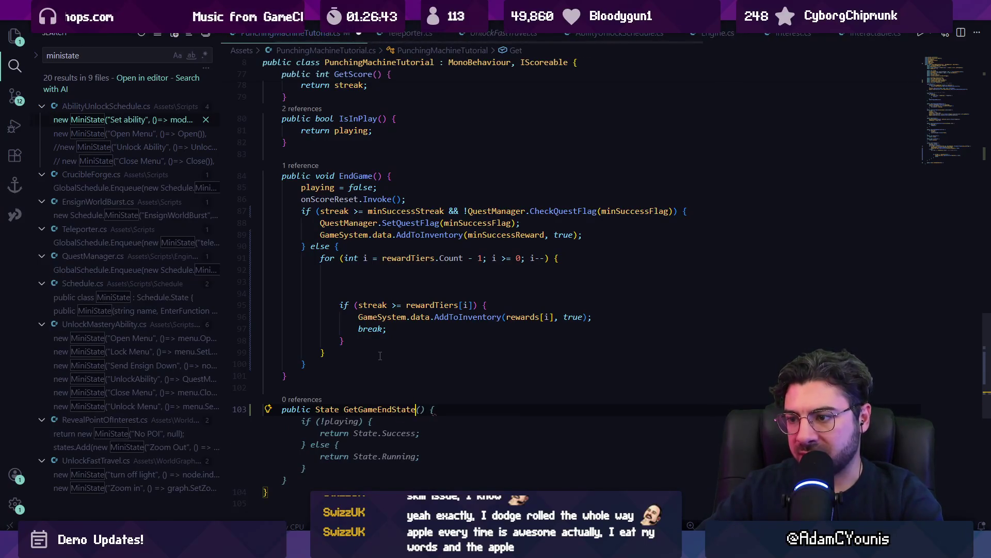
{"action": "key", "text": "Return"}
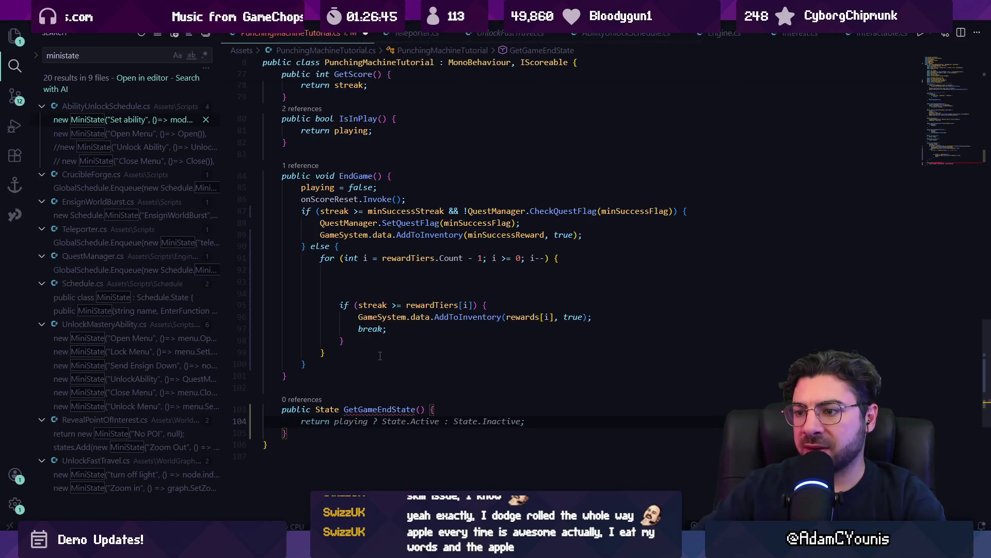
Declare a QueueState endState variable in GetGameEndState's body
{"action": "type", "text": "QueueState"}
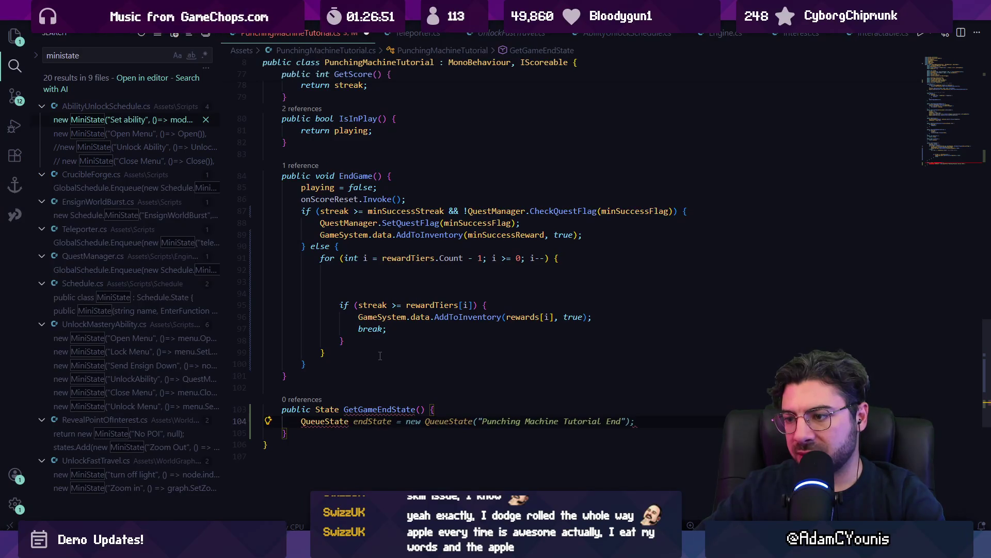
{"action": "key", "text": "Tab"}
{"action": "key", "text": "ctrl+Left"}
{"action": "key", "text": "ctrl+Left"}
{"action": "key", "text": "ctrl+Left"}
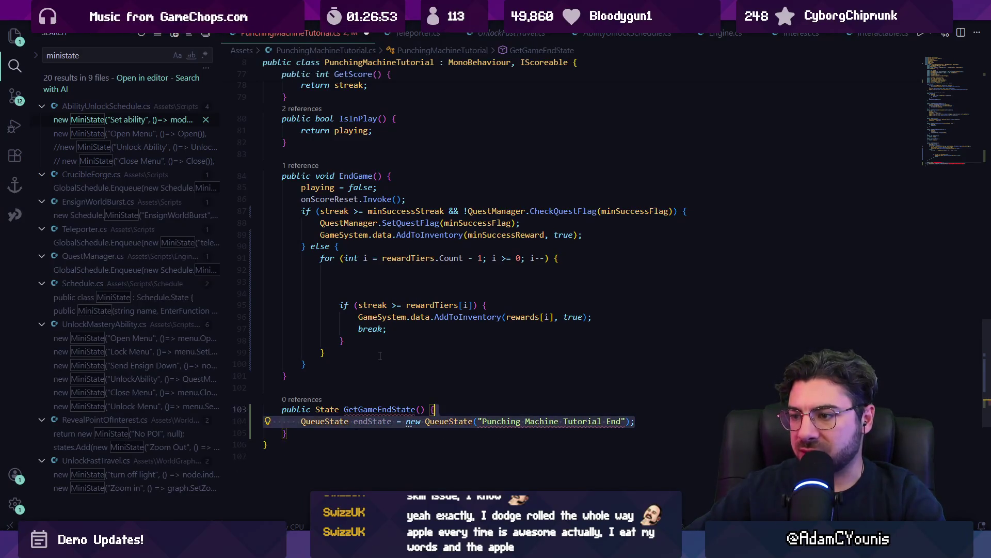
{"action": "key", "text": "Delete"}
{"action": "type", "text": "("}
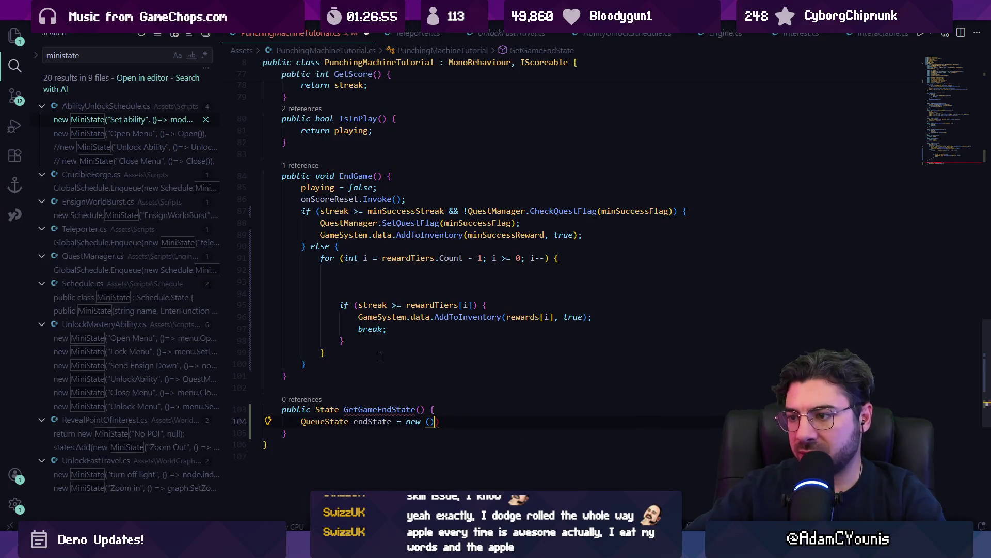
{"action": "key", "text": "BackSpace"}
{"action": "key", "text": "BackSpace"}
{"action": "type", "text": "()"}
{"action": "key", "text": "Delete"}
{"action": "key", "text": "Delete"}
{"action": "key", "text": "Delete"}
{"action": "key", "text": "Left"}
{"action": "key", "text": "Left"}
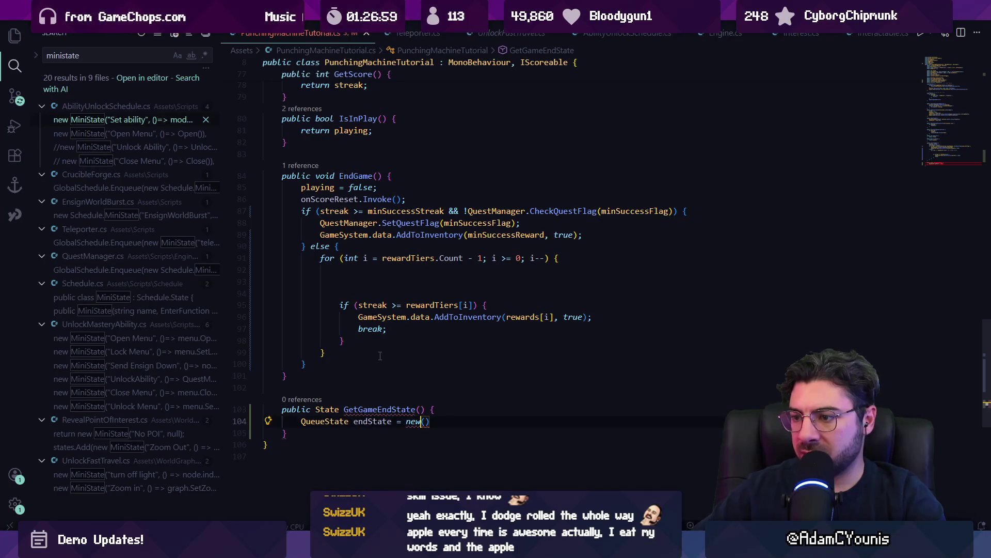
{"action": "key", "text": "Left"}
{"action": "key", "text": "Left"}
{"action": "type", "text": ";"}
Add a separate 'endState =' assignment line below it and save the script
{"action": "key", "text": "Return"}
{"action": "key", "text": "Return"}
{"action": "key", "text": "Return"}
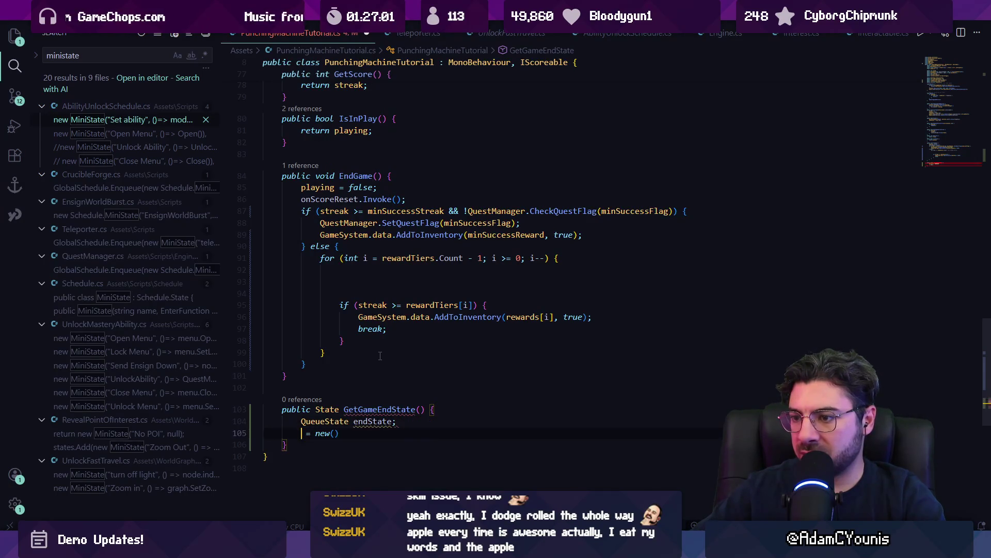
{"action": "key", "text": "Up"}
{"action": "key", "text": "Up"}
{"action": "type", "text": "endatat"}
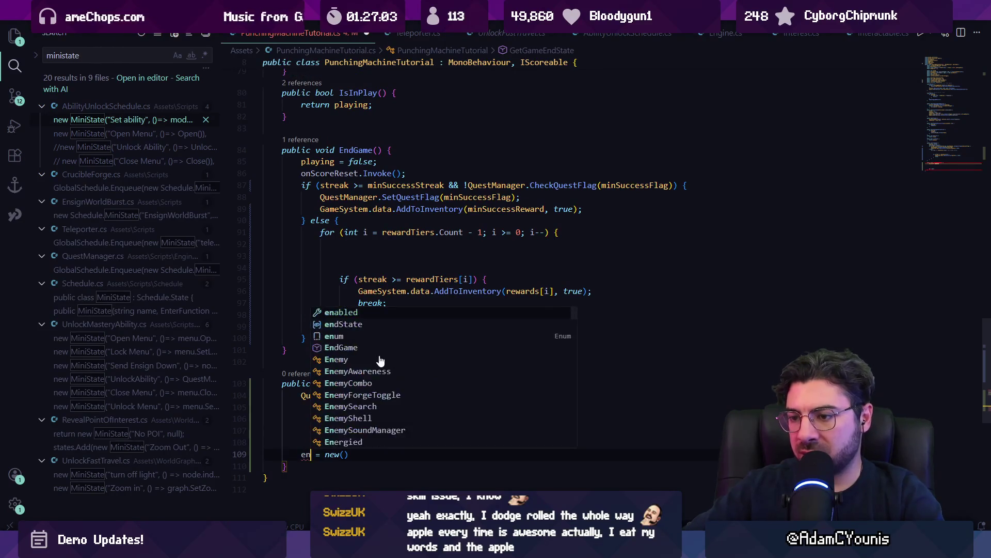
{"action": "key", "text": "BackSpace"}
{"action": "key", "text": "BackSpace"}
{"action": "key", "text": "BackSpace"}
{"action": "type", "text": "State ="}
{"action": "key", "text": "BackSpace"}
{"action": "key", "text": "BackSpace"}
{"action": "key", "text": "ctrl+s"}
Extend the declaration with '= new QueueState(new List<State>(' spread over new lines
{"action": "key", "text": "Up"}
{"action": "key", "text": "Up"}
{"action": "key", "text": "Up"}
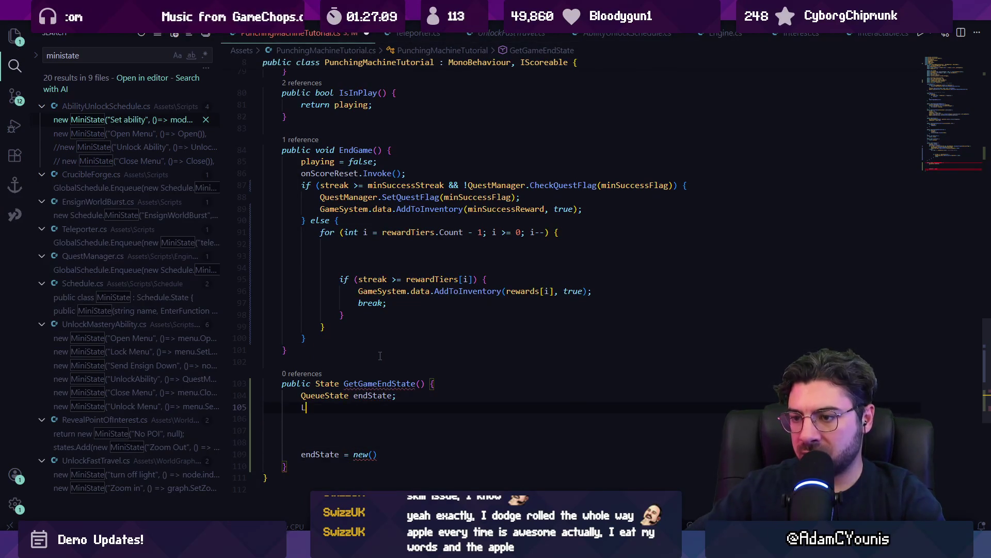
{"action": "type", "text": "List"}
{"action": "key", "text": "Escape"}
{"action": "key", "text": "Return"}
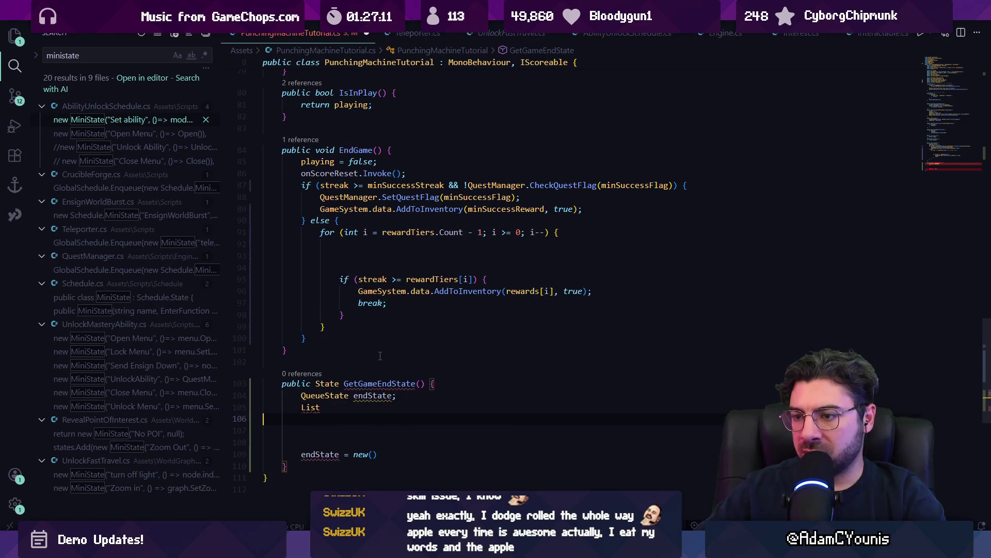
{"action": "key", "text": "BackSpace"}
{"action": "key", "text": "BackSpace"}
{"action": "key", "text": "BackSpace"}
{"action": "type", "text": "= "}
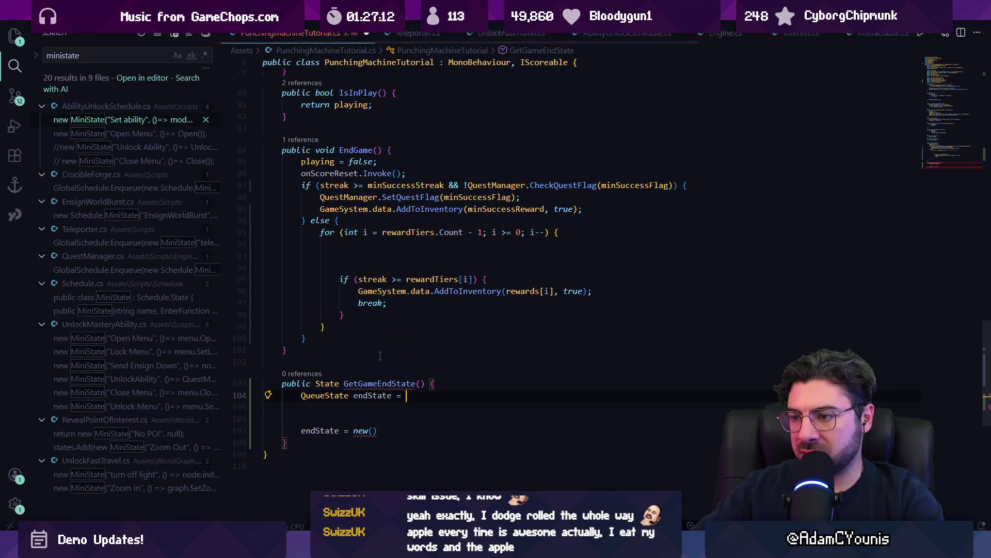
{"action": "type", "text": "new QueueState"}
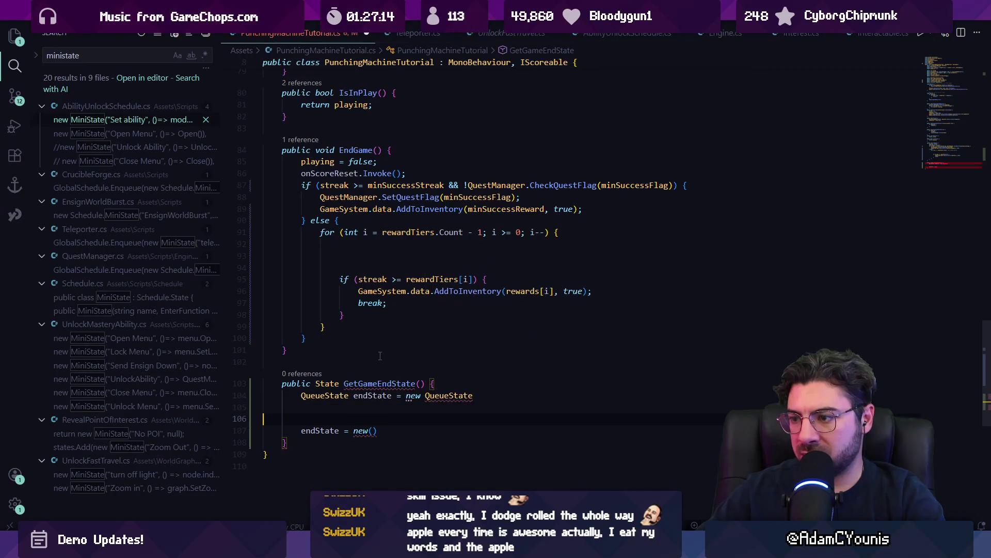
{"action": "type", "text": "("}
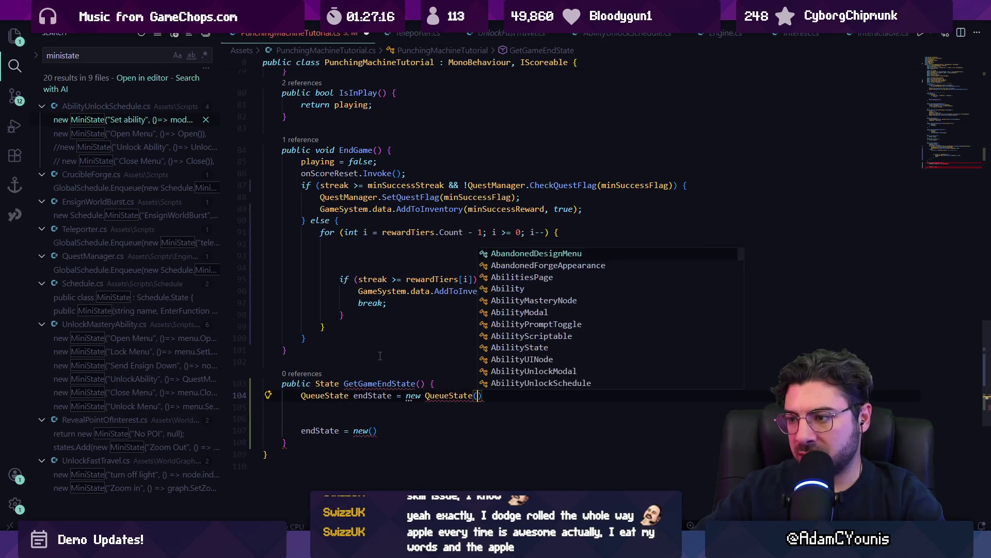
{"action": "key", "text": "Tab"}
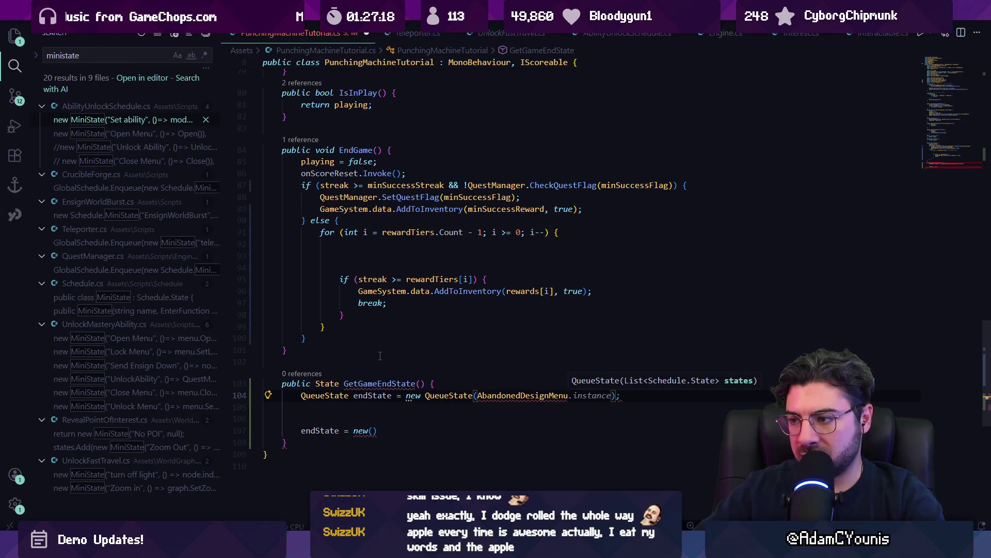
{"action": "key", "text": "ctrl+BackSpace"}
{"action": "type", "text": "new List<s"}
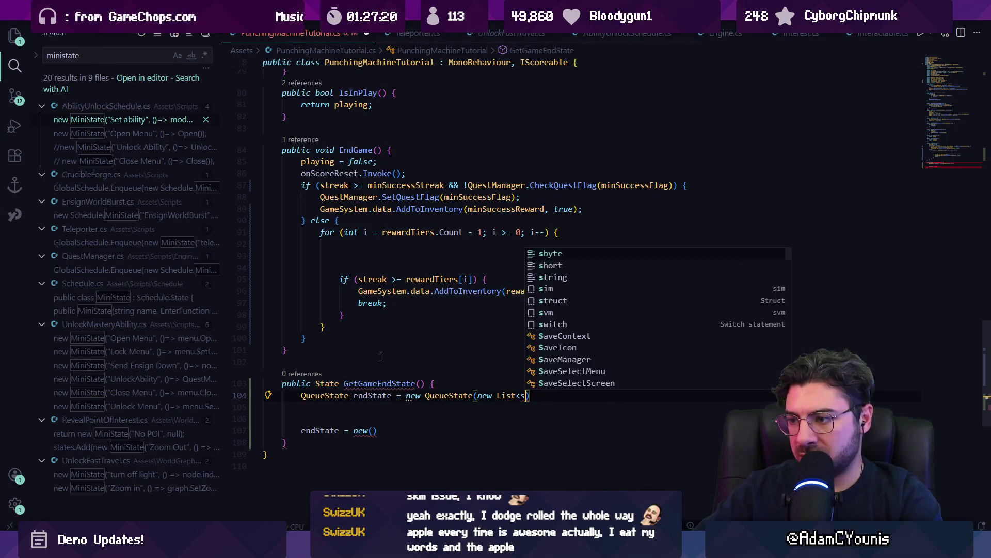
{"action": "type", "text": "tate>("}
{"action": "key", "text": "Escape"}
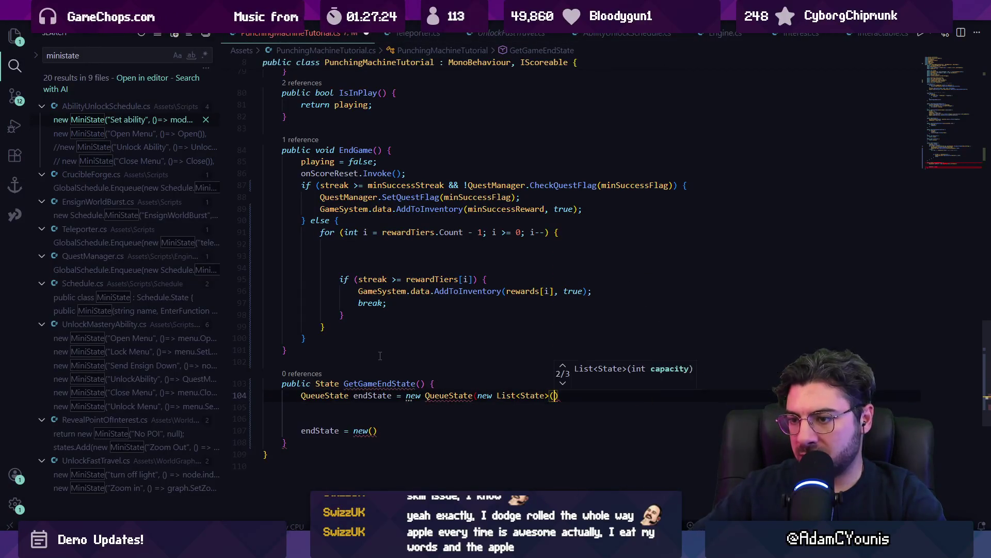
{"action": "key", "text": "Return"}
{"action": "key", "text": "Return"}
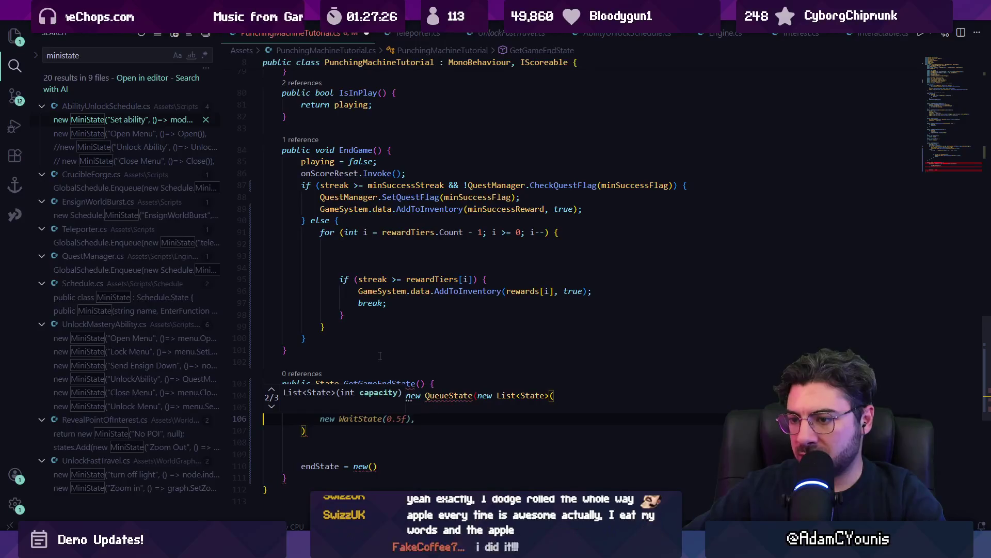
{"action": "key", "text": "Escape"}
{"action": "key", "text": "Down"}
{"action": "key", "text": "Down"}
Delete the old endState assignment and turn the declaration into a return statement
{"action": "scroll", "coordinate": [380, 356], "scroll_direction": "down", "scroll_amount": 1}
{"action": "key", "text": "Down"}
{"action": "key", "text": "shift+Down"}
{"action": "key", "text": "shift+End"}
{"action": "key", "text": "BackSpace"}
{"action": "key", "text": "Up"}
{"action": "key", "text": "Up"}
{"action": "key", "text": "Up"}
{"action": "key", "text": "Up"}
{"action": "key", "text": "Up"}
{"action": "key", "text": "Home"}
{"action": "key", "text": "ctrl+shift+Right"}
{"action": "key", "text": "ctrl+shift+Right"}
{"action": "key", "text": "ctrl+shift+Right"}
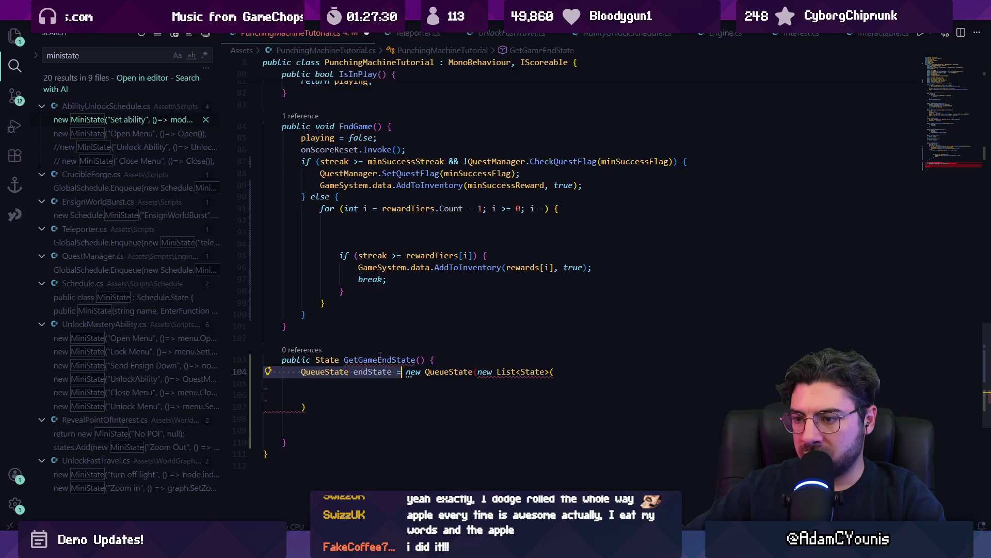
{"action": "type", "text": "return"}
{"action": "key", "text": "Escape"}
{"action": "key", "text": "Down"}
{"action": "key", "text": "Down"}
{"action": "key", "text": "Down"}
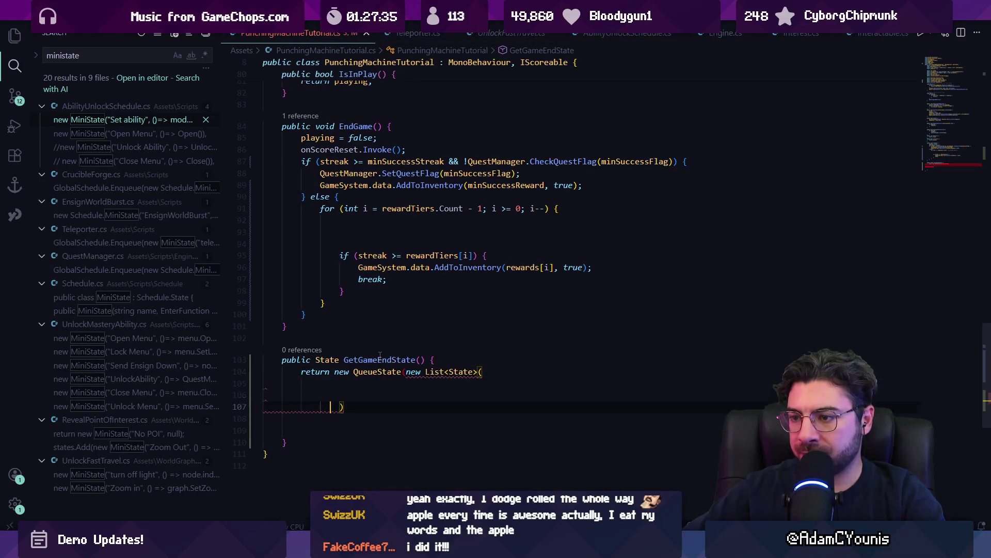
Wrap the list in a { } collection initializer and end the return statement with a semicolon
{"action": "key", "text": "Down"}
{"action": "key", "text": "shift+Up"}
{"action": "key", "text": "shift+Up"}
{"action": "key", "text": "shift+Up"}
{"action": "key", "text": "shift+End"}
{"action": "type", "text": ")"}
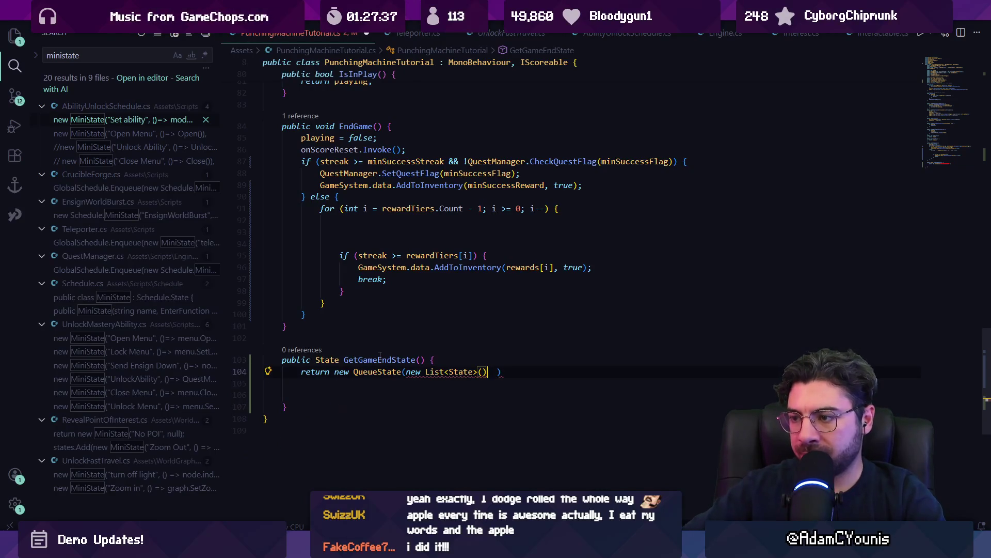
{"action": "key", "text": "BackSpace"}
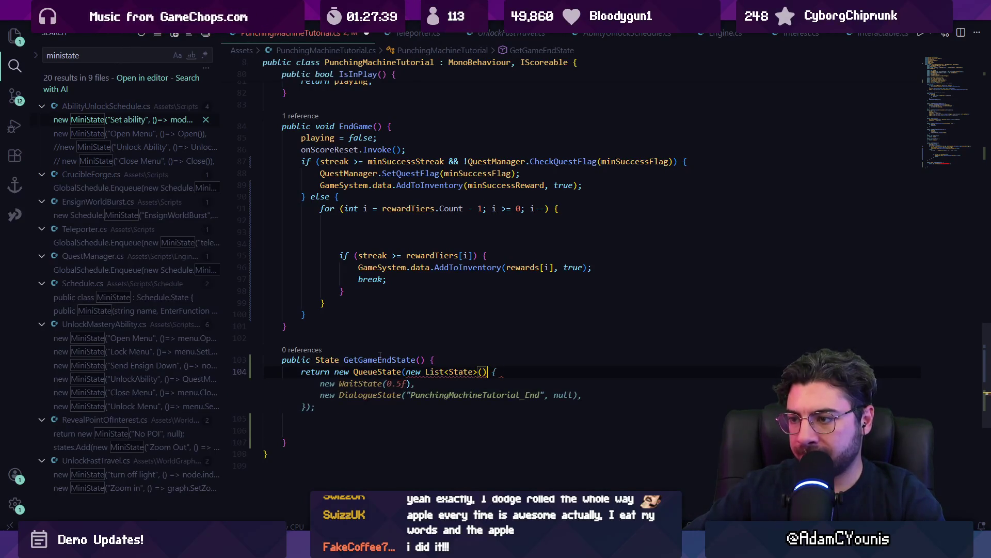
{"action": "type", "text": "{"}
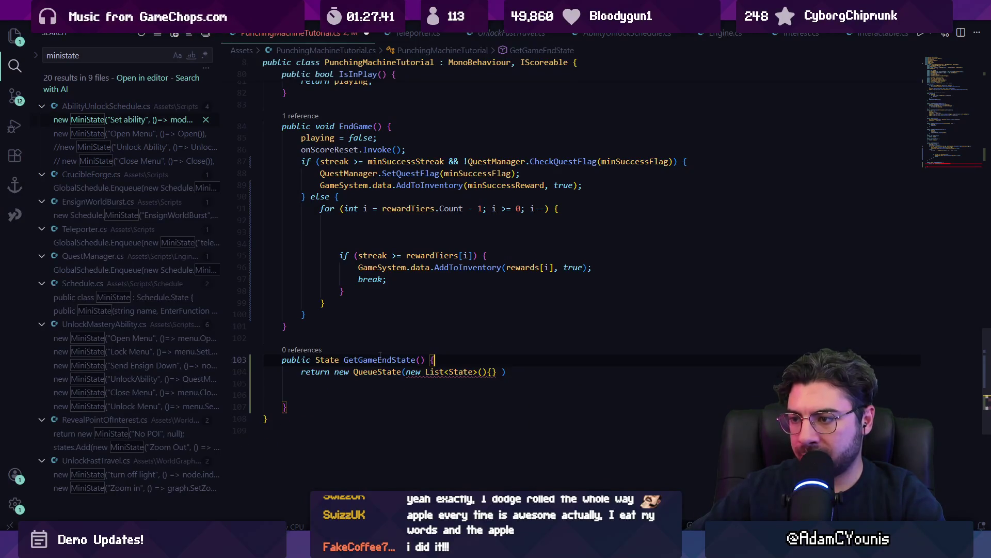
{"action": "key", "text": "Left"}
{"action": "key", "text": "Left"}
{"action": "key", "text": "Left"}
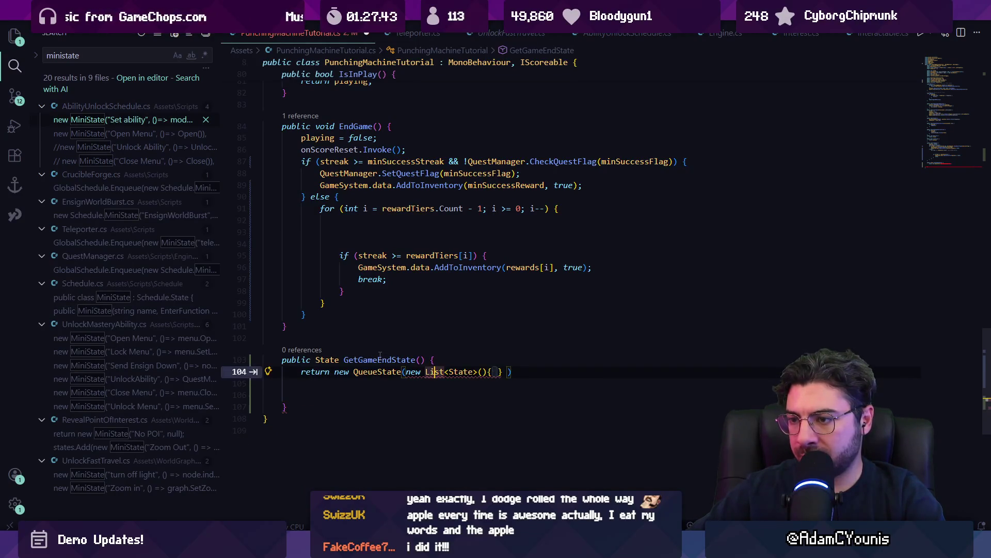
{"action": "key", "text": "Right"}
{"action": "key", "text": "Right"}
{"action": "key", "text": "Return"}
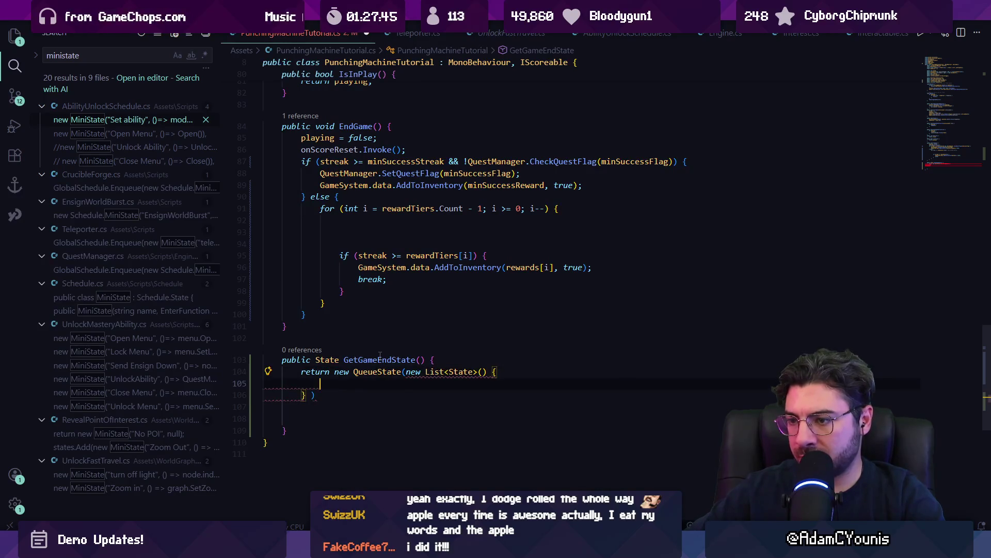
{"action": "key", "text": "Down"}
{"action": "key", "text": "End"}
{"action": "type", "text": ";"}
{"action": "key", "text": "Delete"}
{"action": "key", "text": "Delete"}
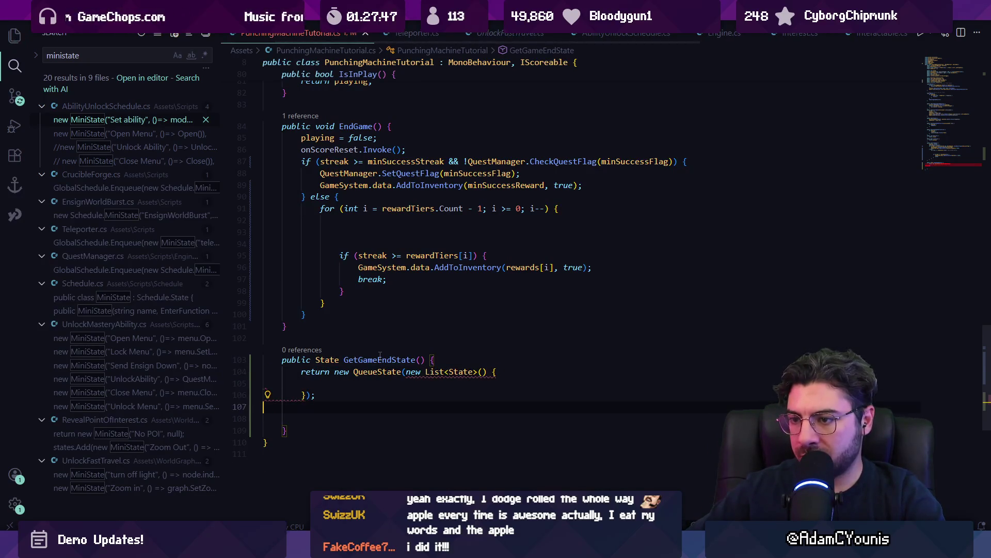
{"action": "key", "text": "Up"}
{"action": "key", "text": "End"}
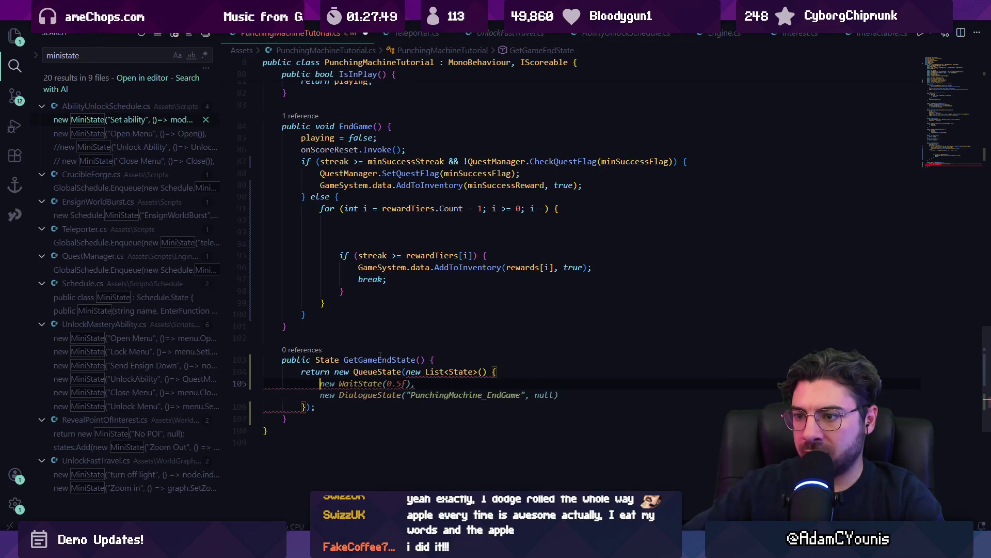
Fill the initializer with WaitState(0.5f) and DialogueState("PunchingMachine_EndGame", null) entries
{"action": "key", "text": "Tab"}
{"action": "key", "text": "Up"}
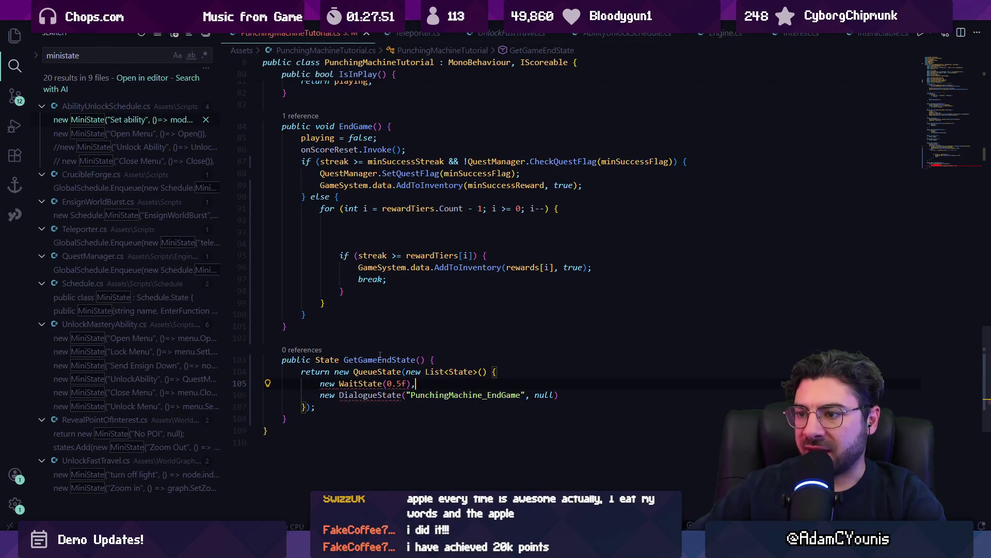
{"action": "triple_click", "coordinate": [355, 383]}
{"action": "left_click", "coordinate": [419, 384]}
{"action": "key", "text": "ctrl+shift+Left"}
{"action": "key", "text": "ctrl+shift+Left"}
{"action": "key", "text": "ctrl+shift+Left"}
{"action": "key", "text": "ctrl+shift+Left"}
{"action": "type", "text": "Anim"}
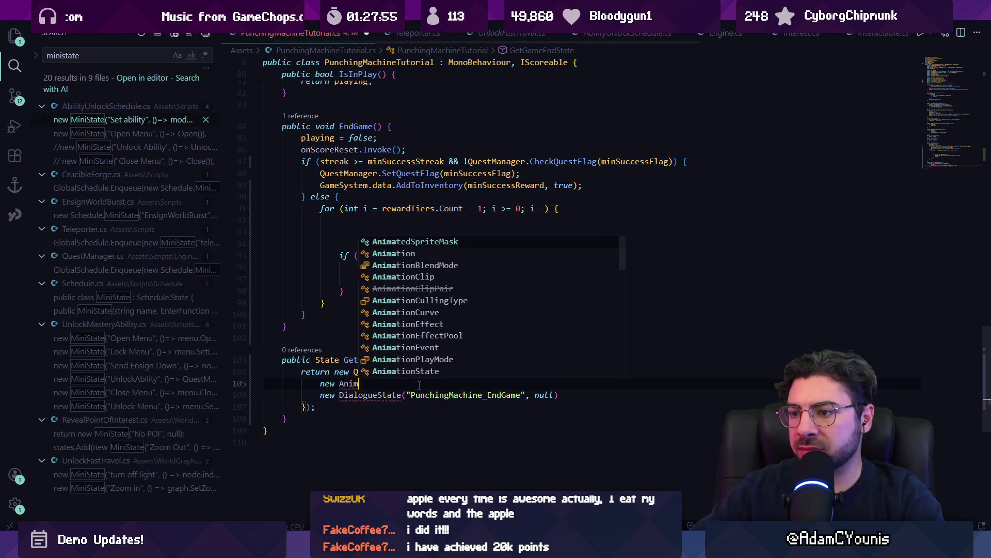
{"action": "key", "text": "BackSpace"}
{"action": "key", "text": "BackSpace"}
{"action": "key", "text": "Escape"}
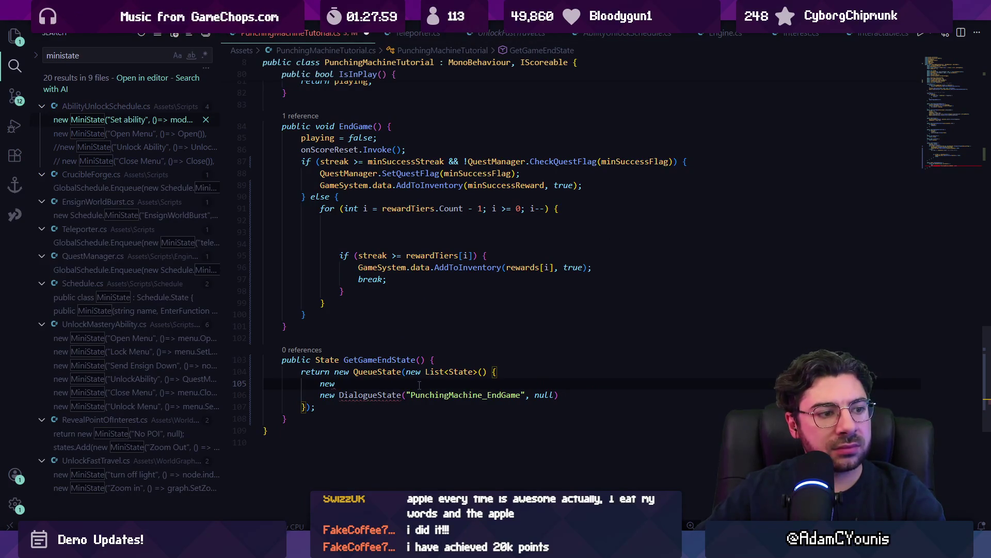
{"action": "type", "text": "Wai"}
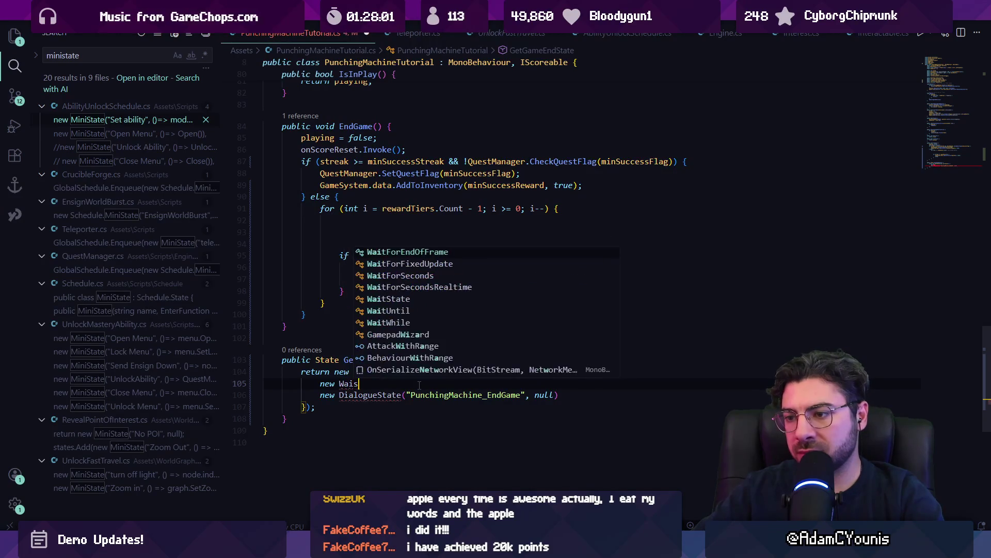
{"action": "type", "text": "tState(0.5f),"}
{"action": "key", "text": "Tab"}
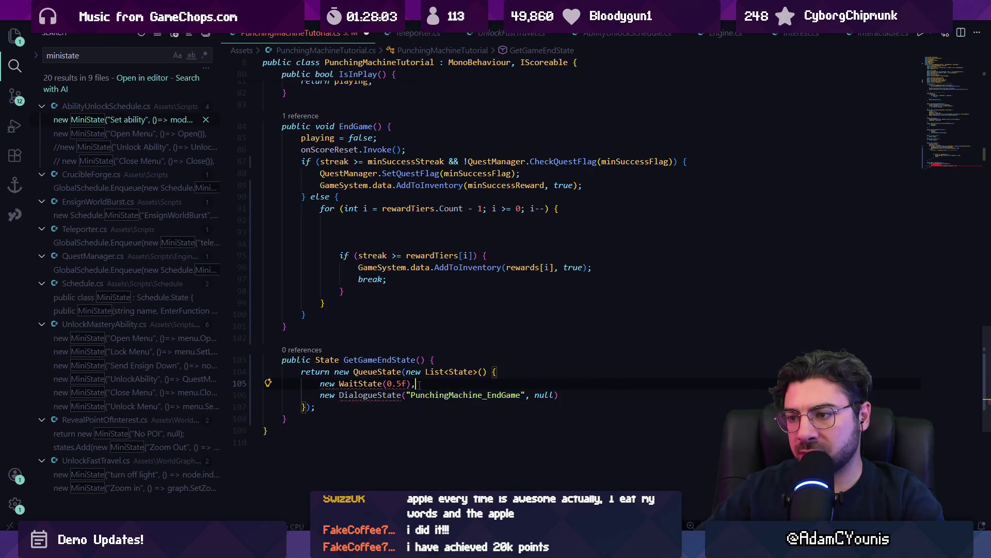
Inspect the error flagged on the WaitState entry as incompatible with State
{"action": "mouse_move", "coordinate": [360, 386]}
{"action": "left_click", "coordinate": [321, 384]}
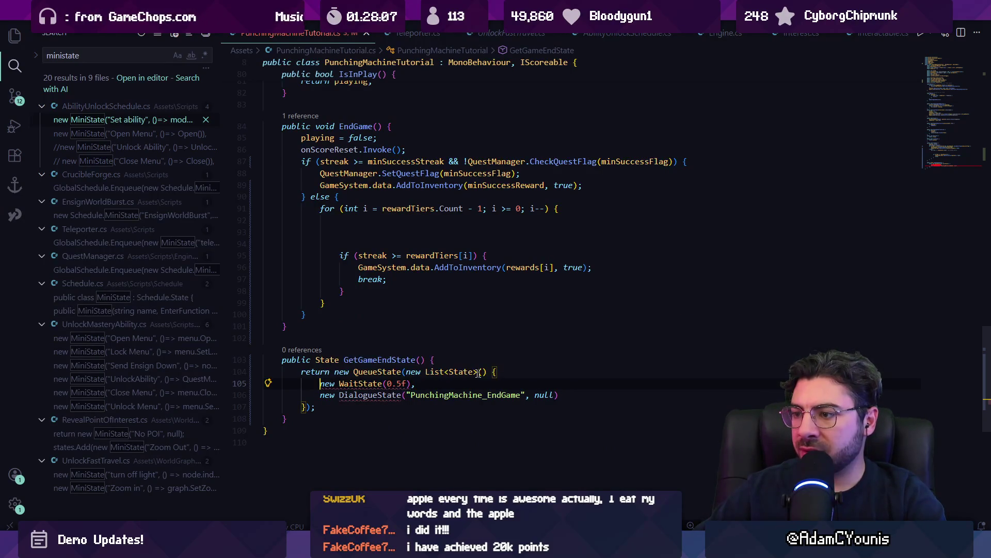
{"action": "left_click", "coordinate": [496, 372]}
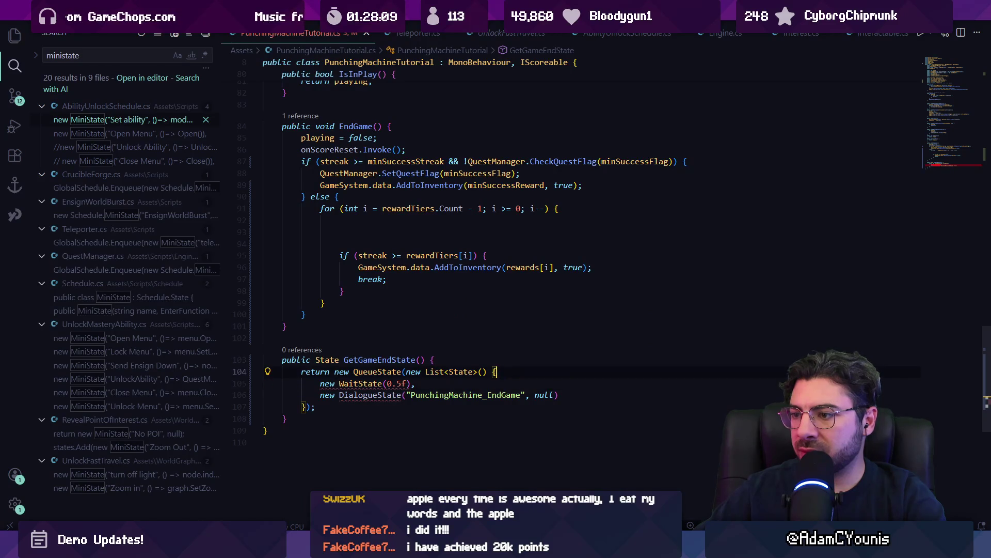
{"action": "key", "text": "Left"}
{"action": "key", "text": "Left"}
{"action": "key", "text": "Left"}
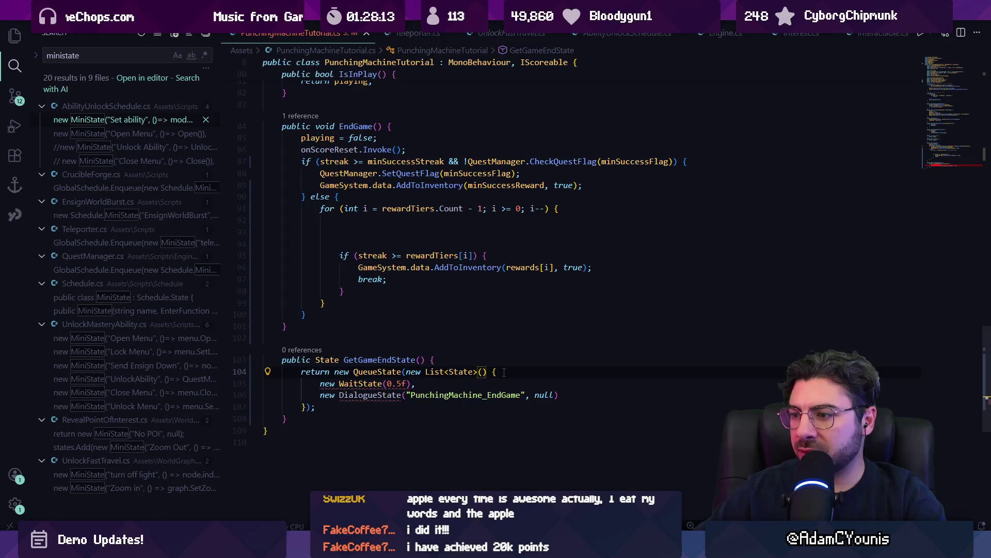
{"action": "mouse_move", "coordinate": [408, 384]}
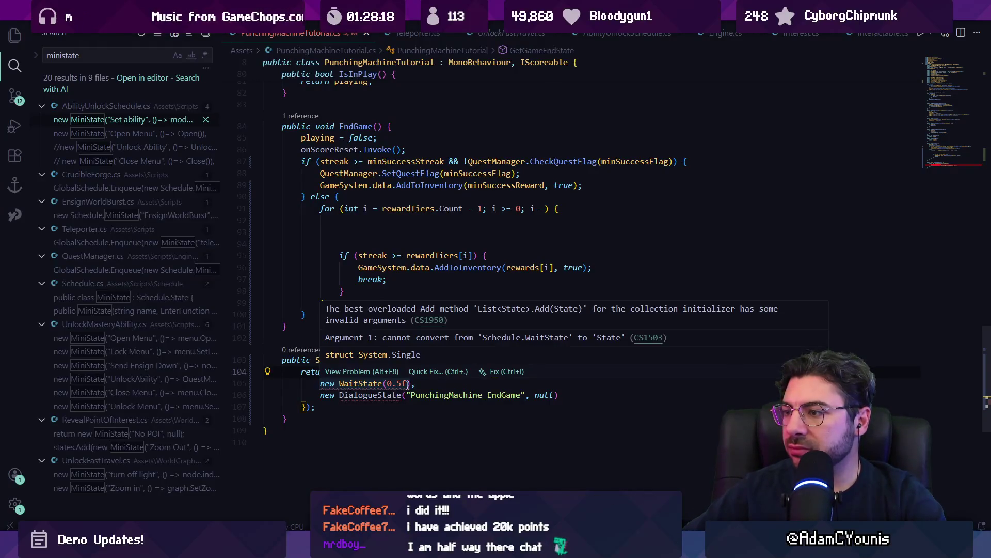
Qualify both the list type and the method's return type as Schedule.State
{"action": "key", "text": "Escape"}
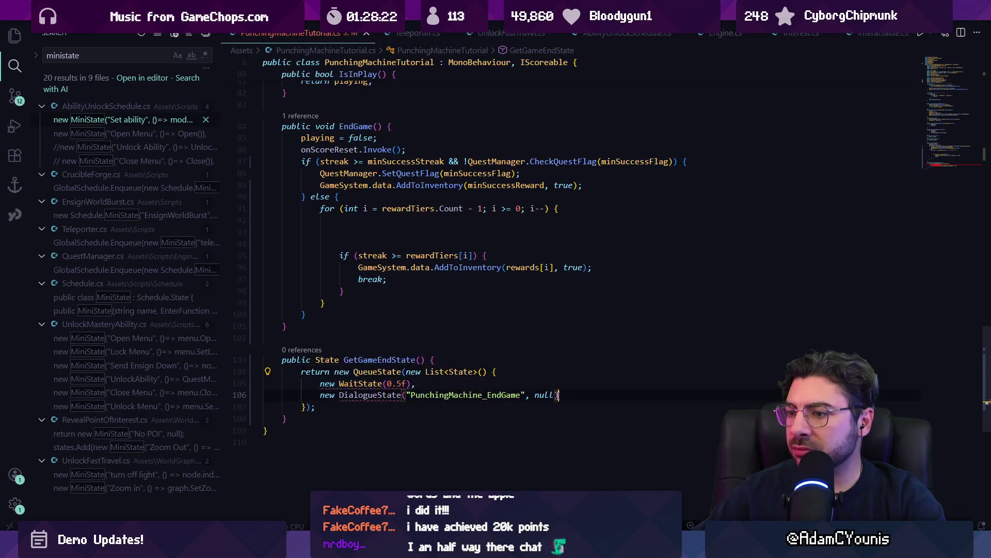
{"action": "left_click_drag", "start_coordinate": [558, 395], "coordinate": [324, 385]}
{"action": "left_click", "coordinate": [458, 371]}
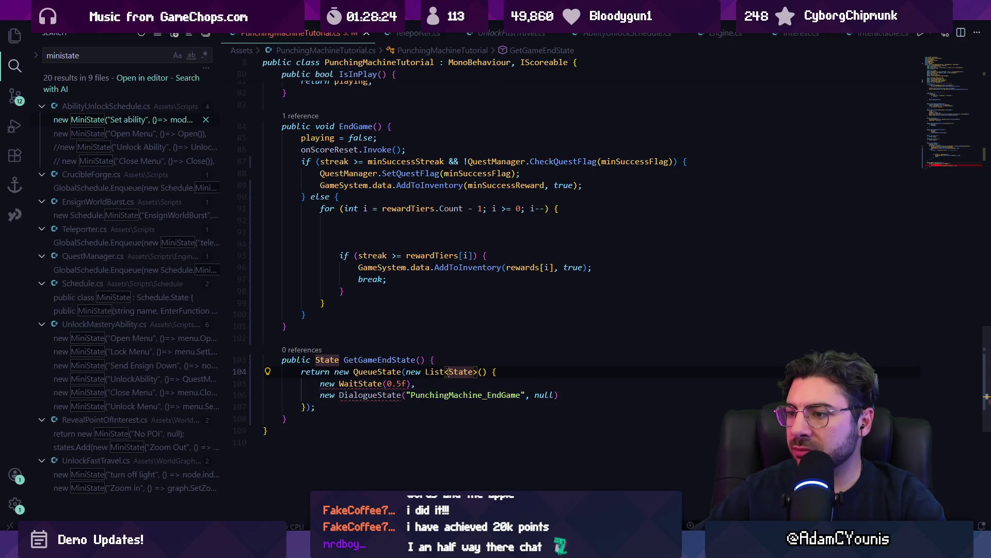
{"action": "type", "text": "Scheduyl"}
{"action": "key", "text": "BackSpace"}
{"action": "key", "text": "BackSpace"}
{"action": "type", "text": "le."}
{"action": "left_click", "coordinate": [450, 371]}
{"action": "key", "text": "Up"}
{"action": "key", "text": "ctrl+Left"}
{"action": "key", "text": "ctrl+Left"}
{"action": "type", "text": "Schedule."}
Delete the DialogueState entry, leaving an indented empty line for the next entry
{"action": "key", "text": "Down"}
{"action": "key", "text": "Down"}
{"action": "key", "text": "Down"}
{"action": "key", "text": "Home"}
{"action": "key", "text": "Return"}
{"action": "key", "text": "shift+Up"}
{"action": "key", "text": "shift+Up"}
{"action": "key", "text": "BackSpace"}
{"action": "key", "text": "Return"}
{"action": "key", "text": "Up"}
{"action": "key", "text": "Tab"}
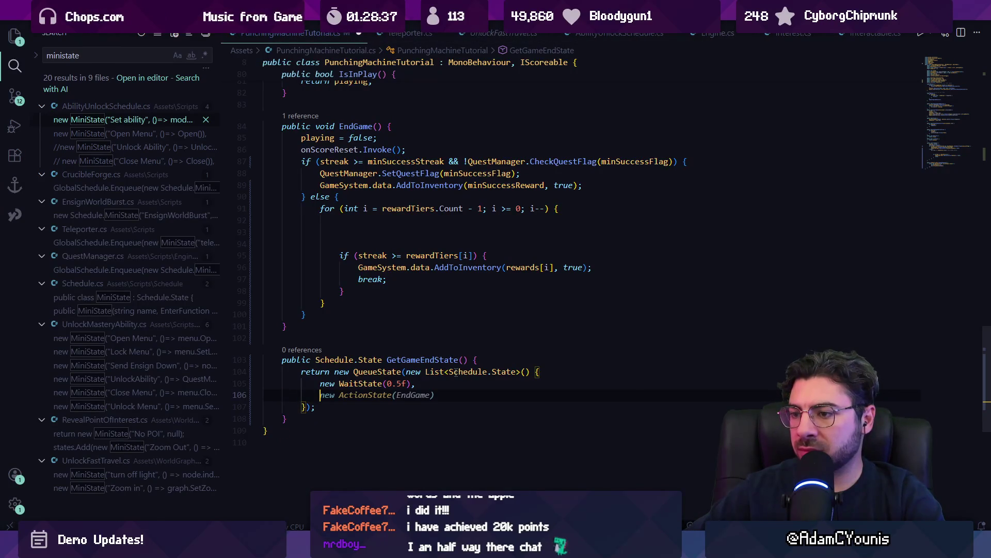
Try replacing the WaitState type name with 'M', then undo back to WaitState
{"action": "key", "text": "Up"}
{"action": "key", "text": "ctrl+Right"}
{"action": "key", "text": "ctrl+shift+Right"}
{"action": "type", "text": "M"}
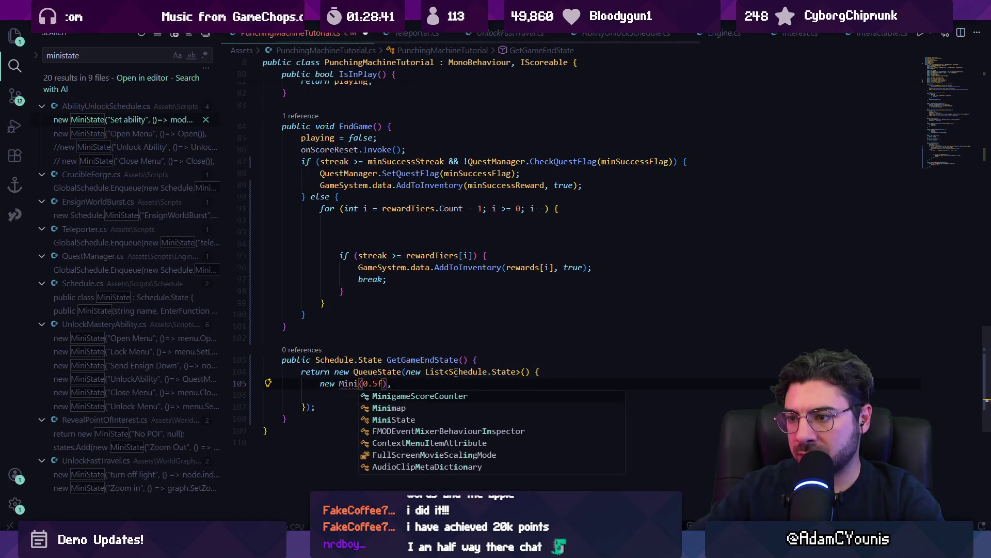
{"action": "key", "text": "ctrl+z"}
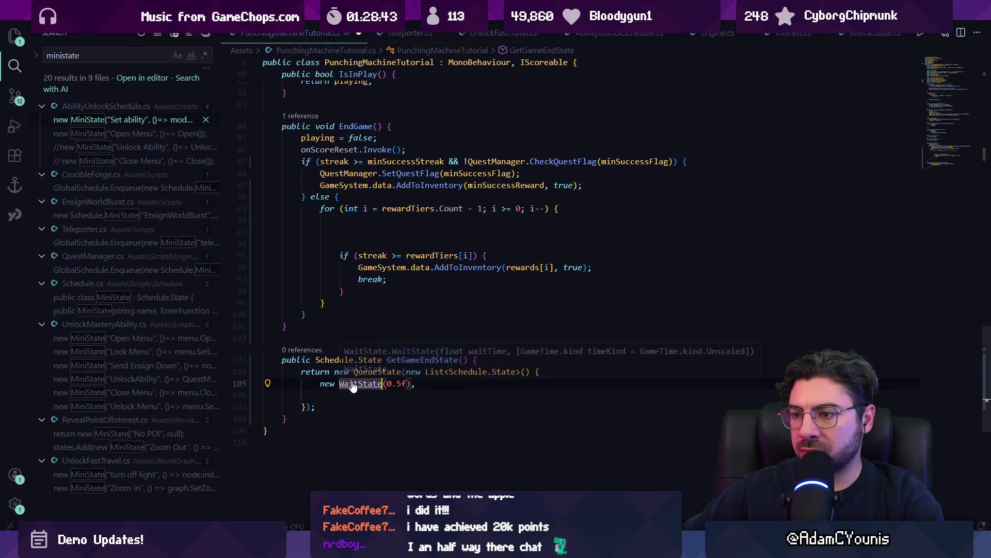